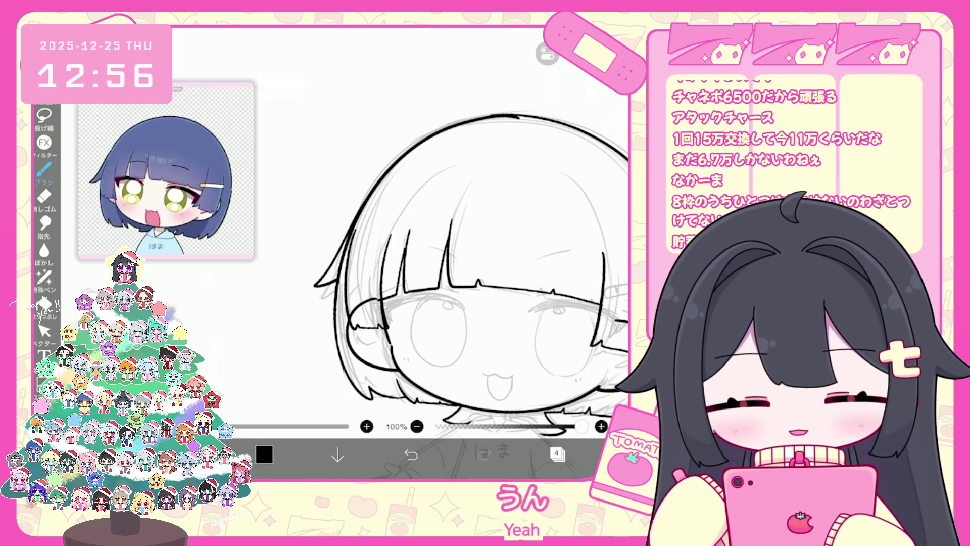
Check layer 4 in the layer list before editing
left_click(558, 453)
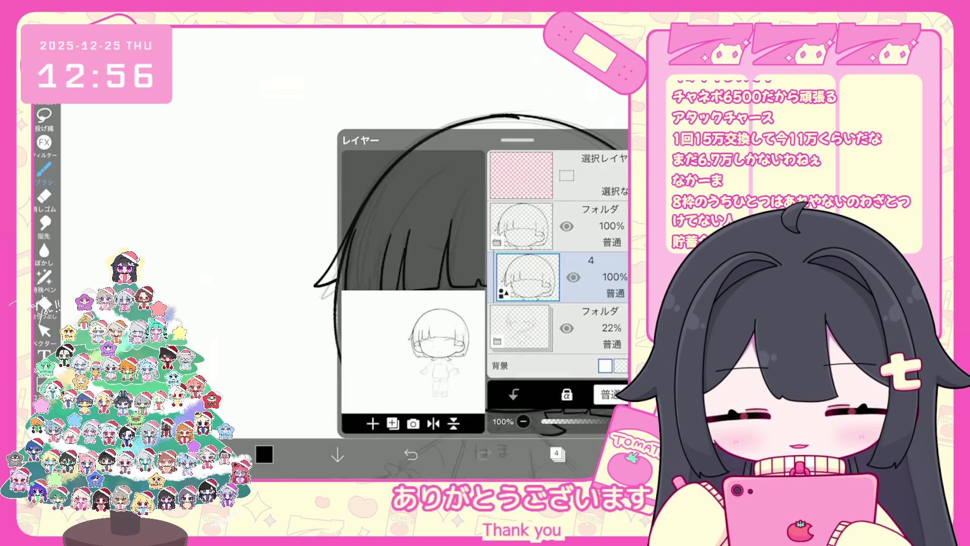
left_click(558, 453)
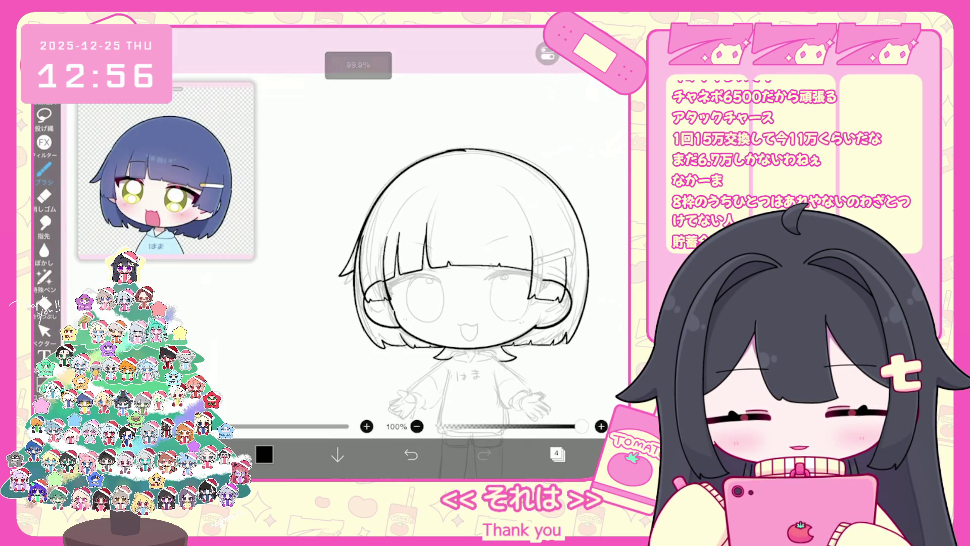
scroll(433, 276, "up", 1)
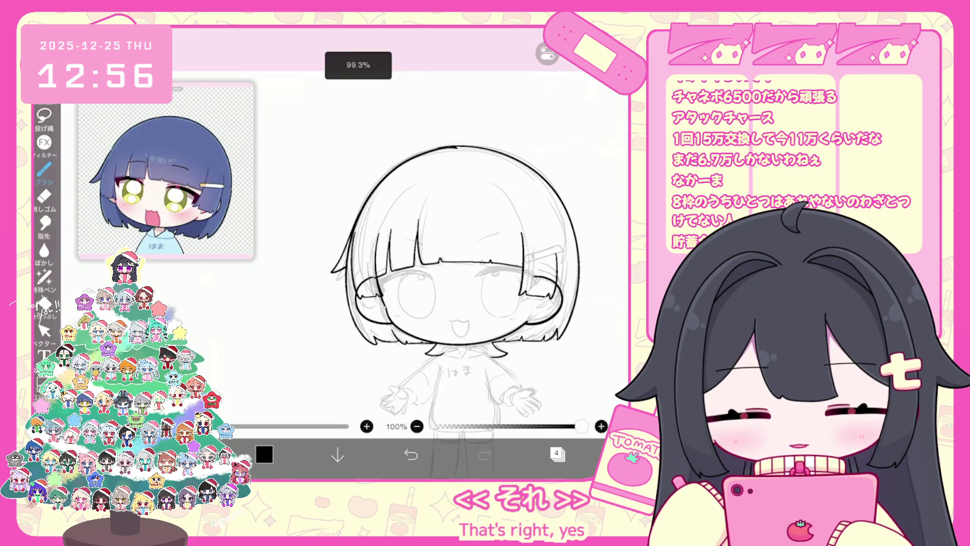
left_click(558, 453)
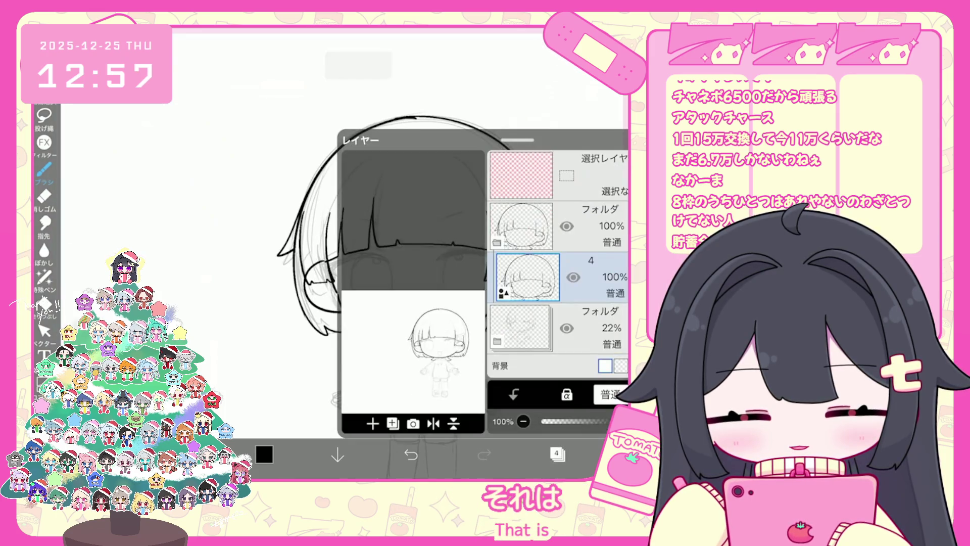
left_click(557, 453)
With the Vector select tool, move the head's top arc slightly down onto the sketch
left_click(44, 331)
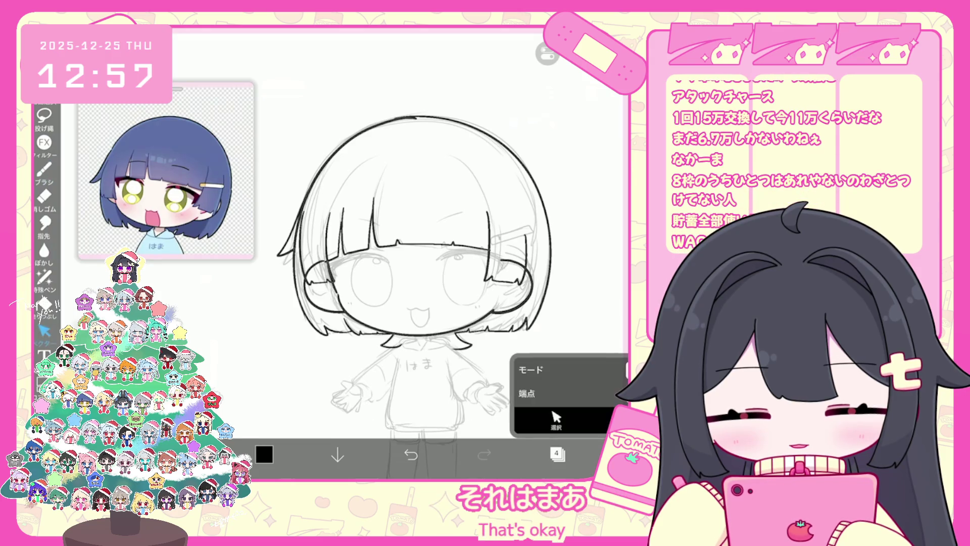
scroll(405, 278, "up", 5)
scroll(404, 253, "up", 2)
left_click(506, 180)
left_click_drag(505, 174, 505, 177)
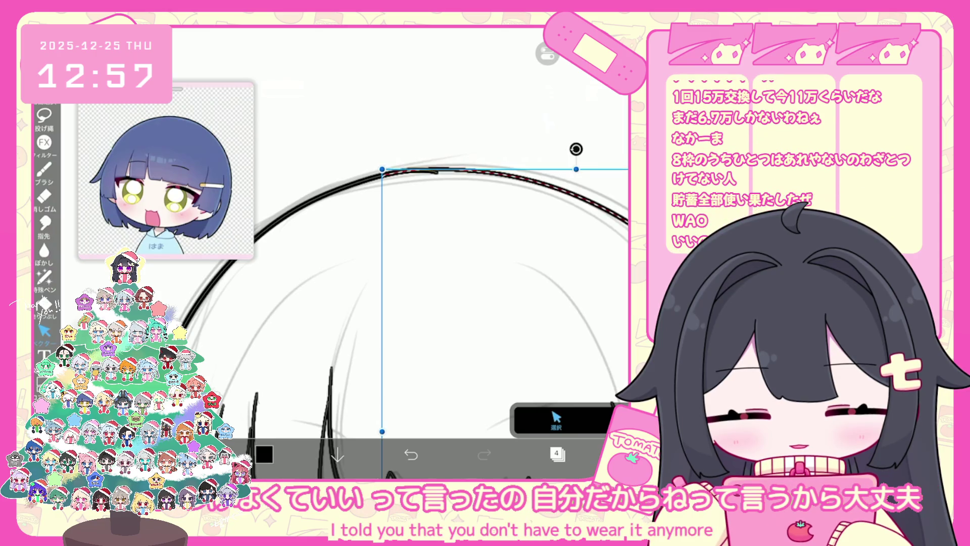
left_click(556, 419)
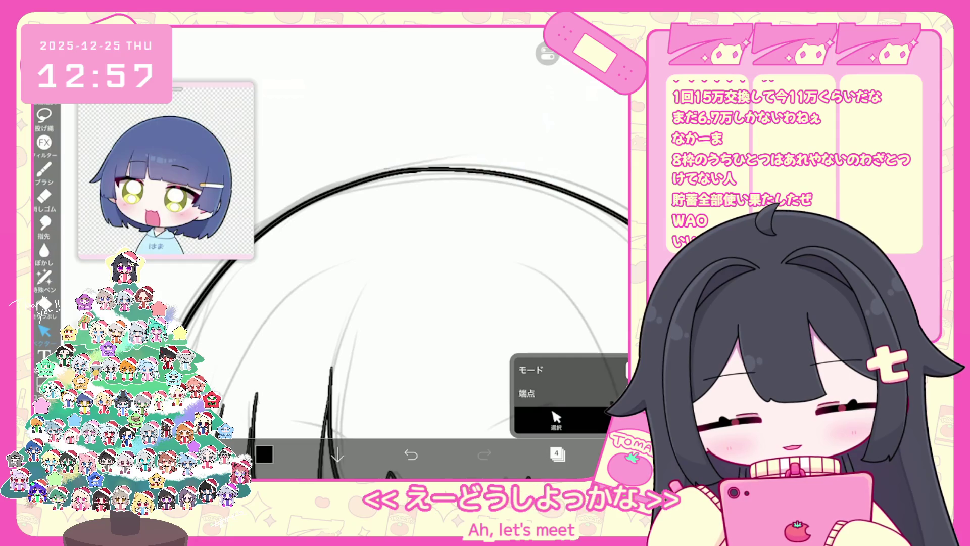
scroll(454, 303, "down", 5)
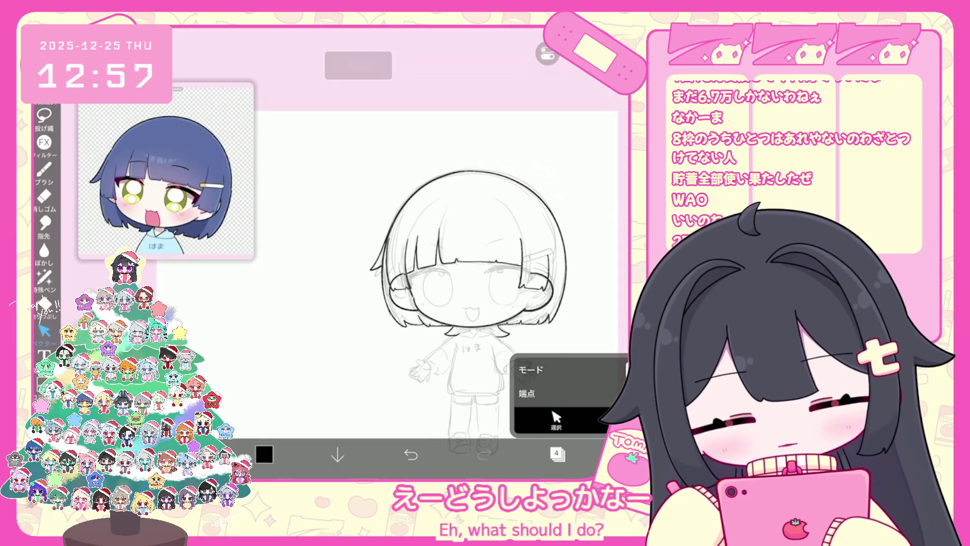
scroll(406, 263, "up", 5)
scroll(454, 273, "up", 2)
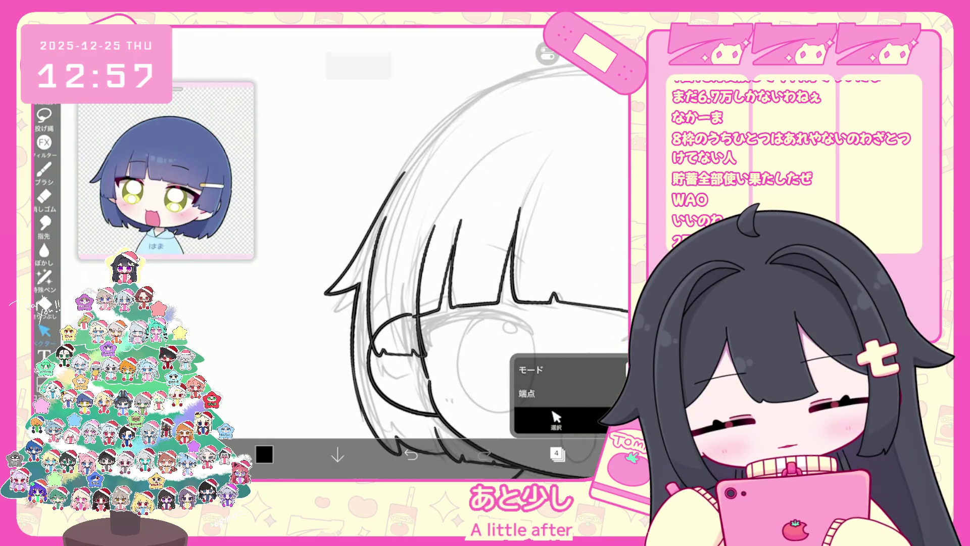
Undo the last vector erase and check the left hair stroke
key("ctrl+z")
left_click(363, 233)
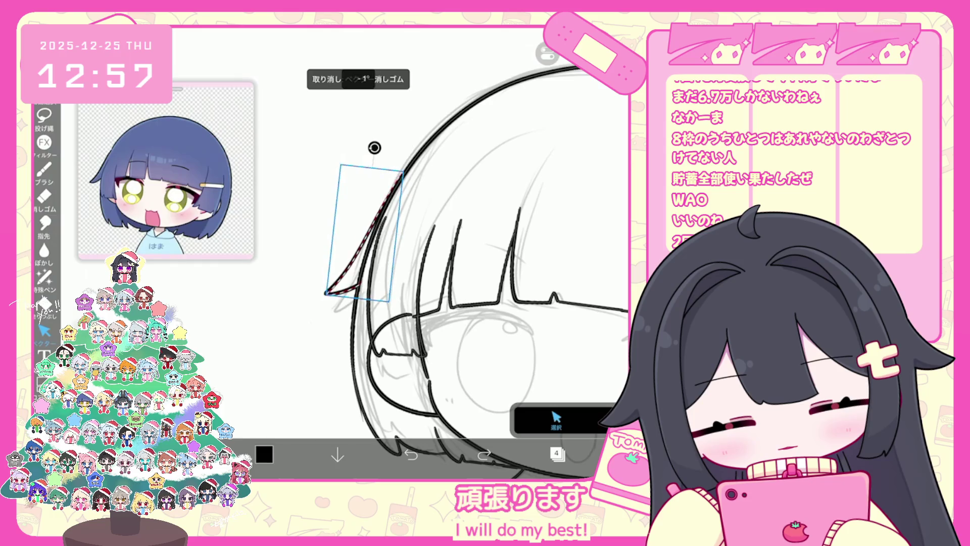
left_click(556, 418)
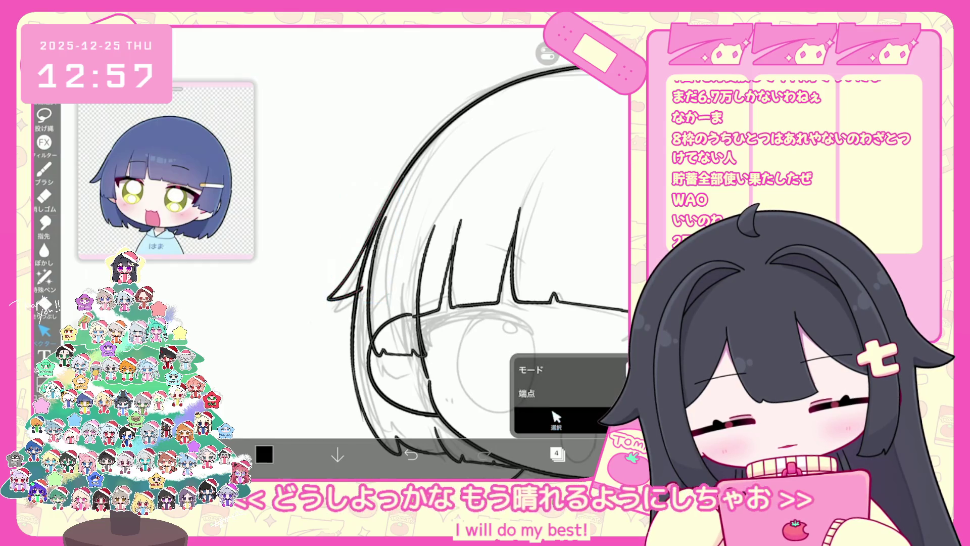
scroll(430, 252, "up", 5)
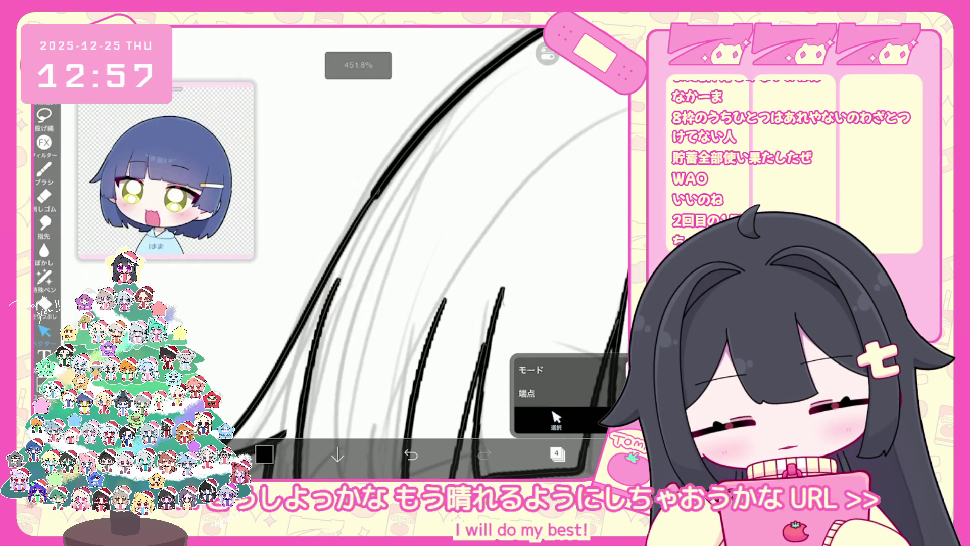
scroll(429, 253, "up", 1)
Lasso-cut the stray piece off the thick hair stroke
left_click(45, 115)
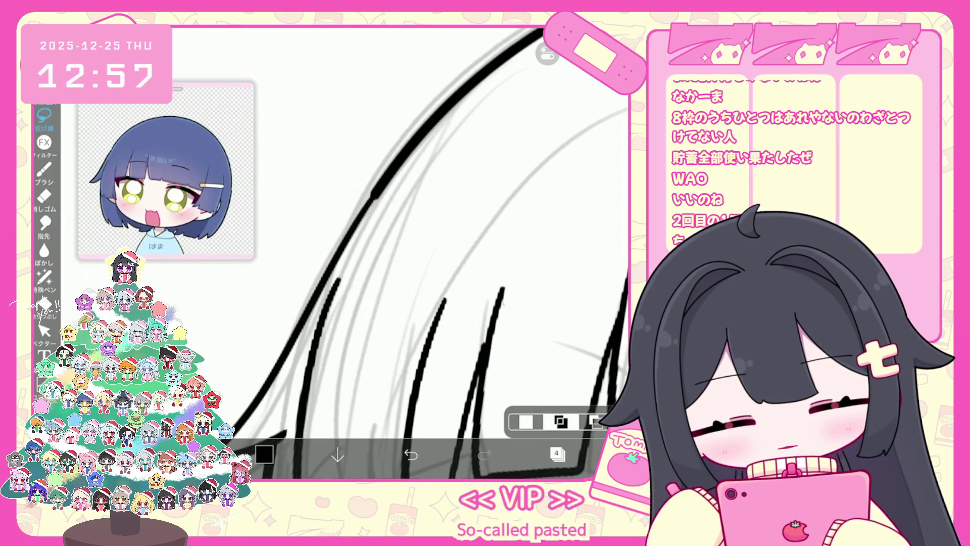
left_click_drag(374, 196, 376, 192)
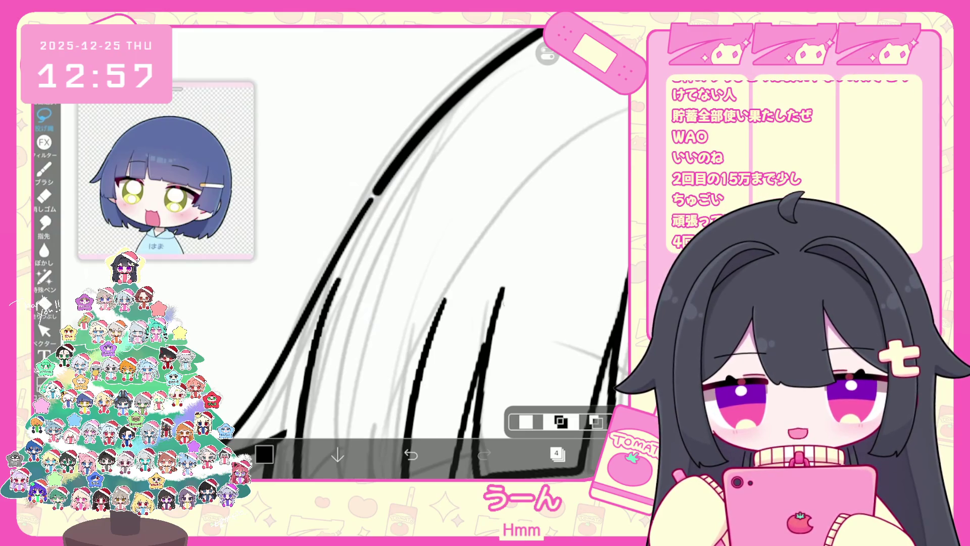
scroll(425, 253, "down", 5)
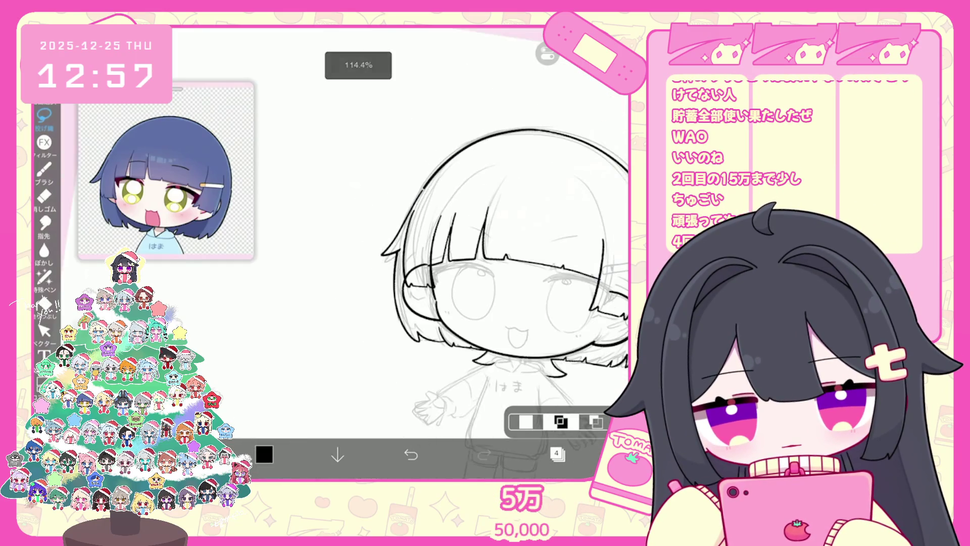
scroll(455, 282, "up", 1)
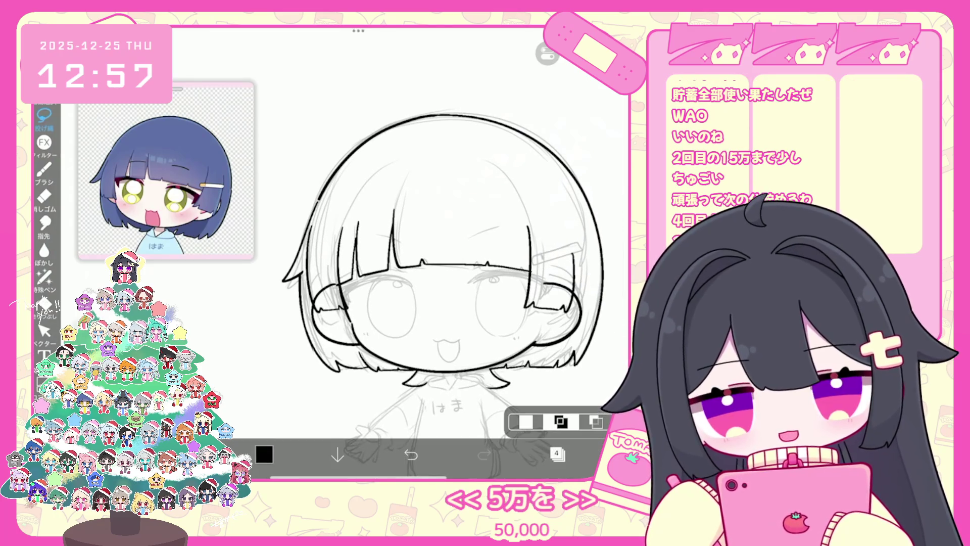
scroll(429, 252, "up", 2)
Switch to the Brush and add a new vector layer 5 above layer 4
left_click(557, 453)
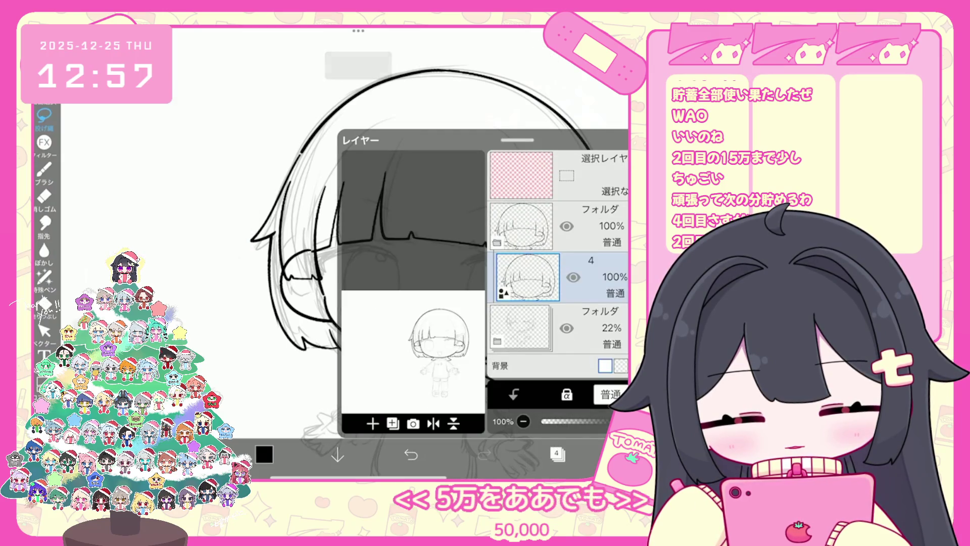
left_click(558, 453)
left_click(44, 330)
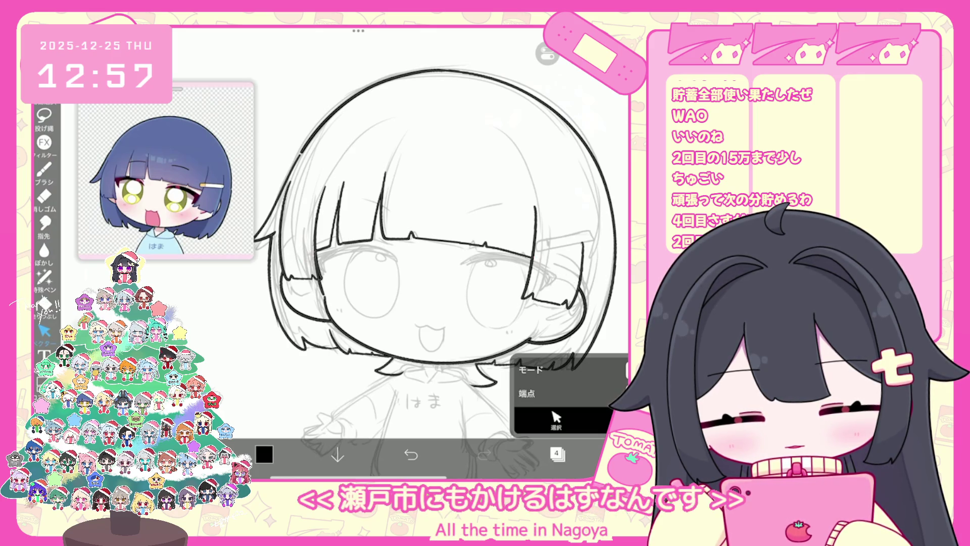
left_click(44, 169)
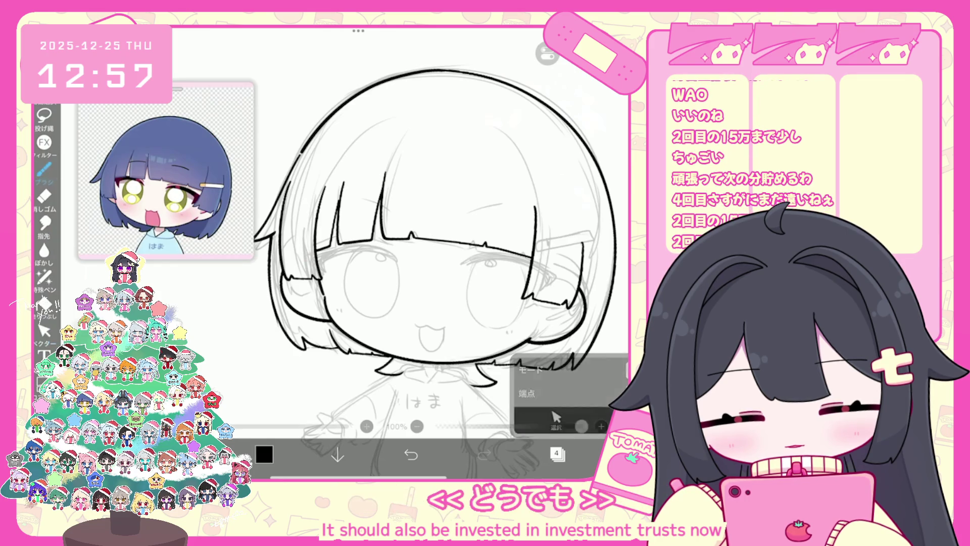
scroll(419, 227, "down", 2)
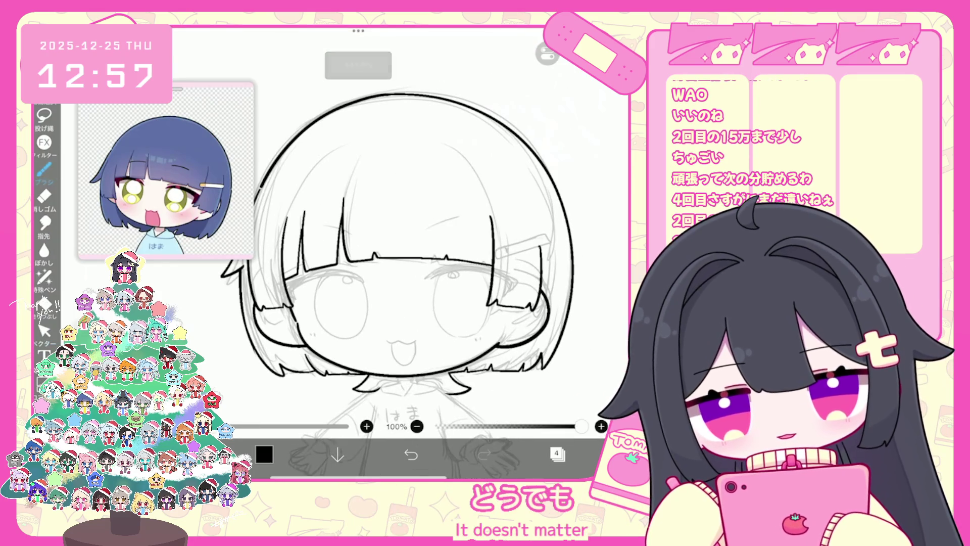
left_click(557, 453)
left_click(393, 424)
left_click(384, 331)
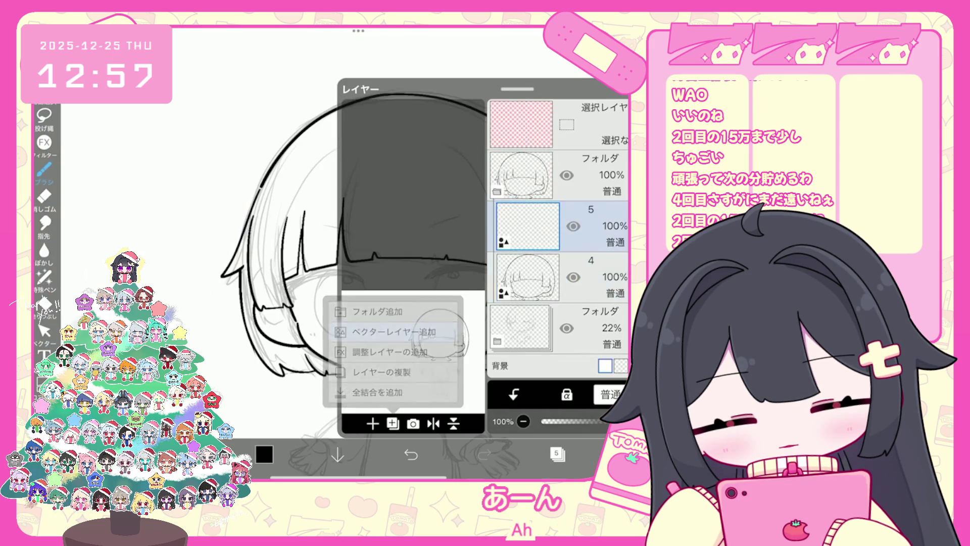
Close the layer list and zoom out to the full figure, ready to draw on layer 5
left_click(557, 454)
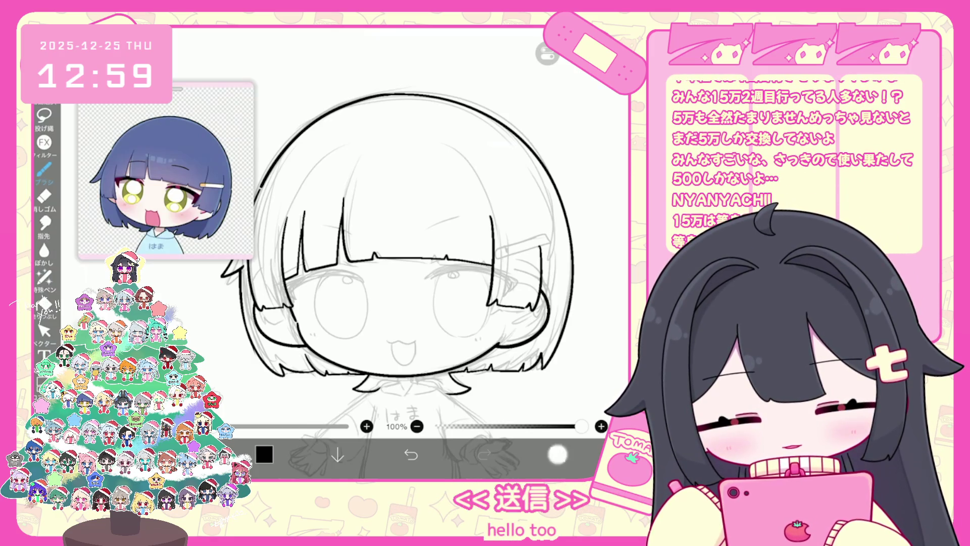
left_click(557, 454)
left_click(557, 454)
scroll(450, 262, "down", 2)
Try curved strokes over the right eye and undo the failed attempts
scroll(467, 256, "up", 5)
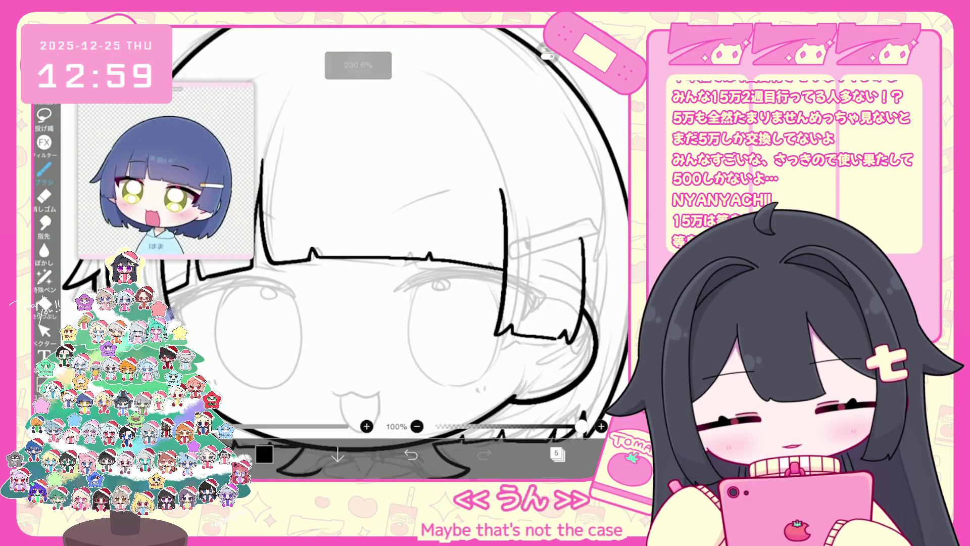
left_click_drag(408, 284, 530, 295)
scroll(384, 253, "up", 1)
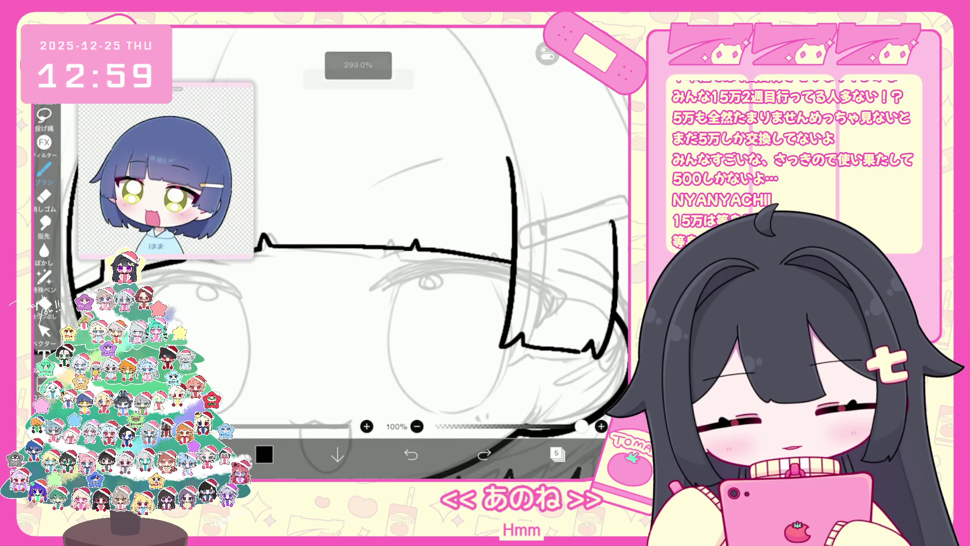
key("ctrl+z")
scroll(383, 227, "up", 1)
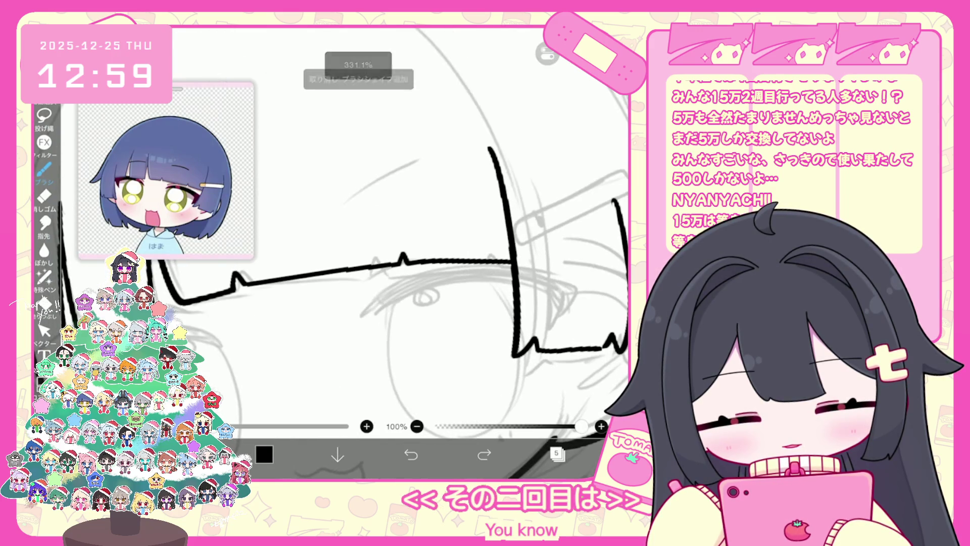
key("ctrl+z")
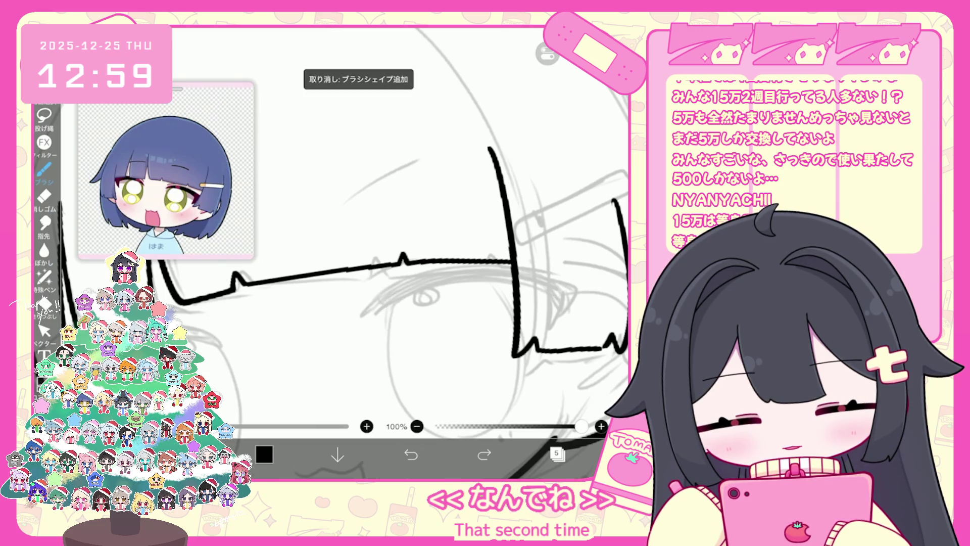
key("ctrl+z")
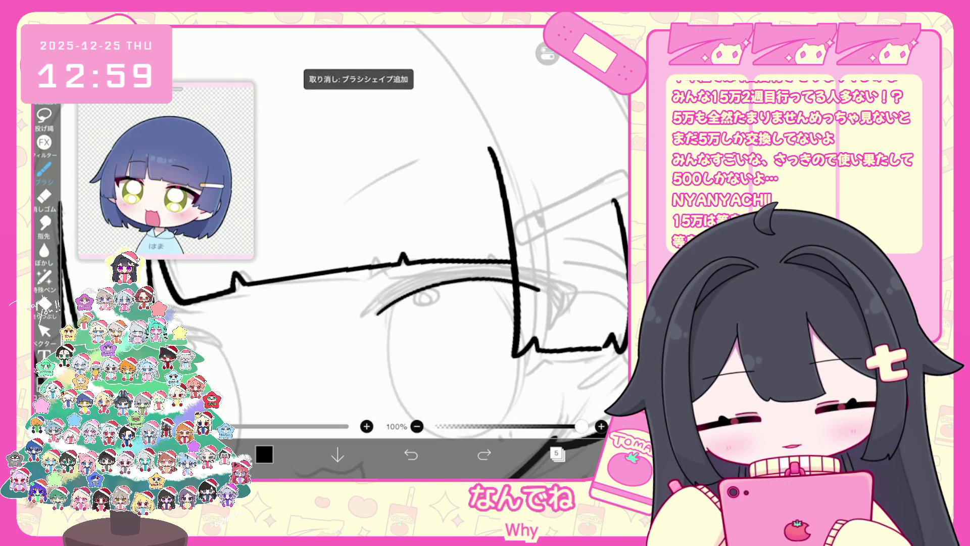
key("ctrl+z")
mouse_move(379, 313)
left_mouse_down()
mouse_move(506, 282)
mouse_move(563, 310)
left_mouse_up()
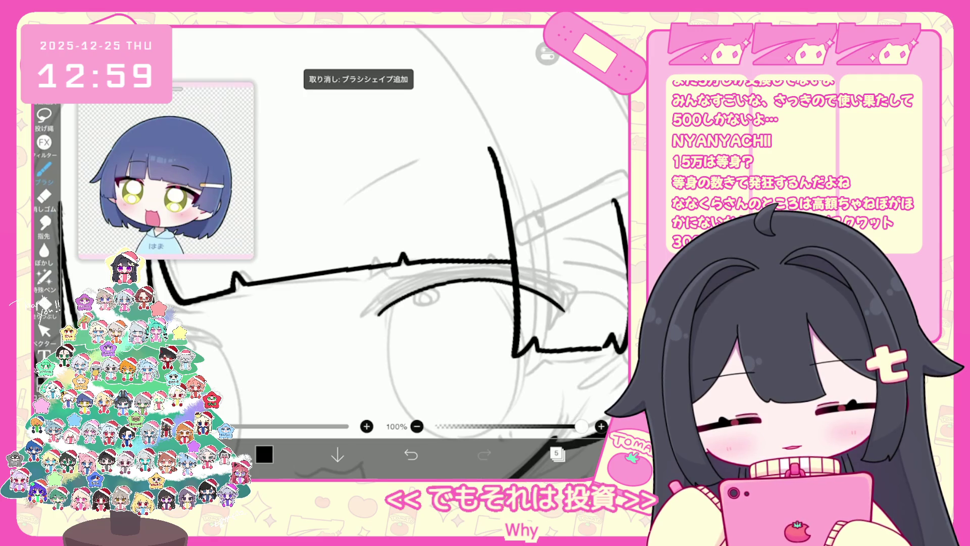
key("ctrl+z")
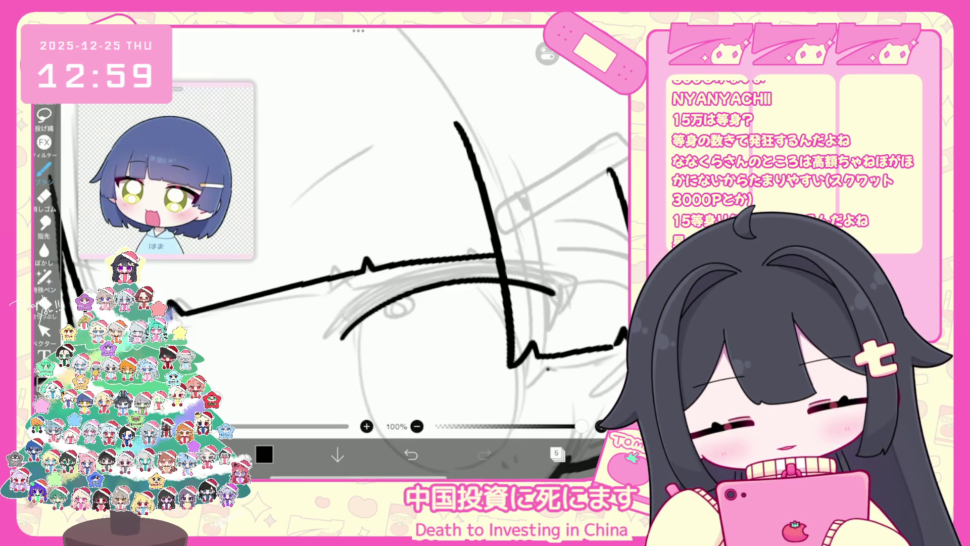
Draw the double curved upper lash line over the right eye
scroll(353, 253, "down", 2)
key("Escape")
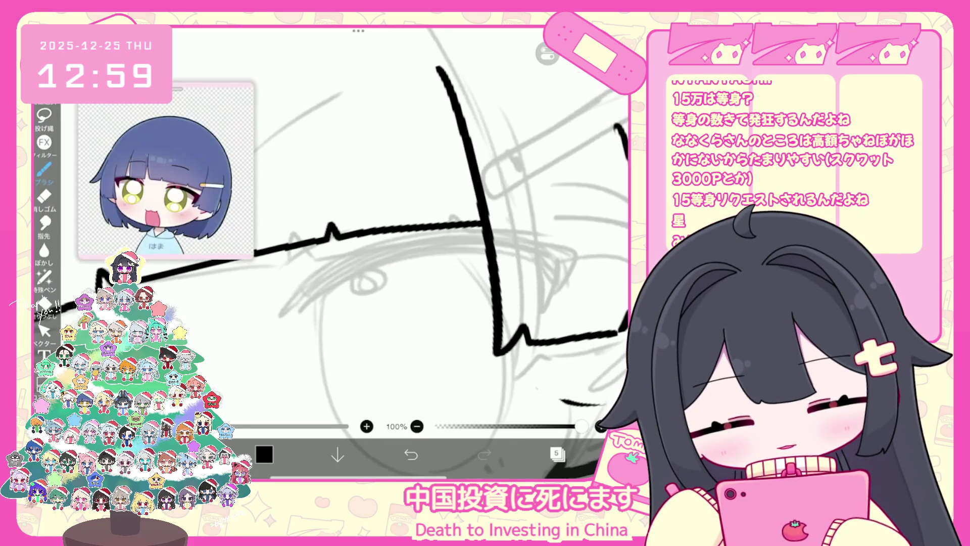
left_click_drag(346, 279, 566, 267)
left_click(411, 454)
mouse_move(295, 320)
left_mouse_down()
mouse_move(323, 298)
mouse_move(555, 285)
left_mouse_up()
left_click(411, 454)
left_click_drag(293, 320, 550, 271)
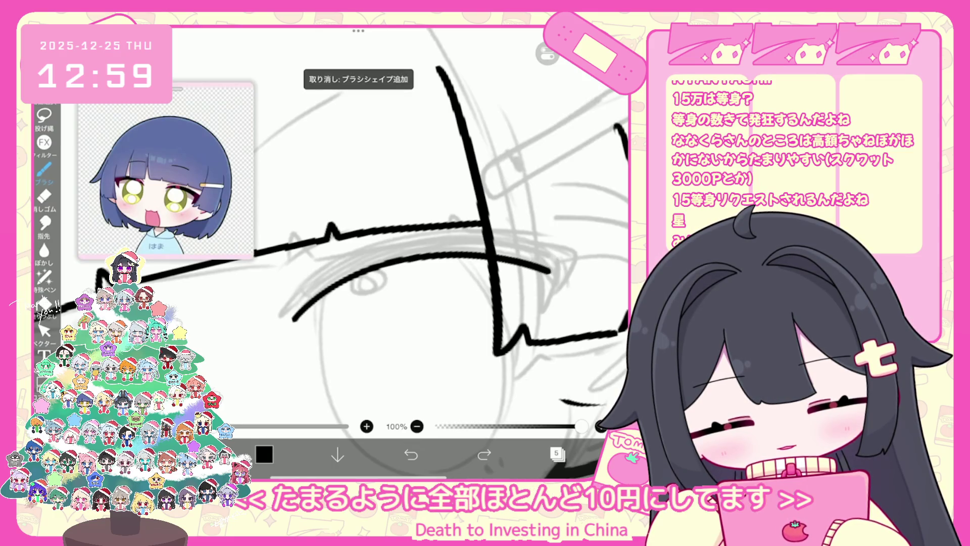
left_click_drag(296, 318, 560, 244)
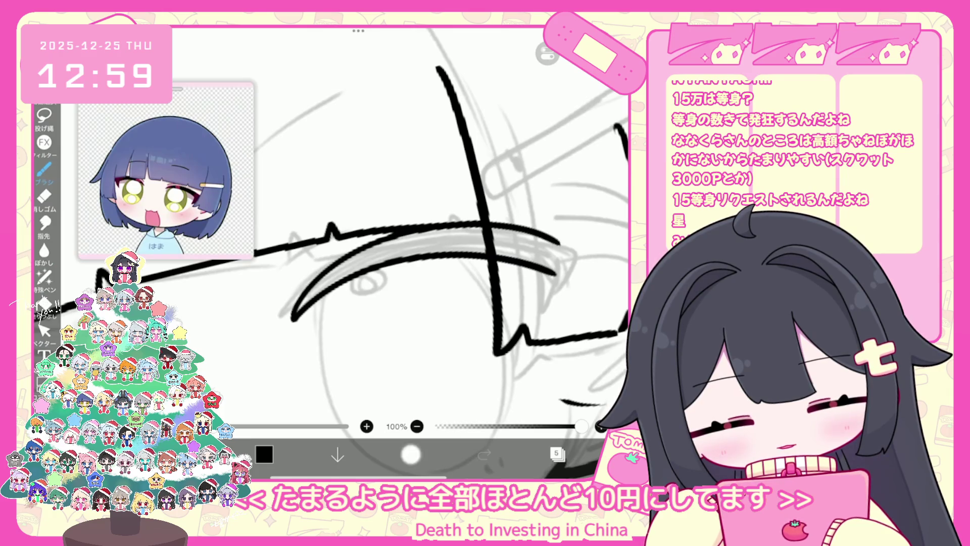
left_click(411, 454)
mouse_move(294, 305)
left_mouse_down()
mouse_move(556, 246)
mouse_move(570, 252)
left_mouse_up()
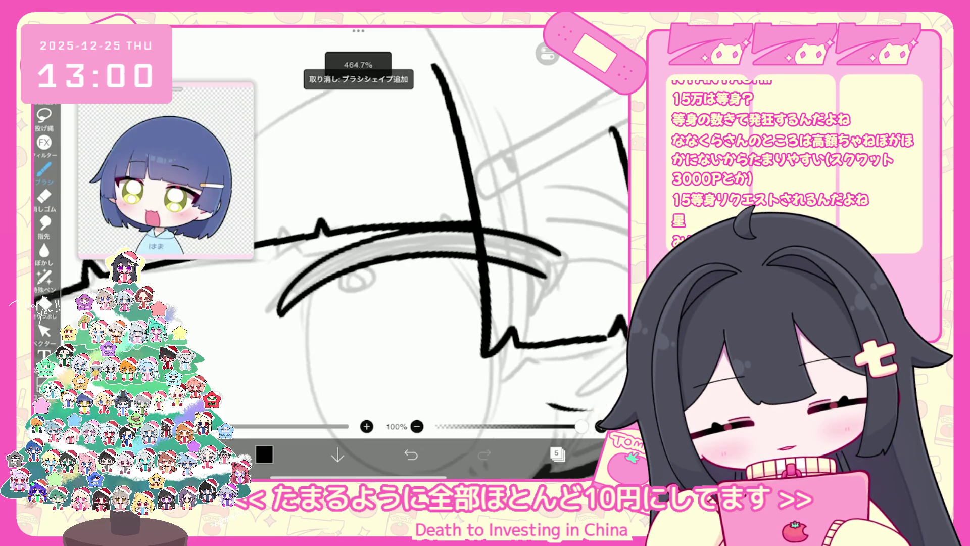
Try an extra curve along the eye's lower edge and undo it
scroll(440, 227, "up", 3)
left_click(45, 331)
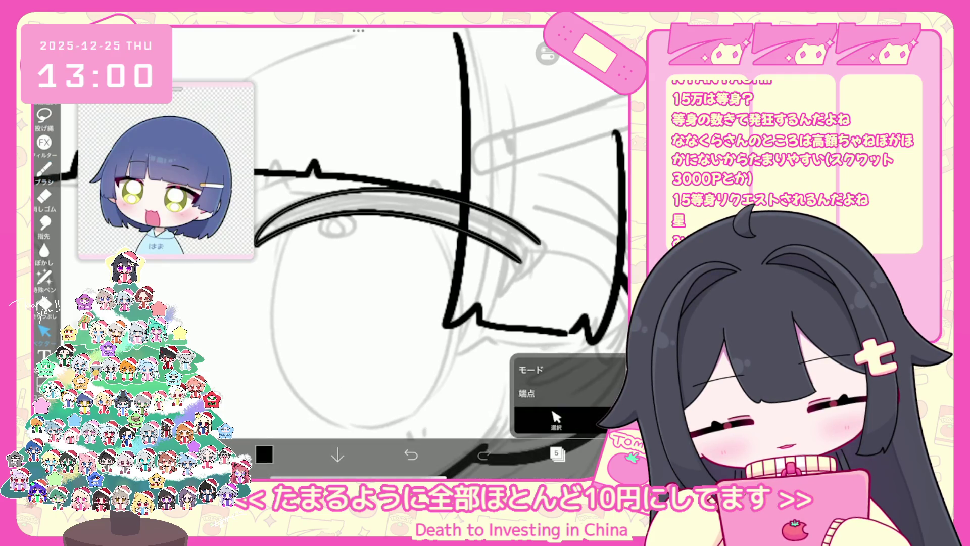
left_click(45, 169)
mouse_move(495, 316)
left_mouse_down()
mouse_move(553, 248)
mouse_move(545, 235)
left_mouse_up()
scroll(439, 228, "up", 3)
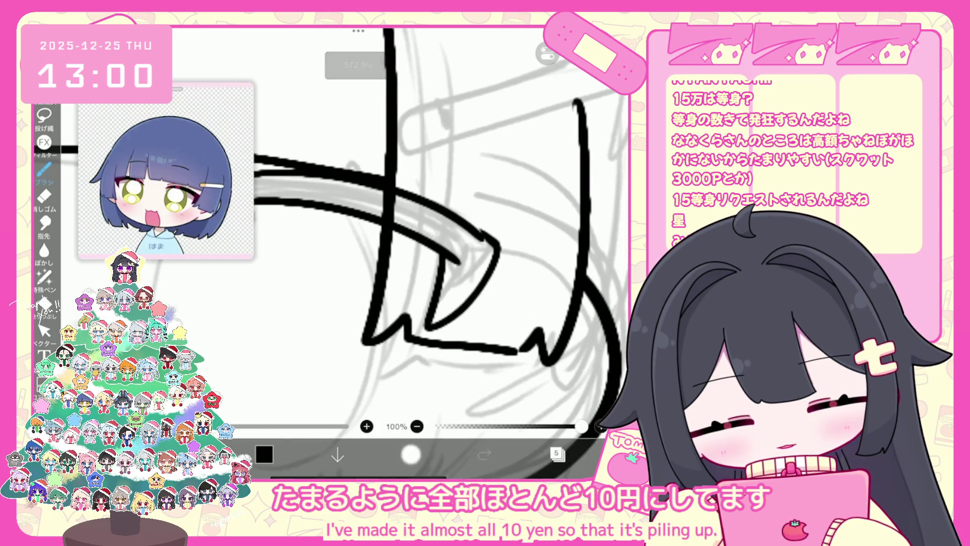
key("ctrl+z")
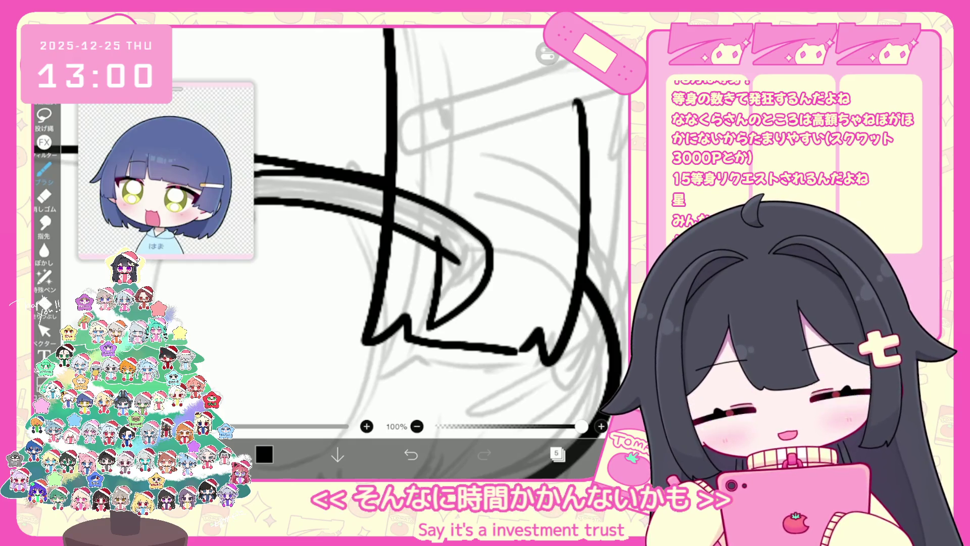
scroll(440, 227, "up", 1)
scroll(439, 227, "down", 2)
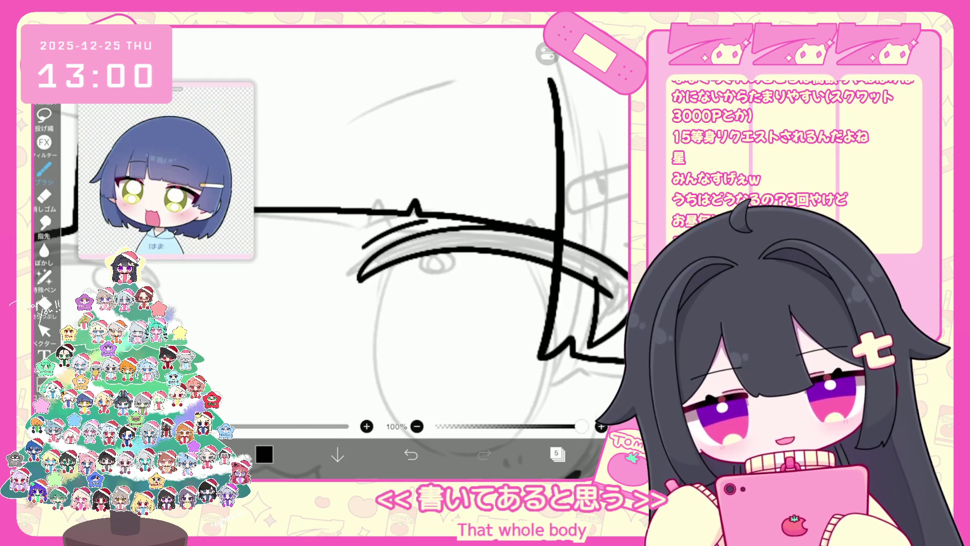
scroll(440, 227, "down", 3)
scroll(439, 227, "down", 2)
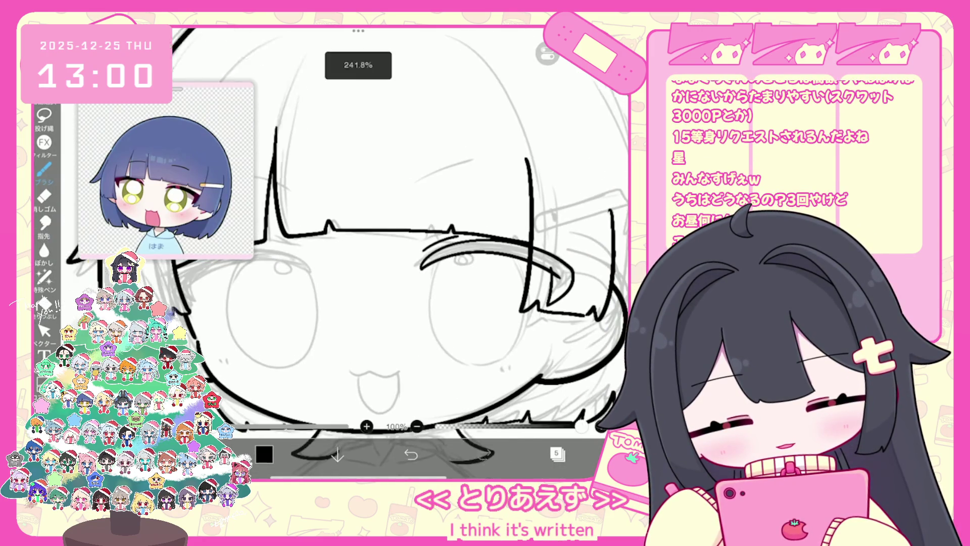
Rotate the lash stroke slightly clockwise, to about -87°, to follow the sketch
left_click(44, 331)
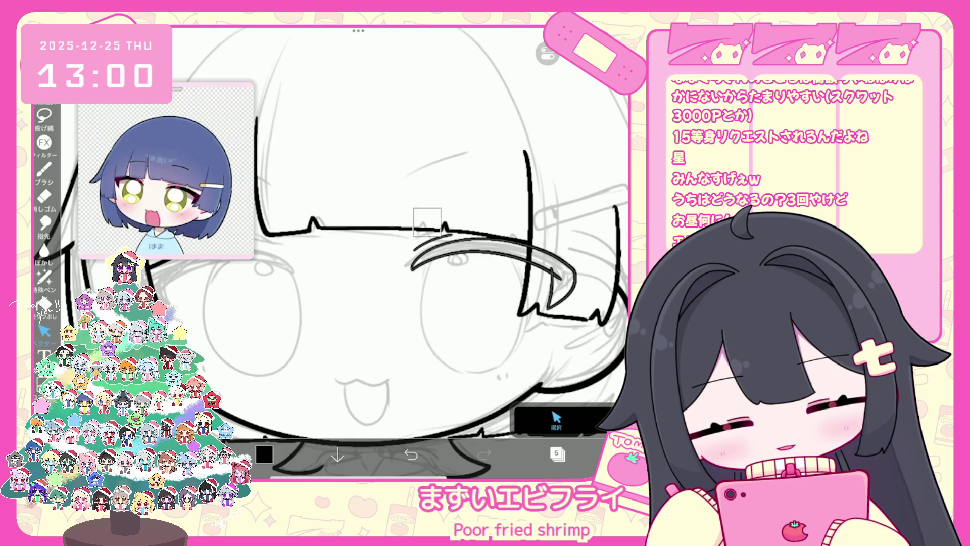
left_click(492, 243)
left_click_drag(493, 214, 496, 219)
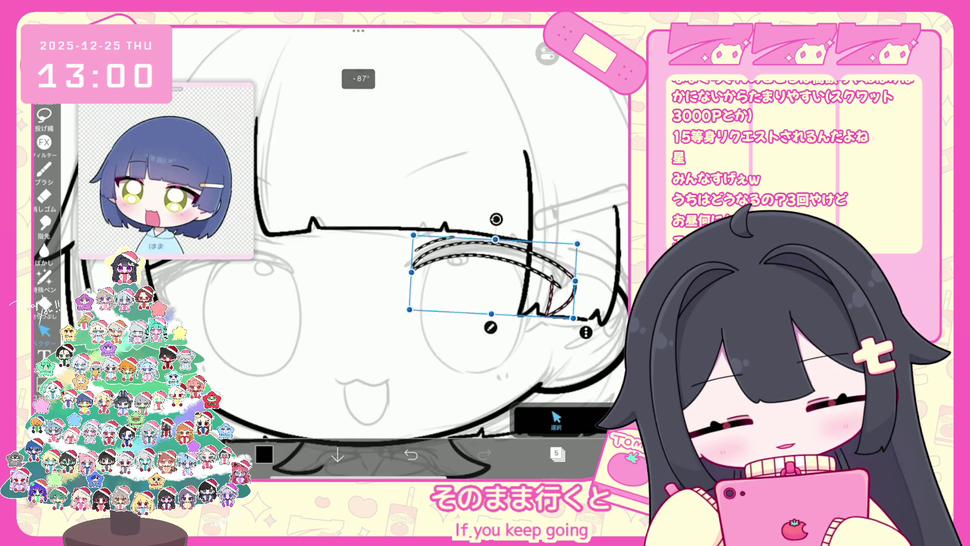
Try several iris ovals, undo them all, then select the stroke near the eye
left_click(45, 169)
scroll(440, 228, "down", 1)
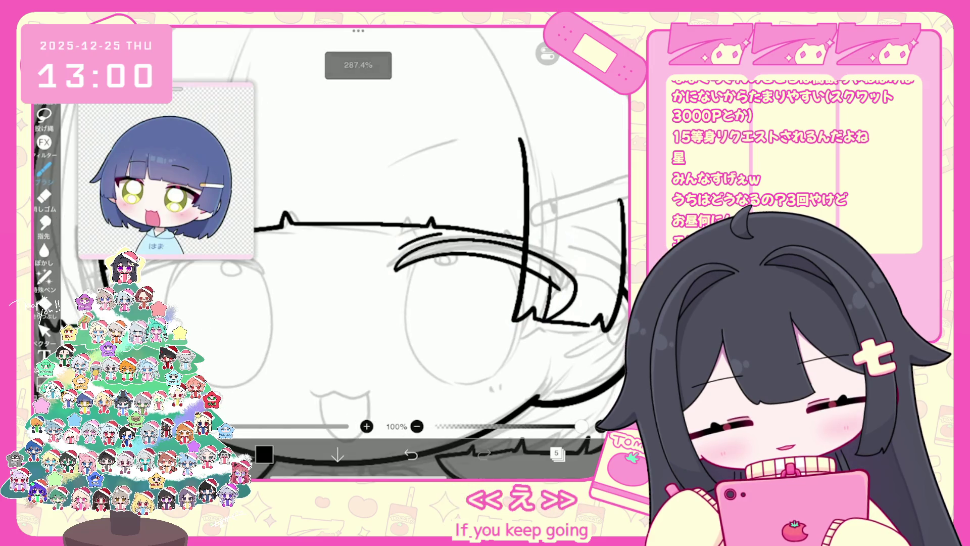
left_click_drag(399, 303, 513, 319)
key("ctrl+z")
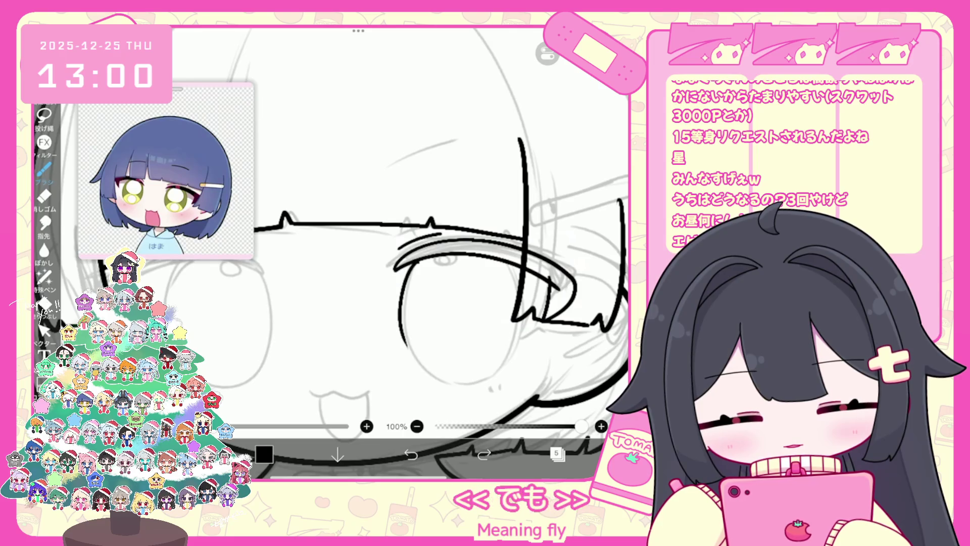
mouse_move(410, 263)
left_mouse_down()
mouse_move(404, 308)
mouse_move(454, 353)
mouse_move(506, 303)
left_mouse_up()
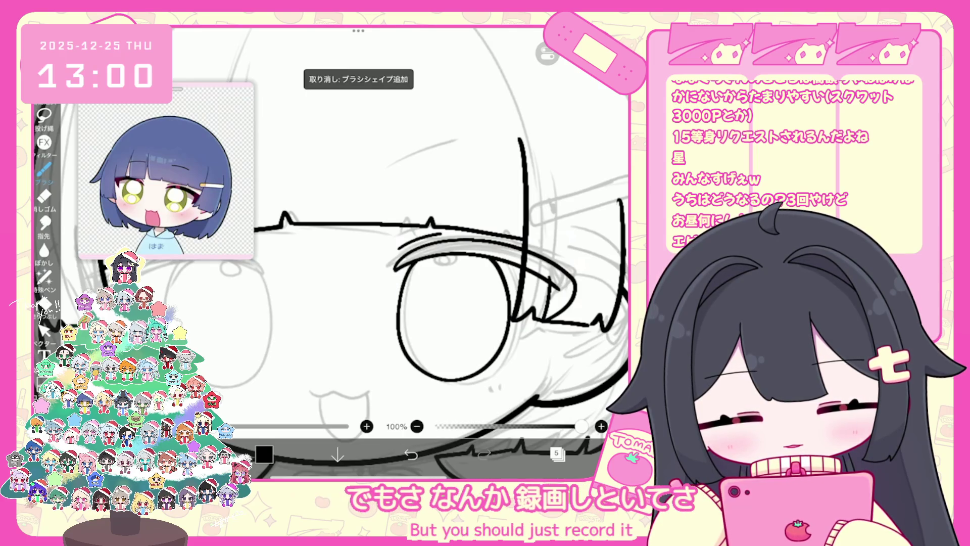
key("ctrl+z")
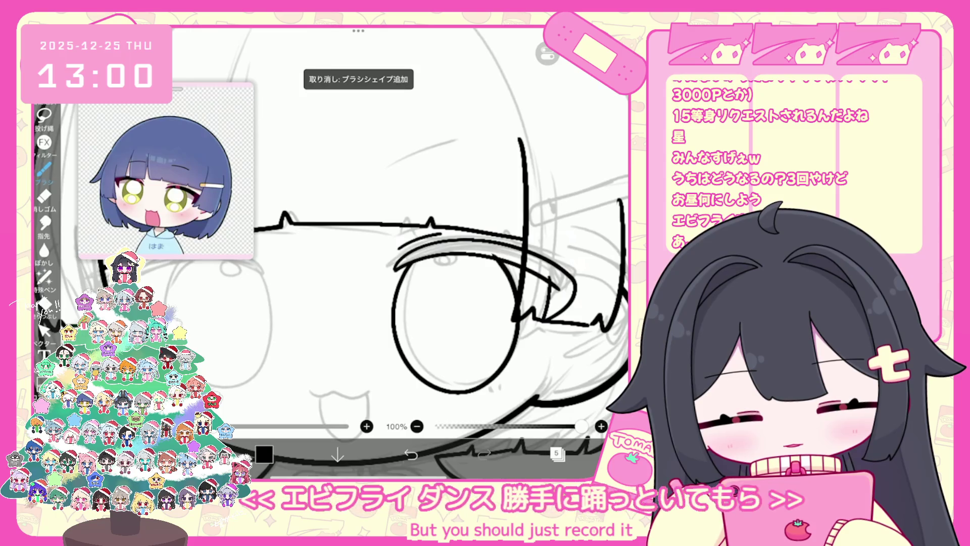
mouse_move(412, 265)
left_mouse_down()
mouse_move(432, 376)
mouse_move(506, 273)
left_mouse_up()
left_click(410, 455)
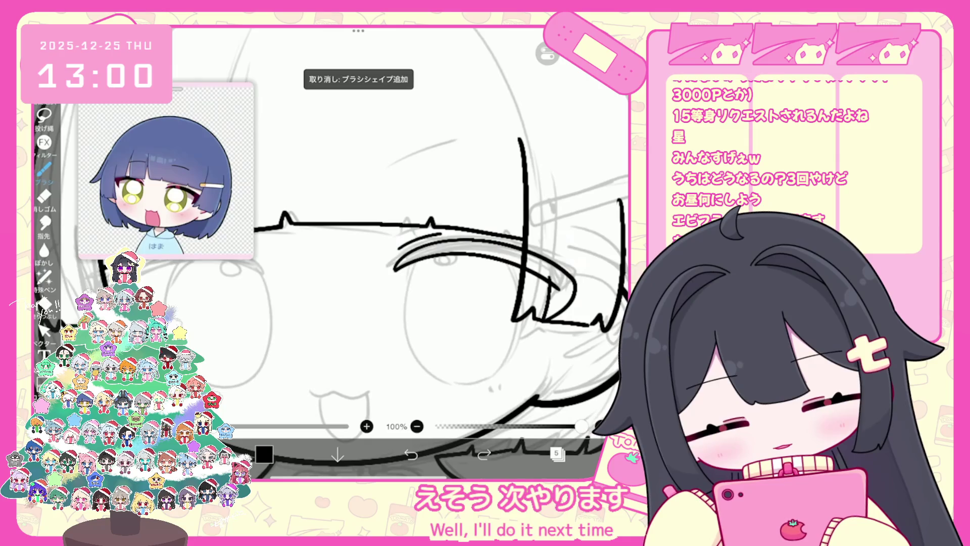
left_click_drag(418, 256, 400, 312)
left_click(410, 454)
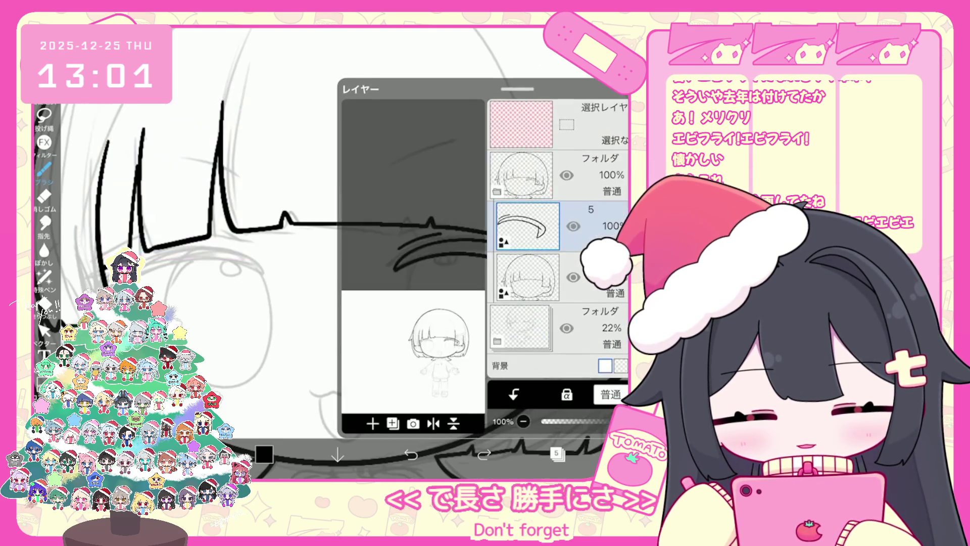
left_click(45, 331)
left_click(538, 280)
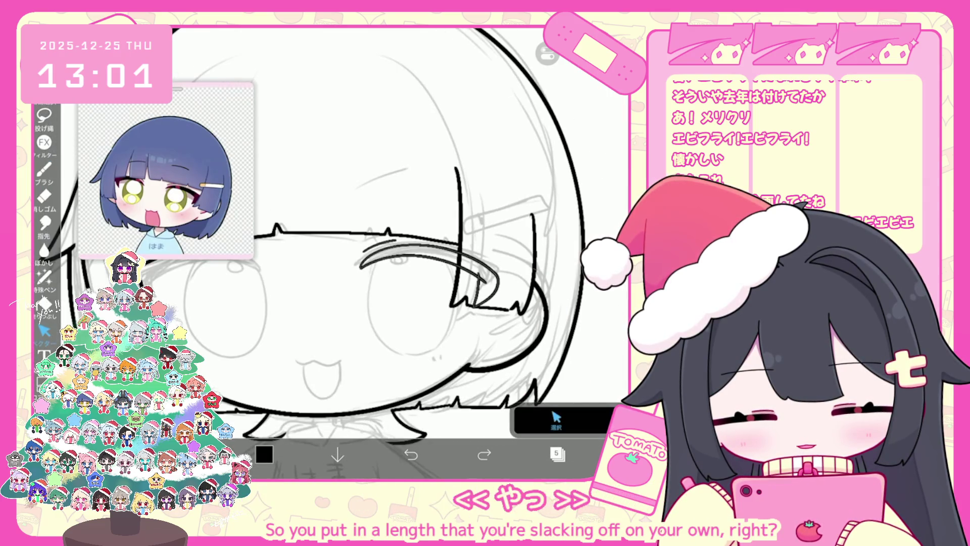
Undo the misshapen eye strokes and discard a couple of oval retries
left_click(556, 418)
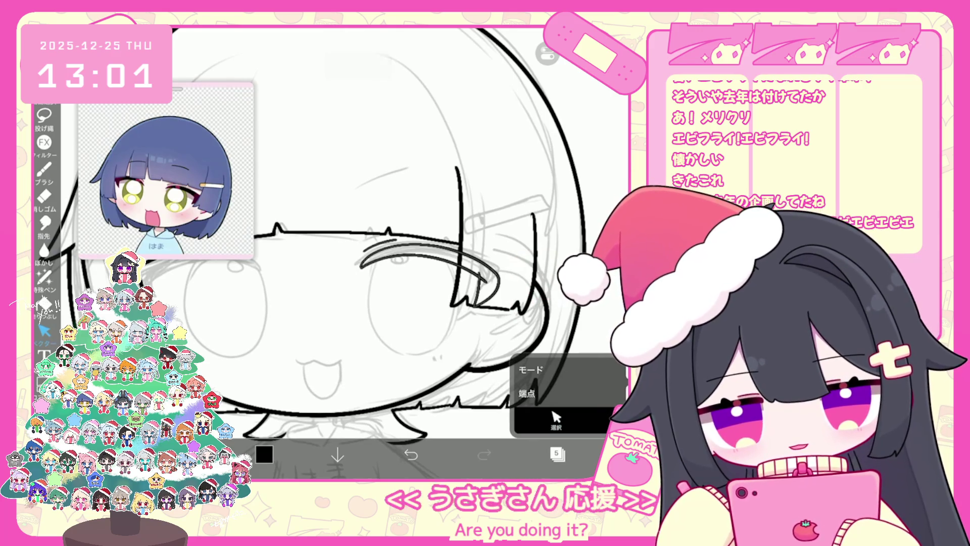
left_click(45, 169)
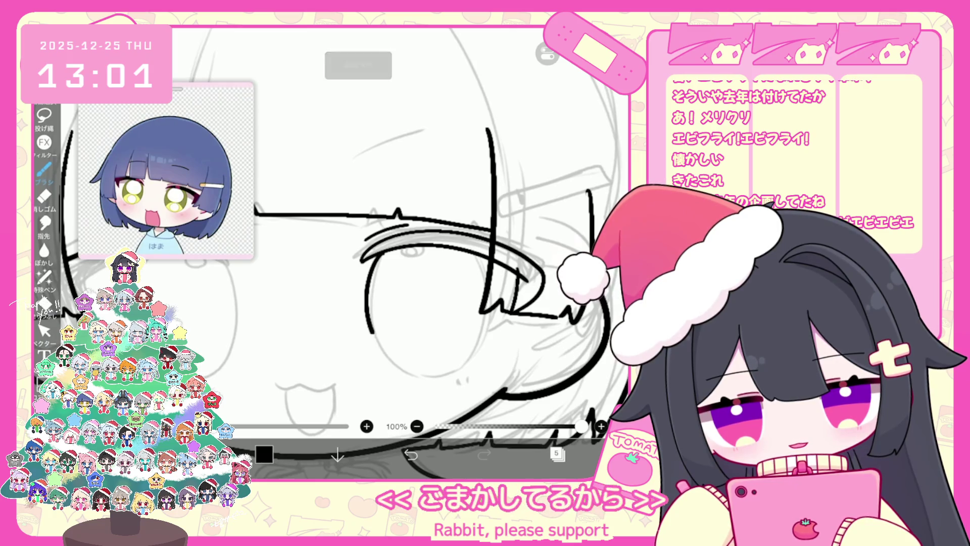
key("ctrl+z")
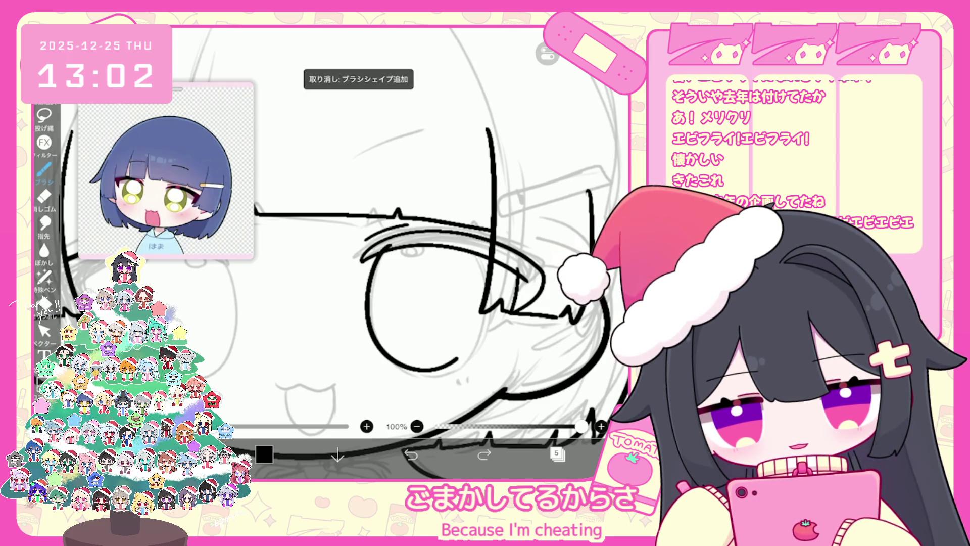
key("ctrl+z")
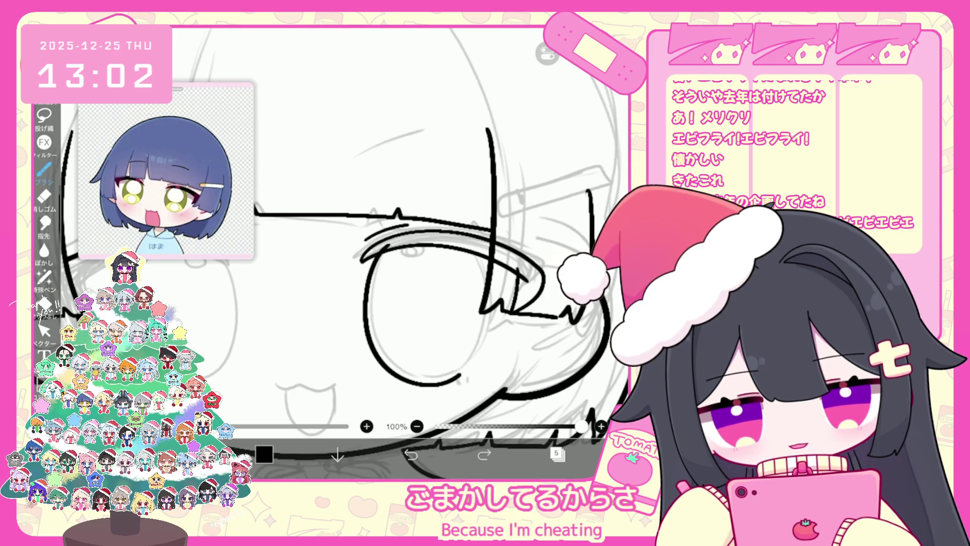
key("ctrl+z")
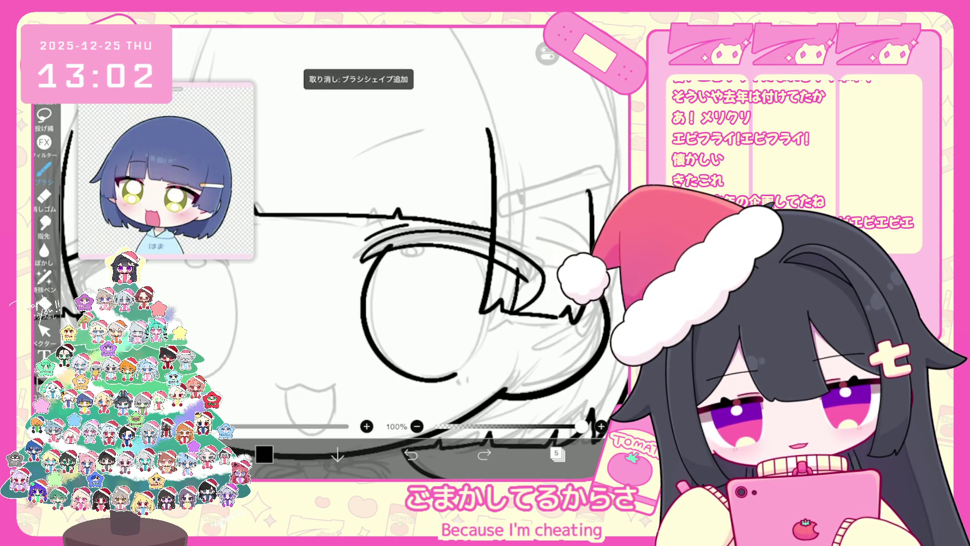
key("ctrl+z")
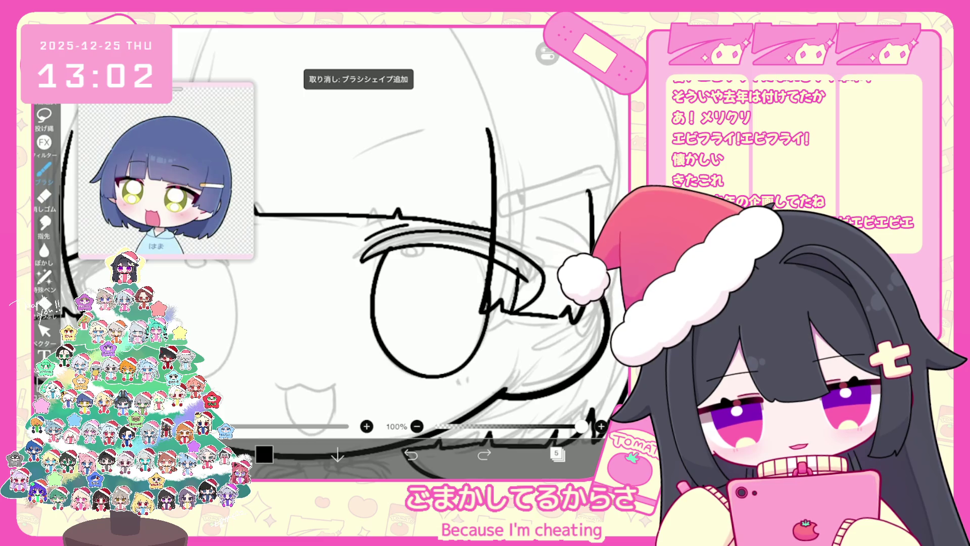
key("ctrl+z")
mouse_move(399, 249)
left_mouse_down()
mouse_move(373, 328)
mouse_move(480, 303)
left_mouse_up()
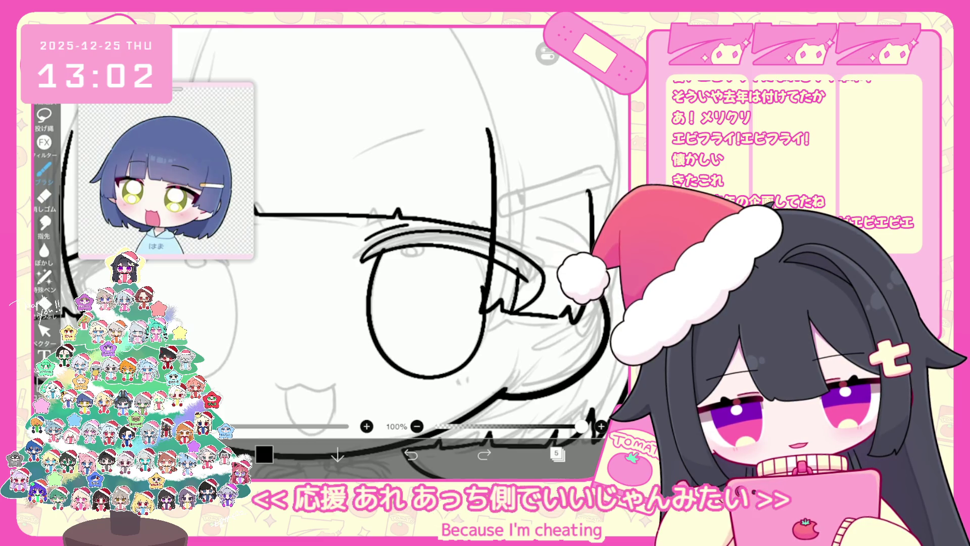
key("ctrl+z")
left_click_drag(391, 250, 382, 342)
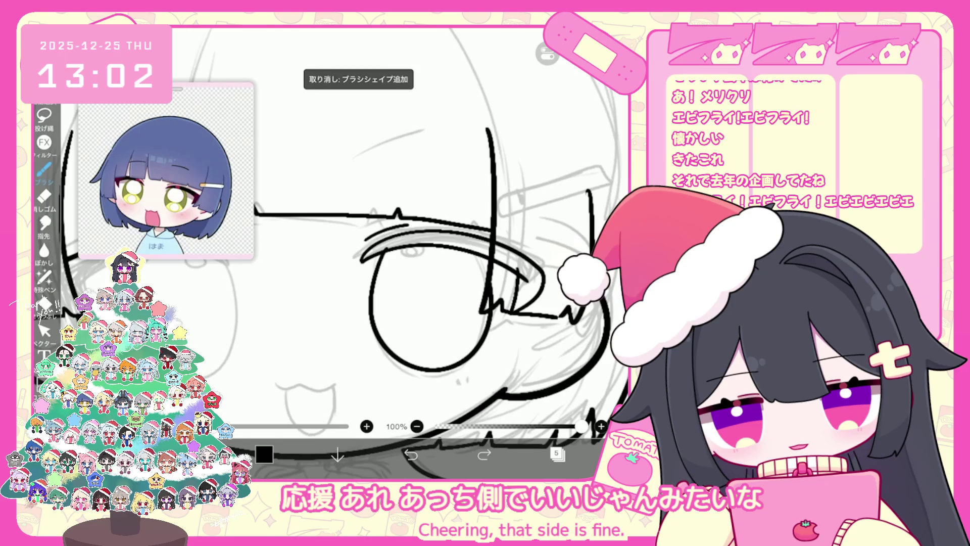
key("ctrl+z")
scroll(434, 252, "up", 1)
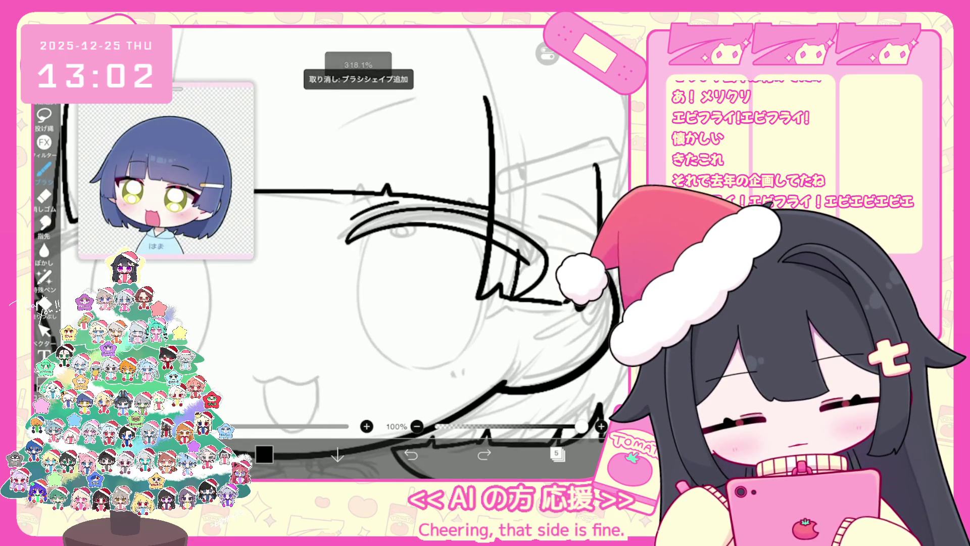
Redraw the right eye as one closed, rounder oval after several retries
left_click_drag(366, 234, 481, 299)
key("ctrl+z")
mouse_move(367, 233)
left_mouse_down()
mouse_move(357, 329)
mouse_move(495, 277)
left_mouse_up()
left_click(411, 454)
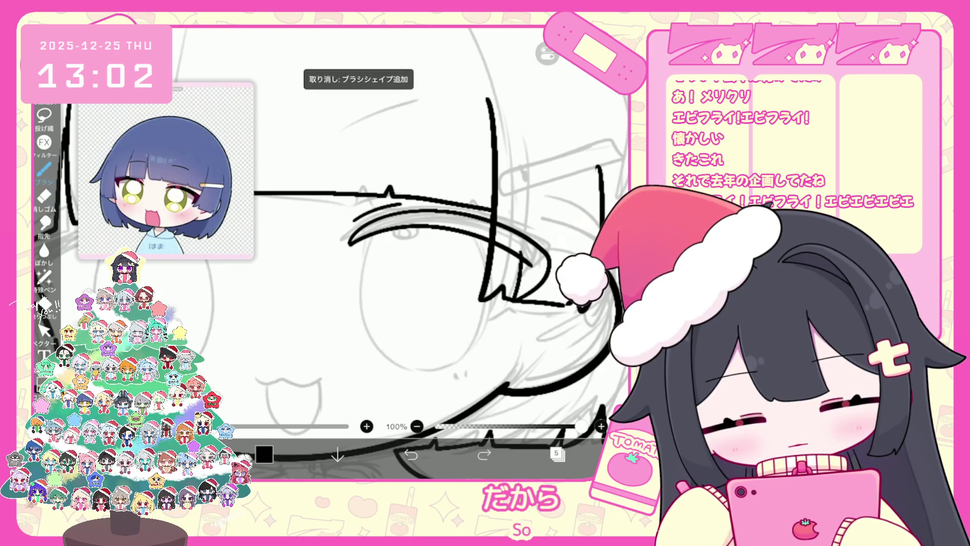
key("ctrl+z")
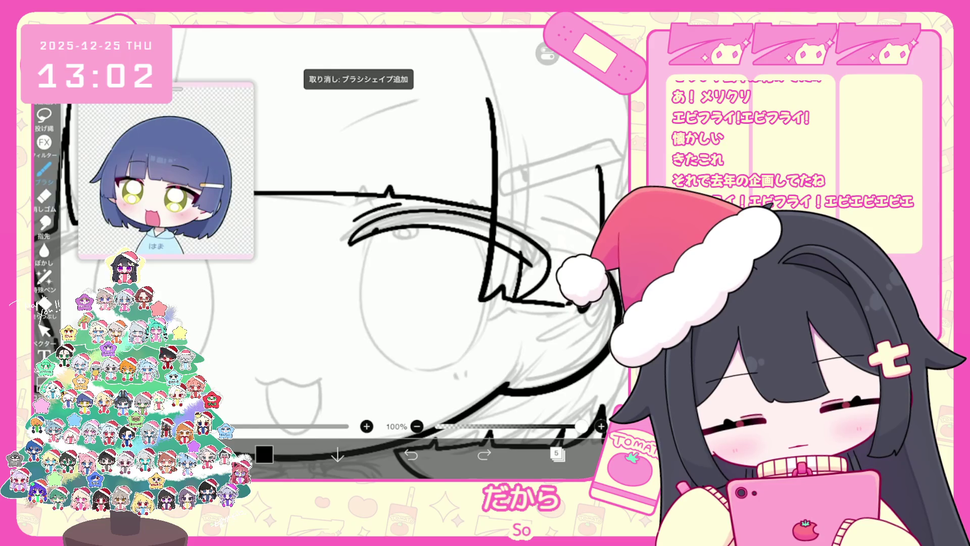
key("ctrl+z")
mouse_move(377, 228)
left_mouse_down()
mouse_move(444, 362)
mouse_move(491, 273)
left_mouse_up()
left_click(410, 453)
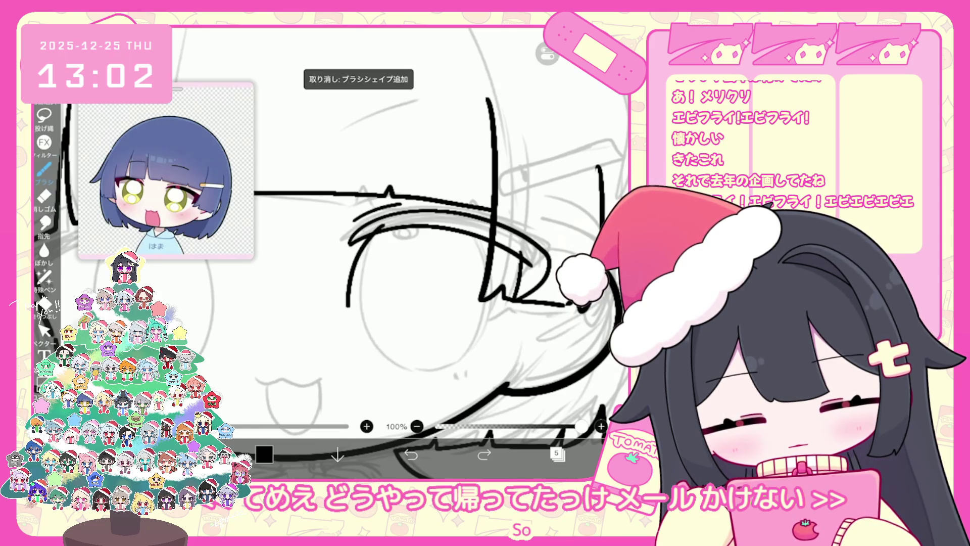
left_click(45, 329)
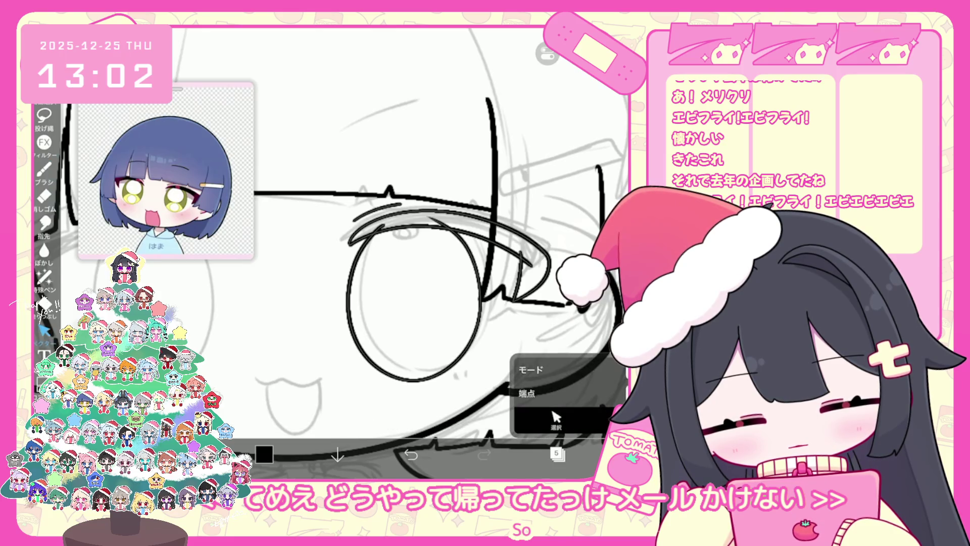
left_click(411, 453)
left_click(44, 169)
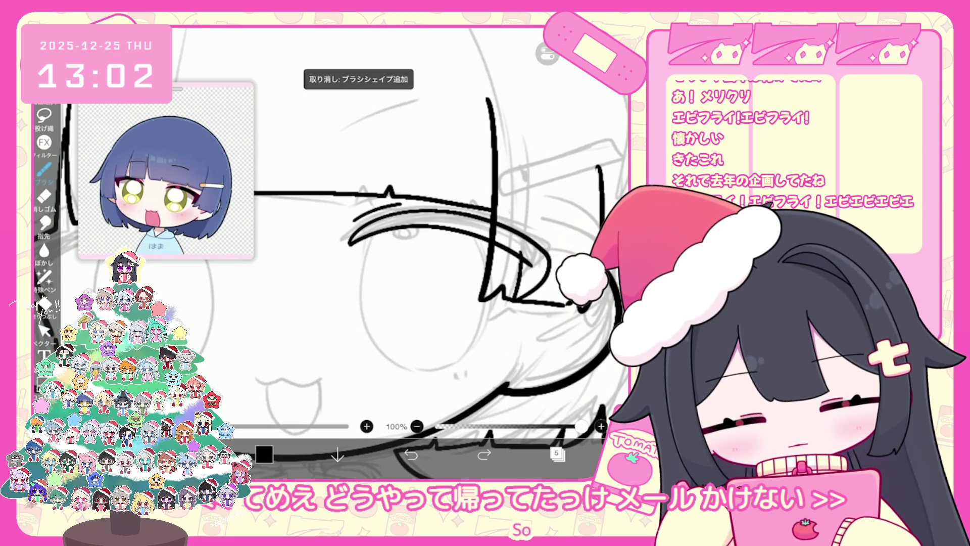
left_click_drag(381, 344, 480, 237)
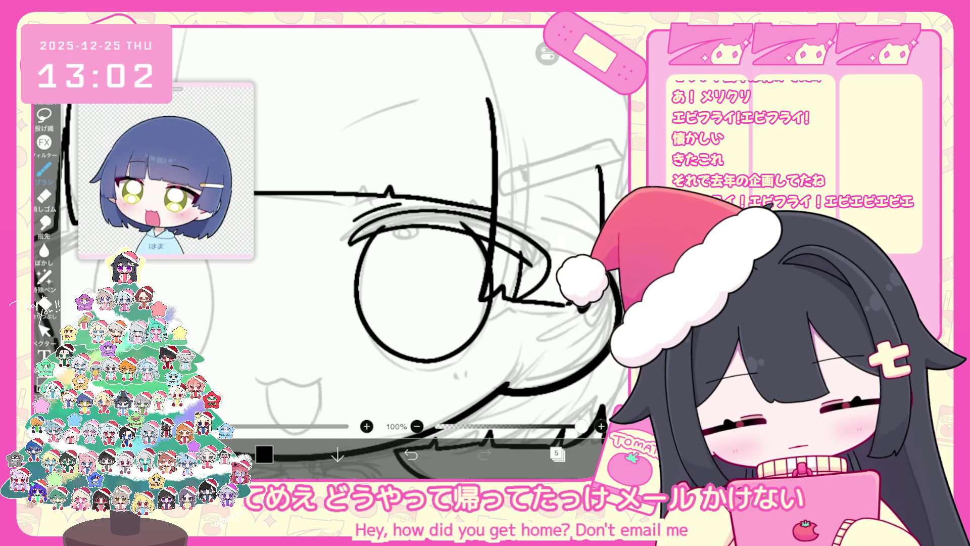
left_click(44, 329)
Narrow the eye oval slightly and nudge it up and left
left_click(556, 409)
left_click(358, 298)
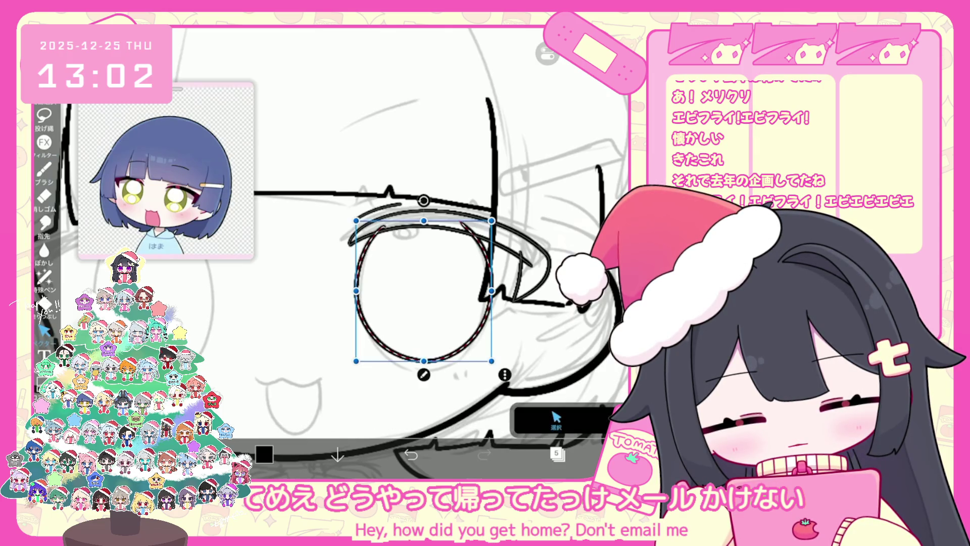
left_click_drag(491, 295, 491, 296)
left_click_drag(423, 296, 423, 292)
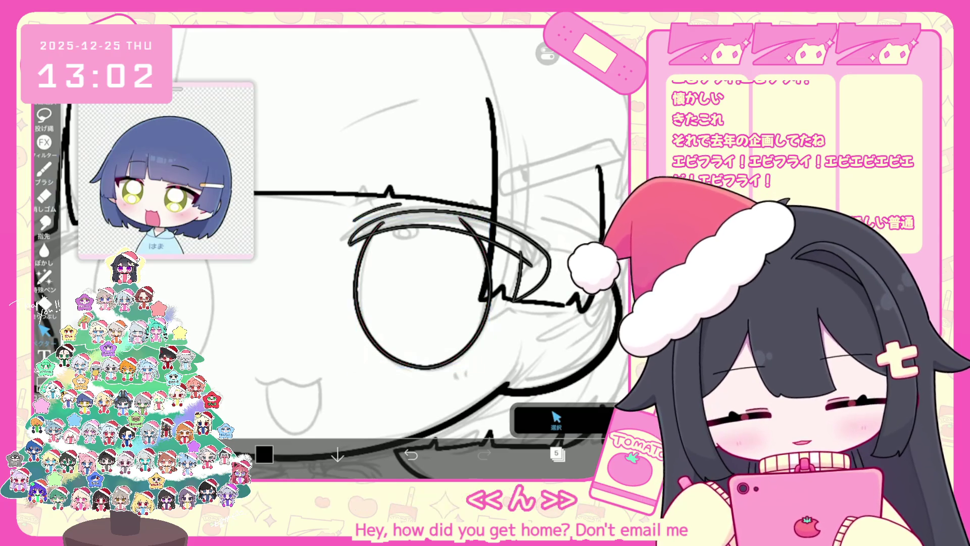
left_click(283, 323)
Undo the stray erase beside the eye, then stretch and rotate the eye oval into place
left_click(556, 419)
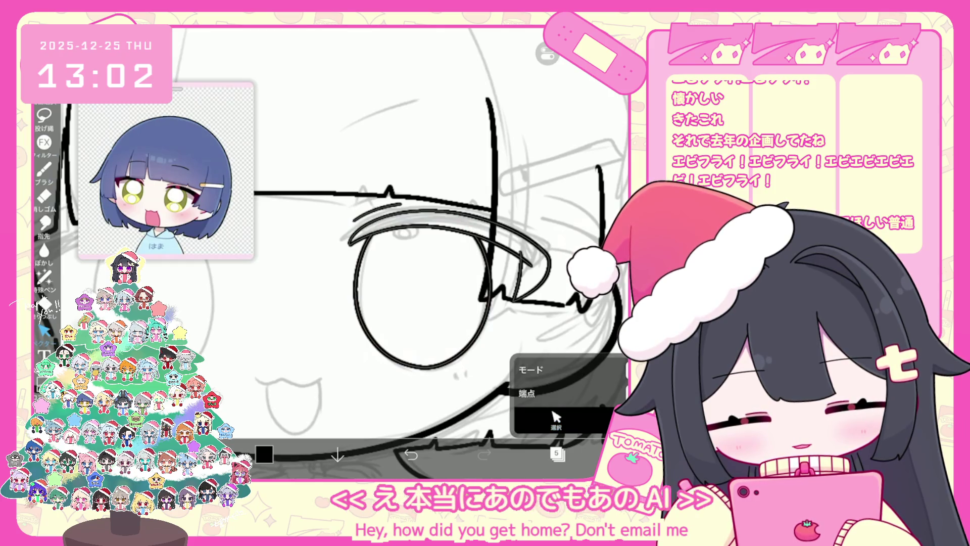
key("ctrl+z")
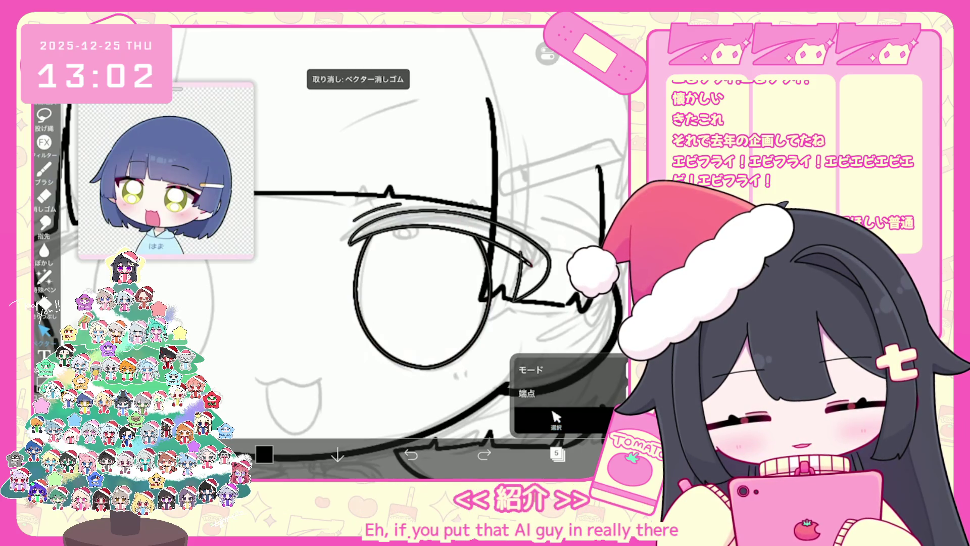
scroll(399, 253, "down", 5)
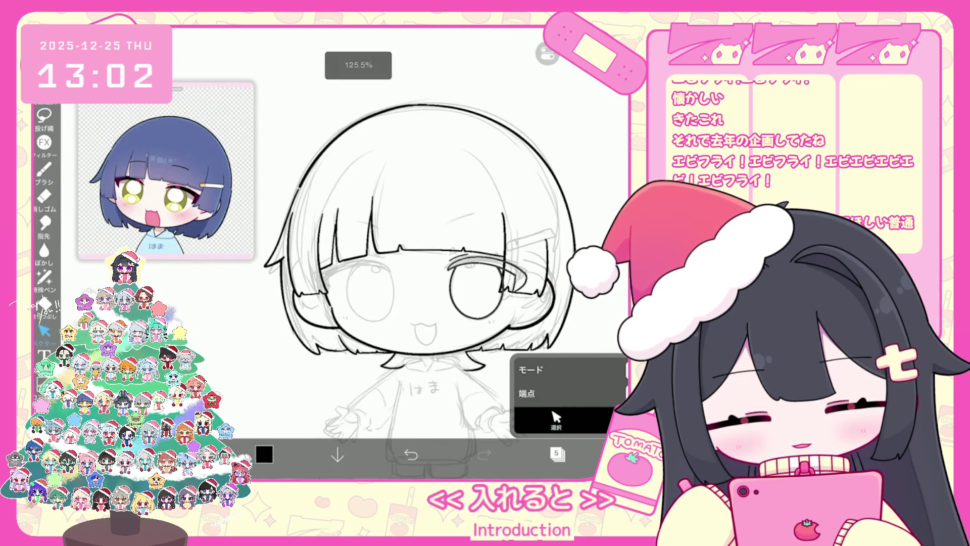
scroll(475, 293, "up", 5)
left_click(406, 289)
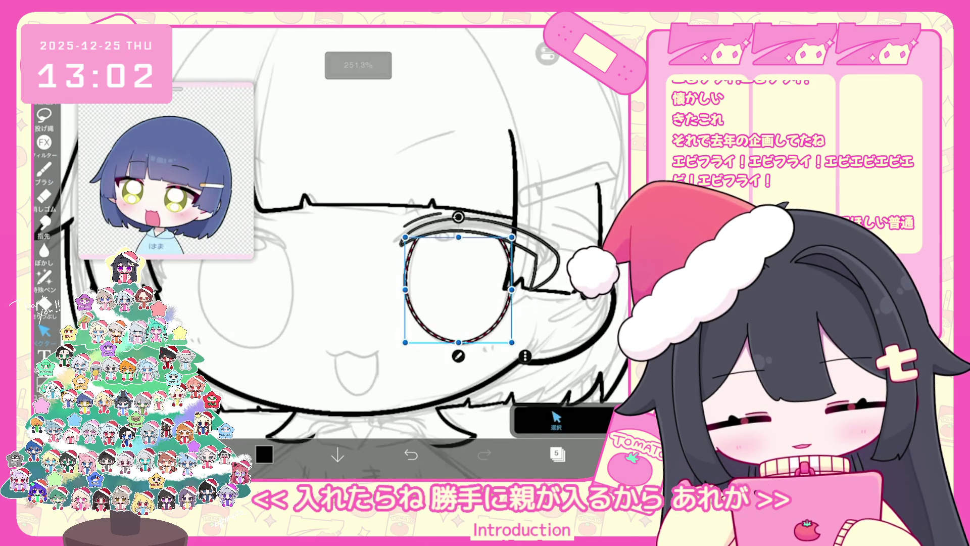
left_click(324, 283)
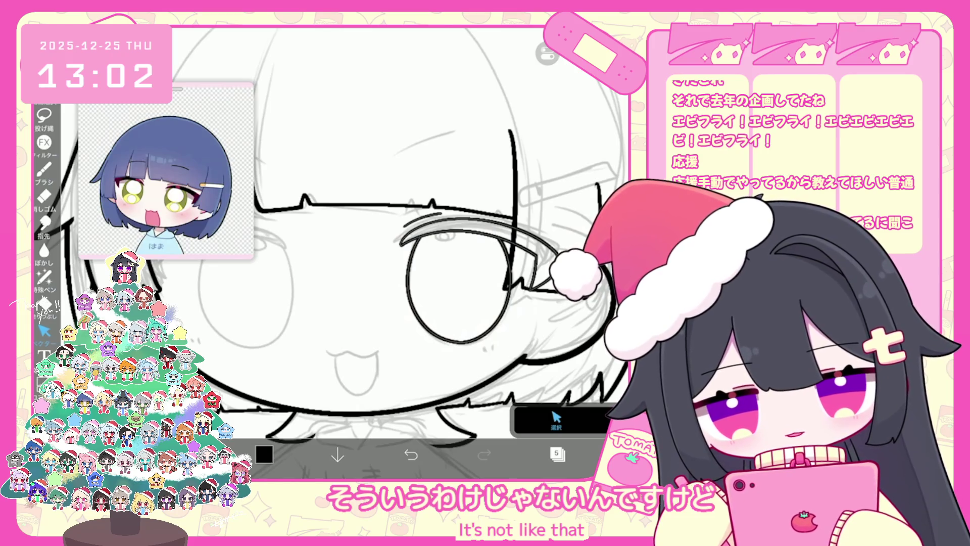
left_click(457, 288)
scroll(410, 253, "down", 3)
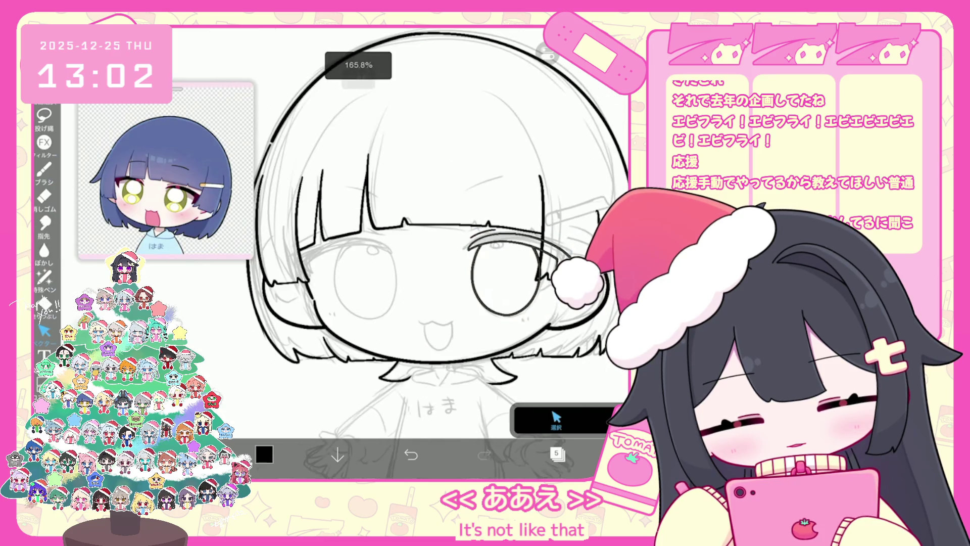
Zoom onto the left eye and try an upper eyelid stroke, undoing the misses
left_click(44, 170)
scroll(404, 227, "up", 3)
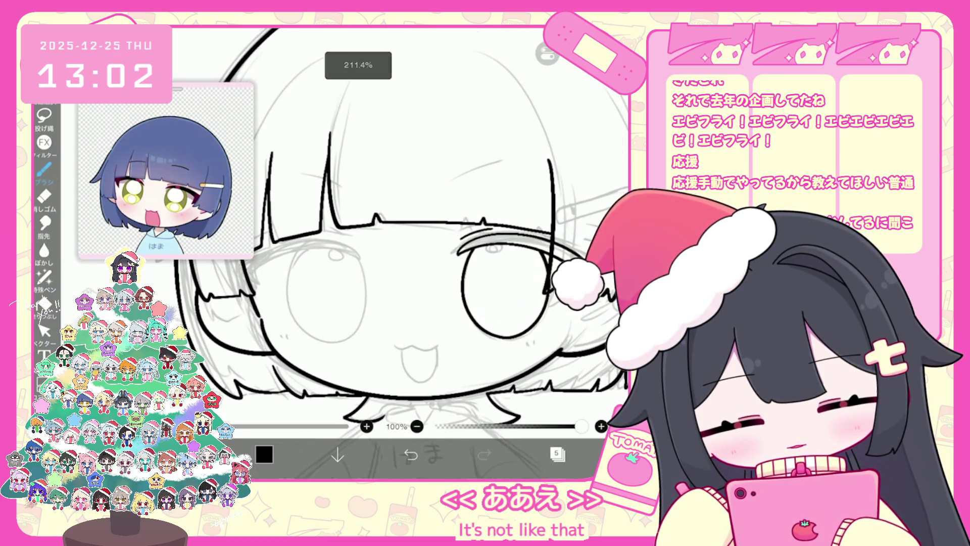
scroll(405, 227, "up", 1)
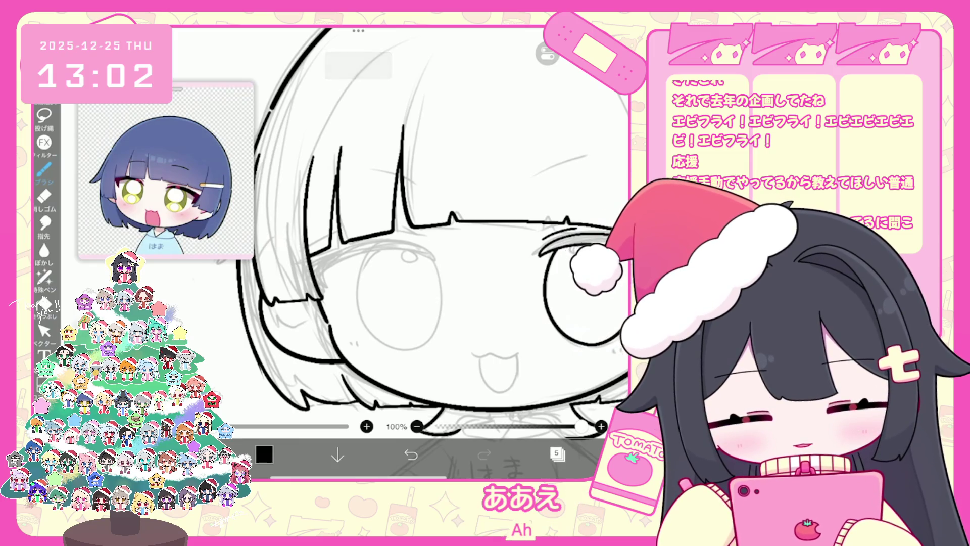
scroll(404, 227, "up", 1)
key("ctrl+z")
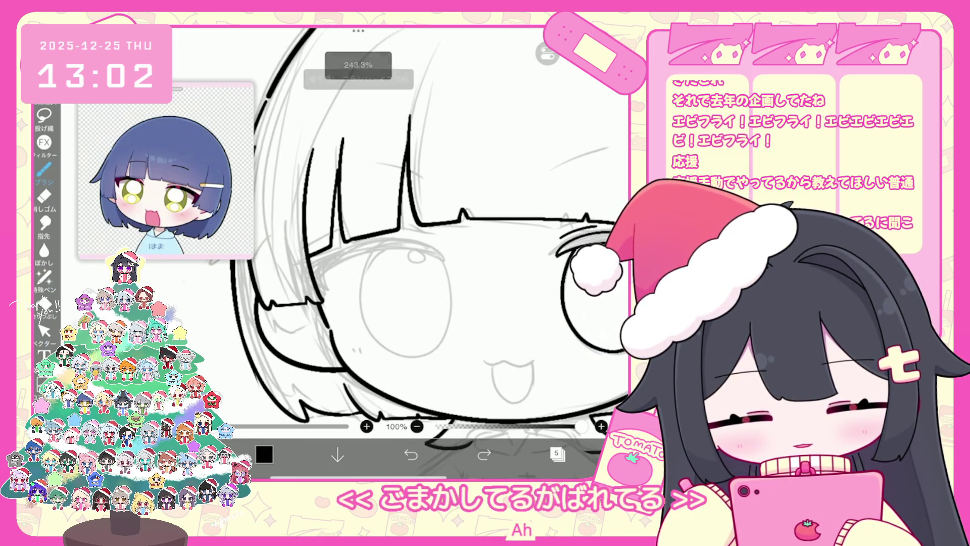
key("ctrl+z")
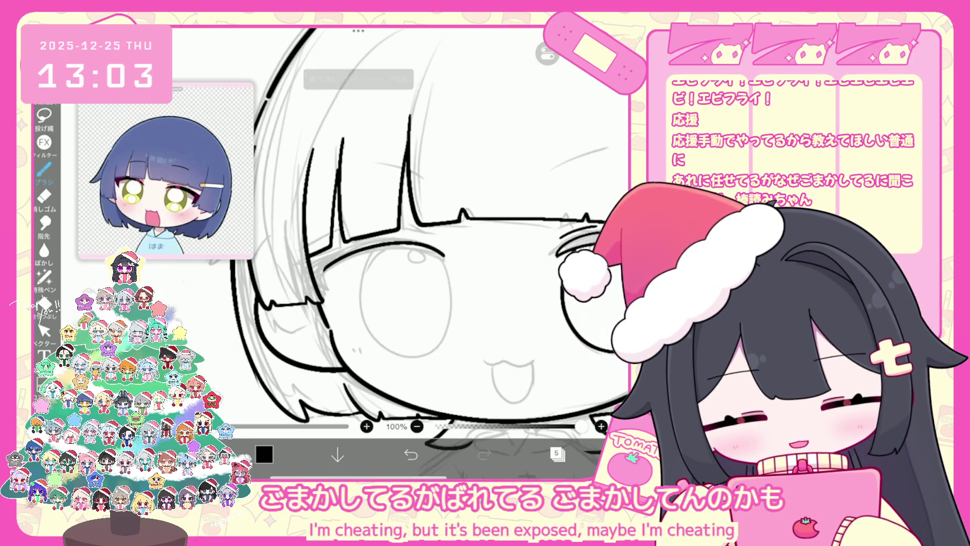
left_click_drag(324, 275, 397, 249)
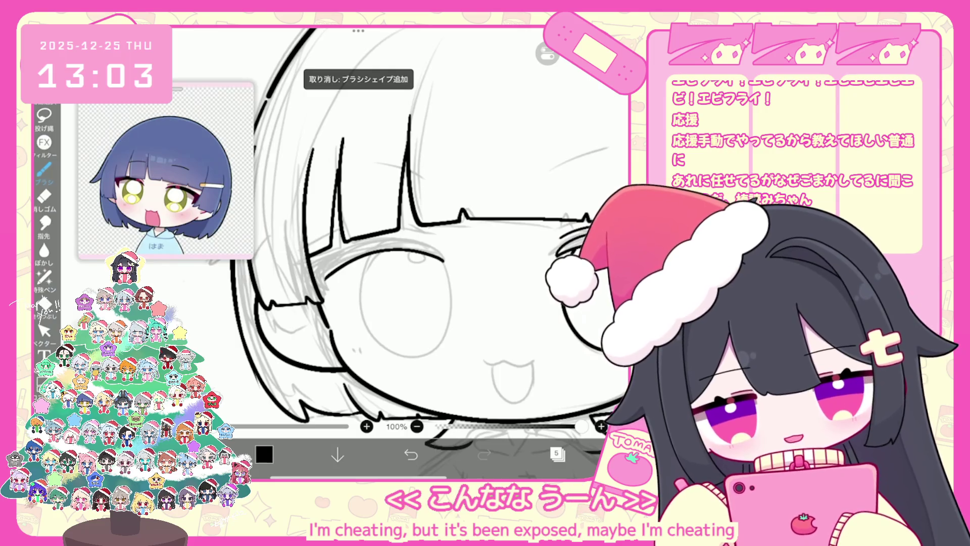
key("ctrl+z")
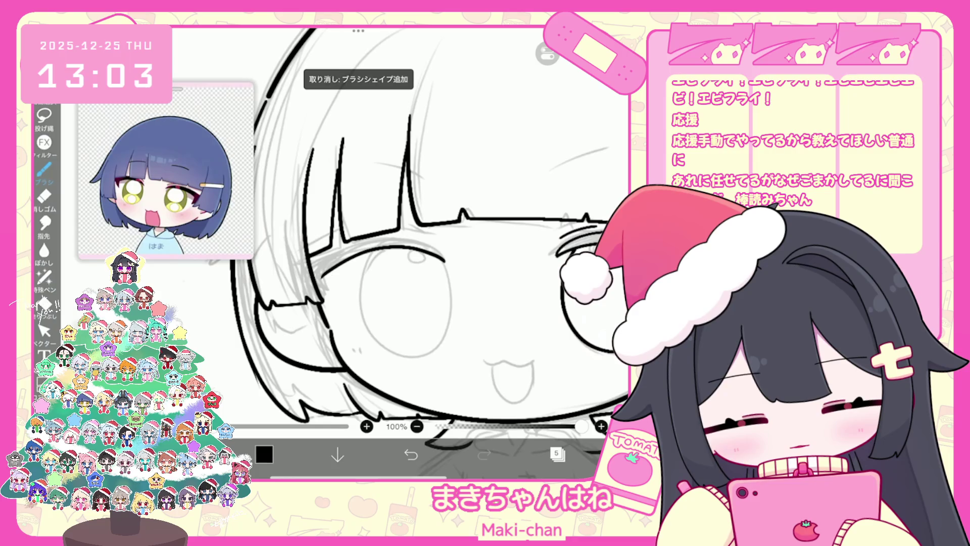
key("ctrl+z")
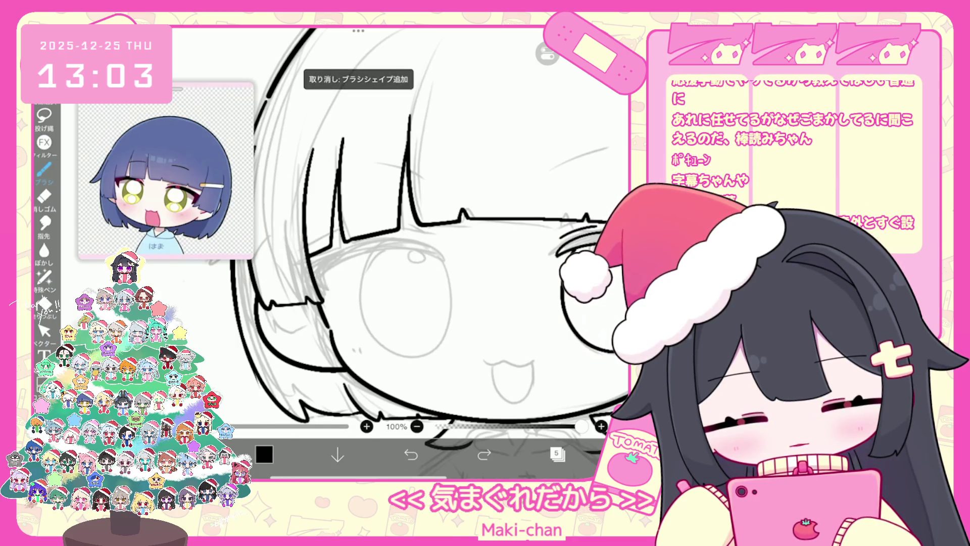
Draw the curved upper eyelid line above the left eye, redrawing it once
scroll(379, 252, "up", 2)
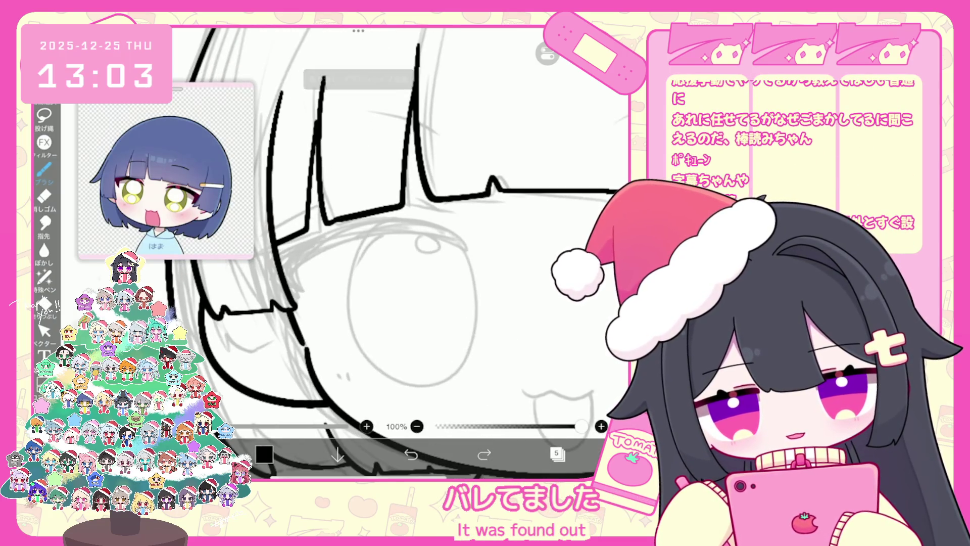
left_click_drag(469, 250, 351, 238)
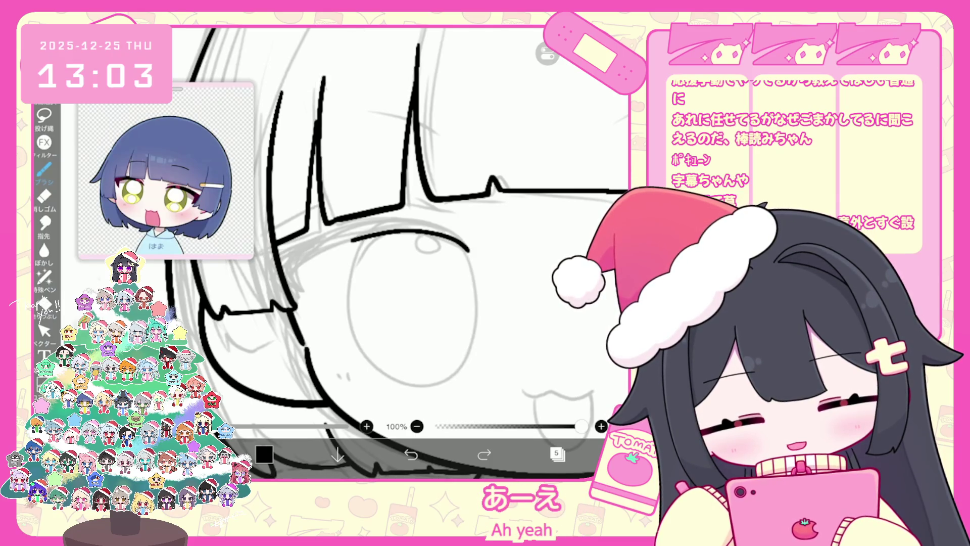
left_click_drag(279, 259, 432, 222)
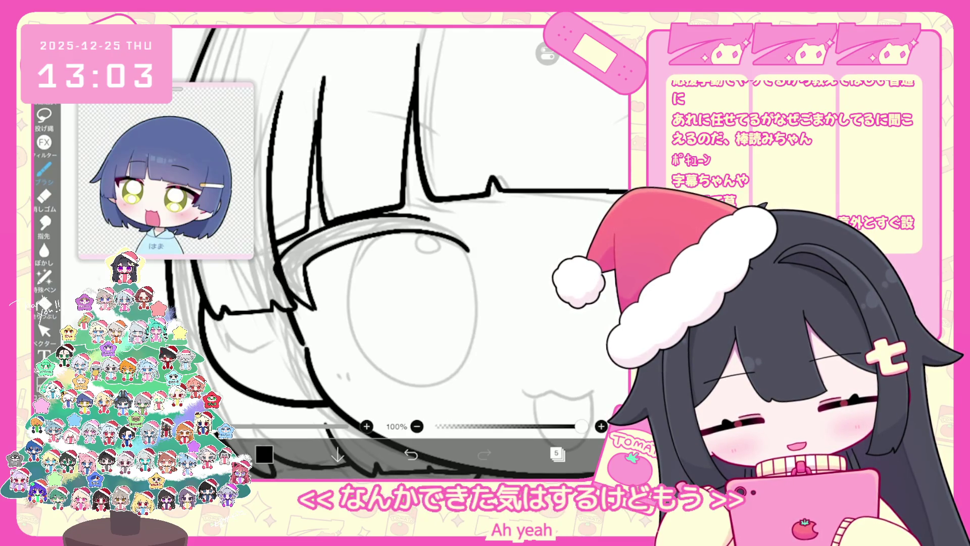
key("ctrl+z")
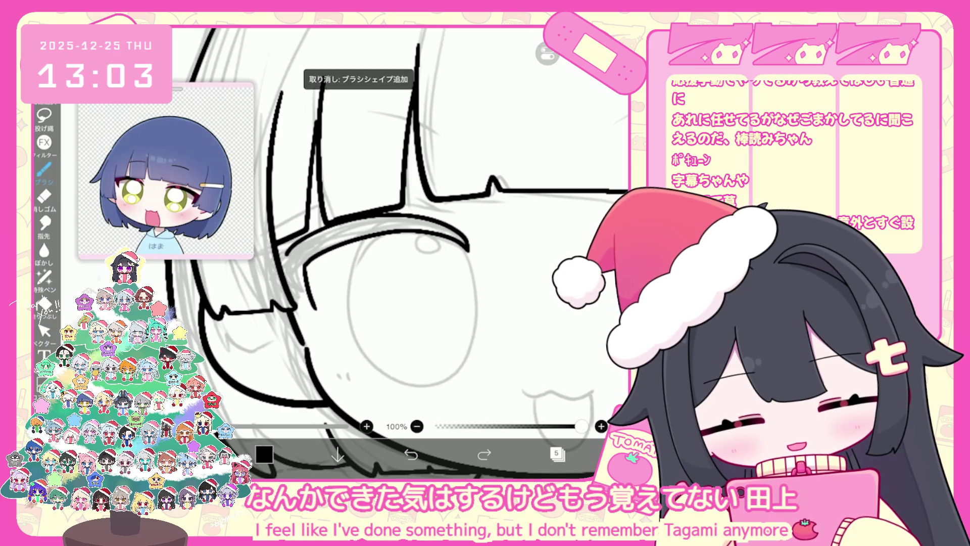
mouse_move(467, 247)
left_mouse_down()
mouse_move(464, 239)
mouse_move(281, 252)
left_mouse_up()
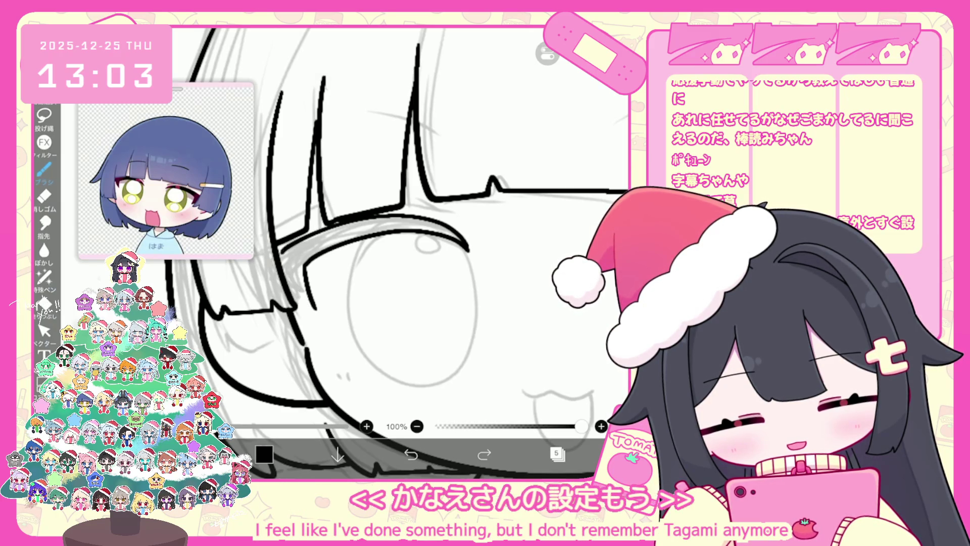
scroll(397, 253, "down", 3)
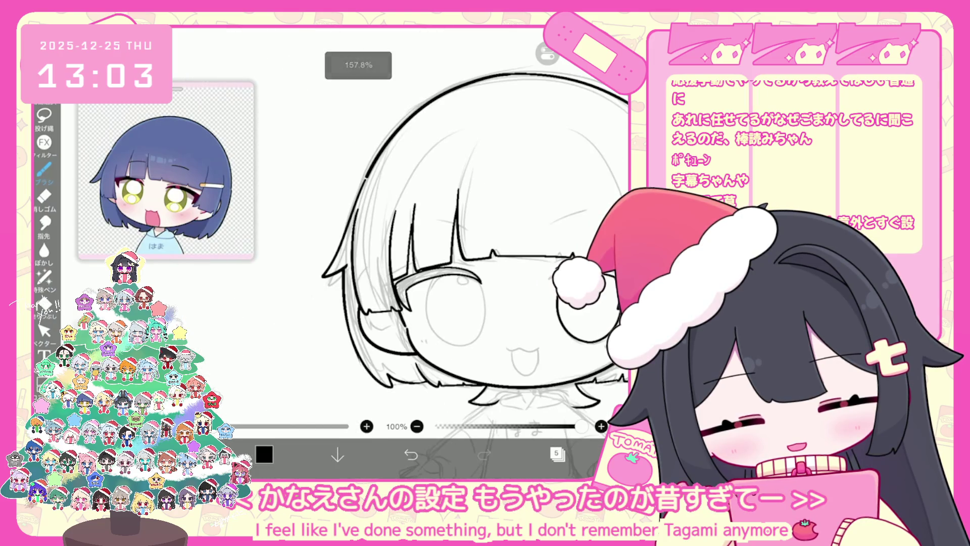
Draw the upper eyelid line across the left eye several times until its curve fits
scroll(405, 227, "up", 3)
key("ctrl+z")
scroll(404, 227, "up", 5)
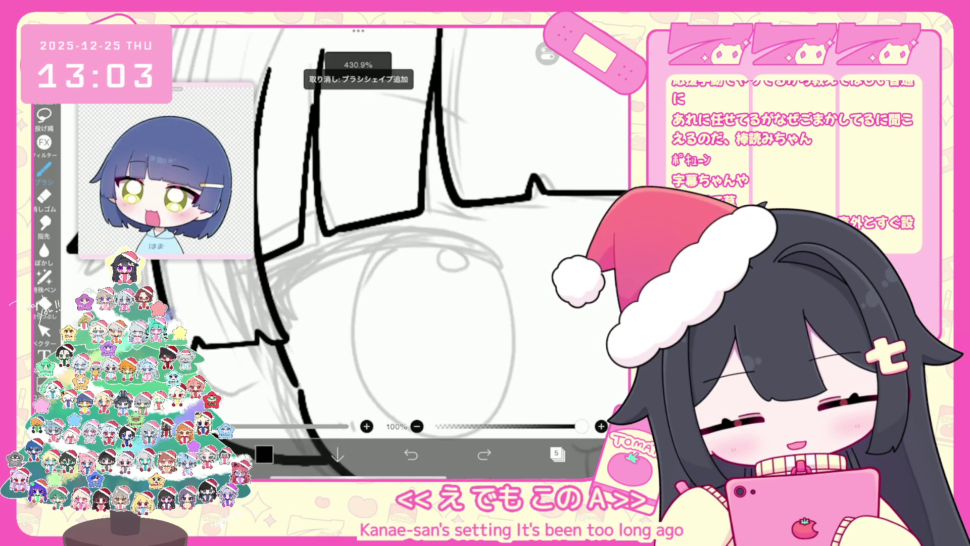
mouse_move(499, 268)
left_mouse_down()
mouse_move(404, 247)
mouse_move(297, 322)
left_mouse_up()
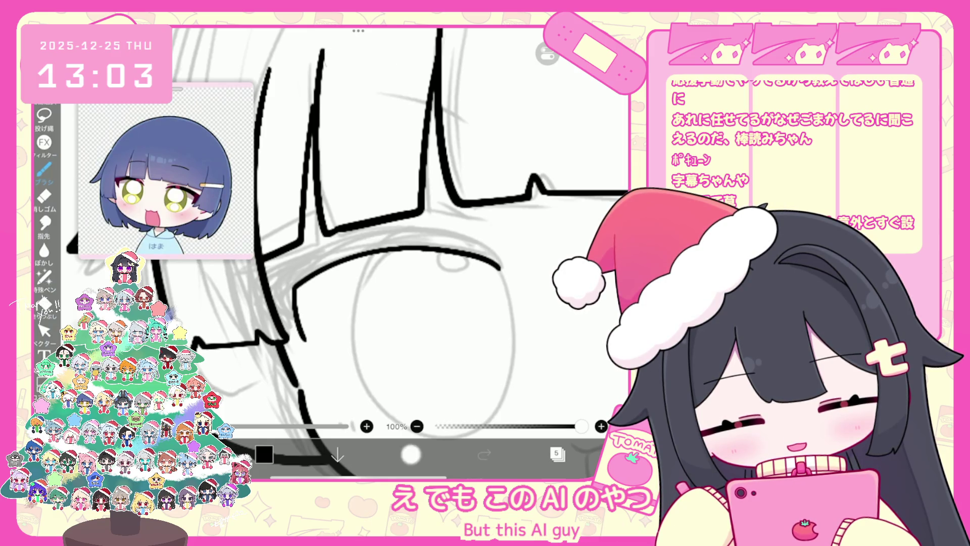
left_click(410, 454)
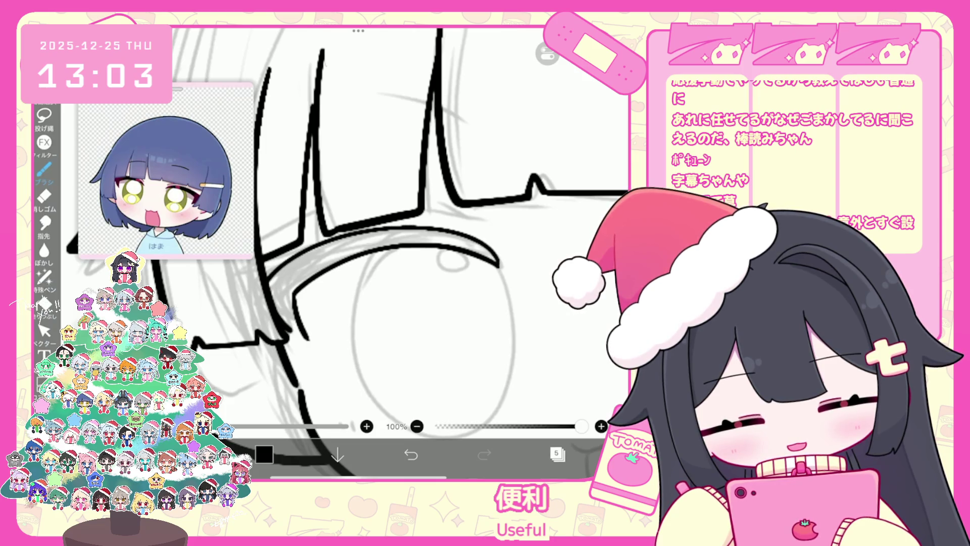
key("ctrl+z")
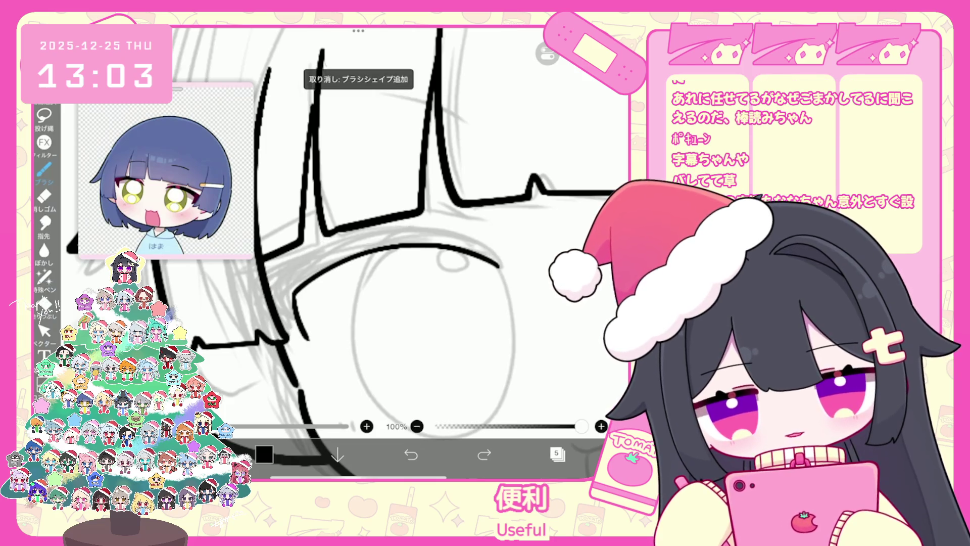
left_click_drag(500, 265, 273, 282)
key("ctrl+z")
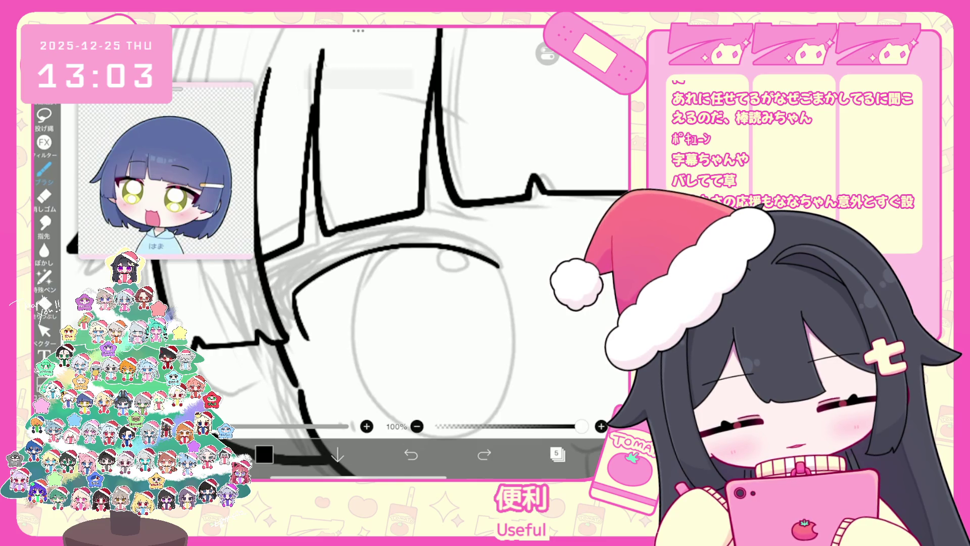
left_click_drag(500, 265, 356, 237)
key("ctrl+z")
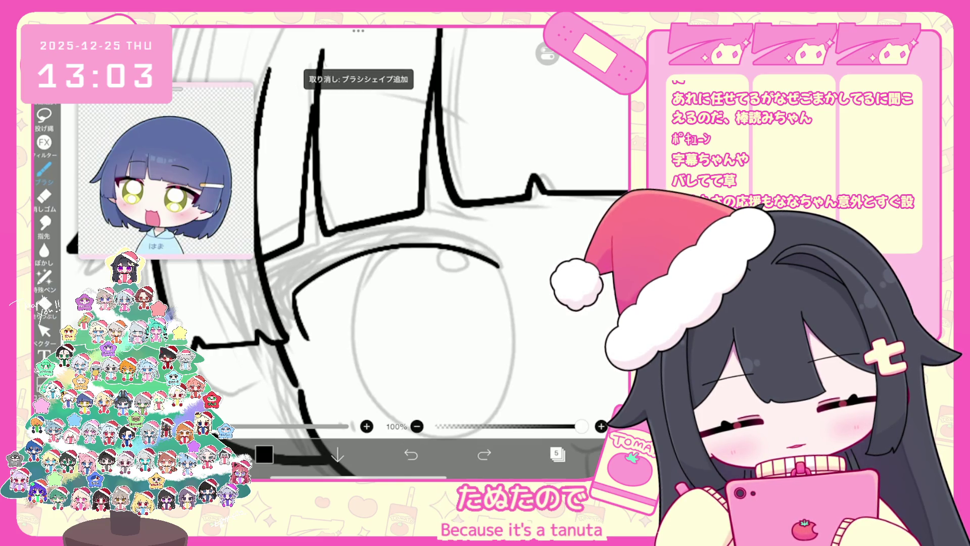
left_click_drag(422, 230, 273, 281)
key("ctrl+z")
left_click_drag(500, 265, 470, 241)
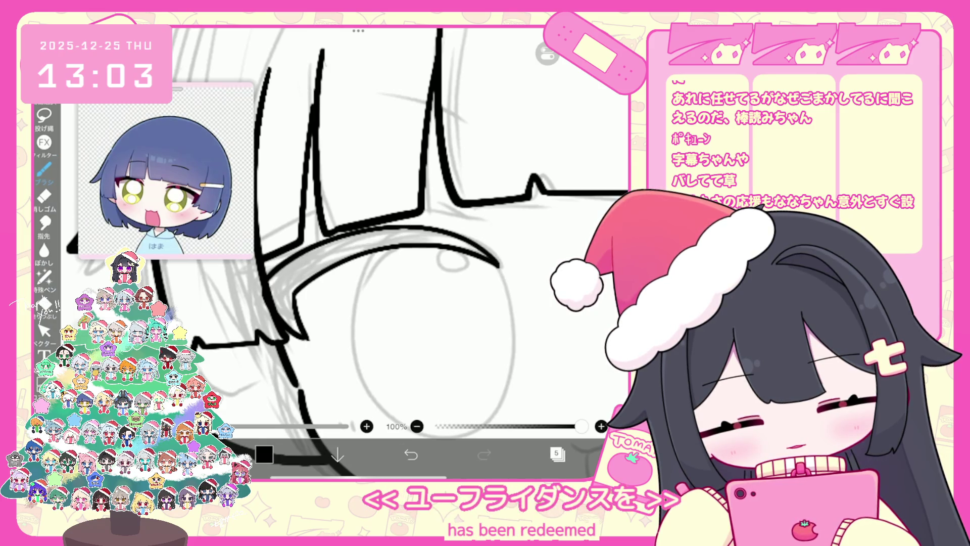
key("ctrl+z")
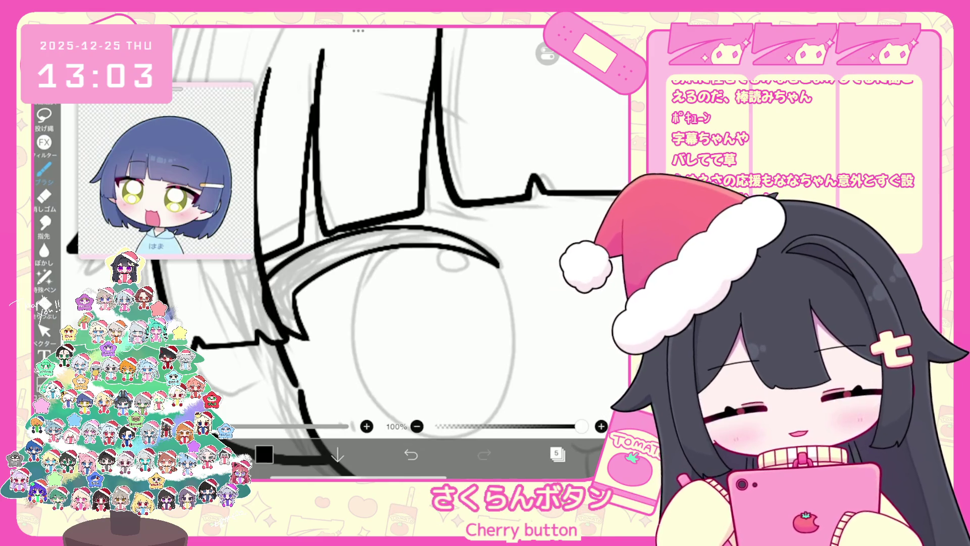
Add a short dark lash stroke at the eye's outer corner
scroll(404, 227, "down", 5)
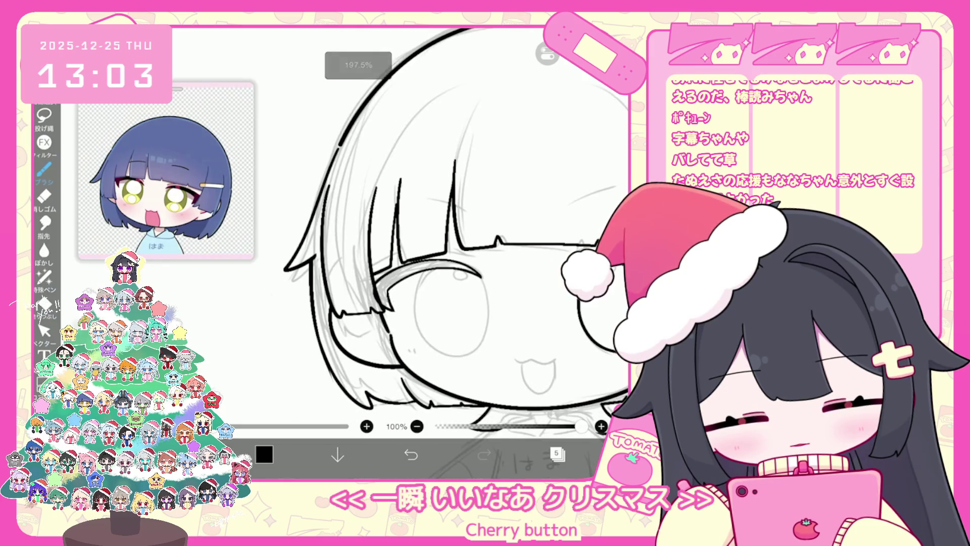
scroll(404, 228, "up", 5)
scroll(391, 253, "up", 3)
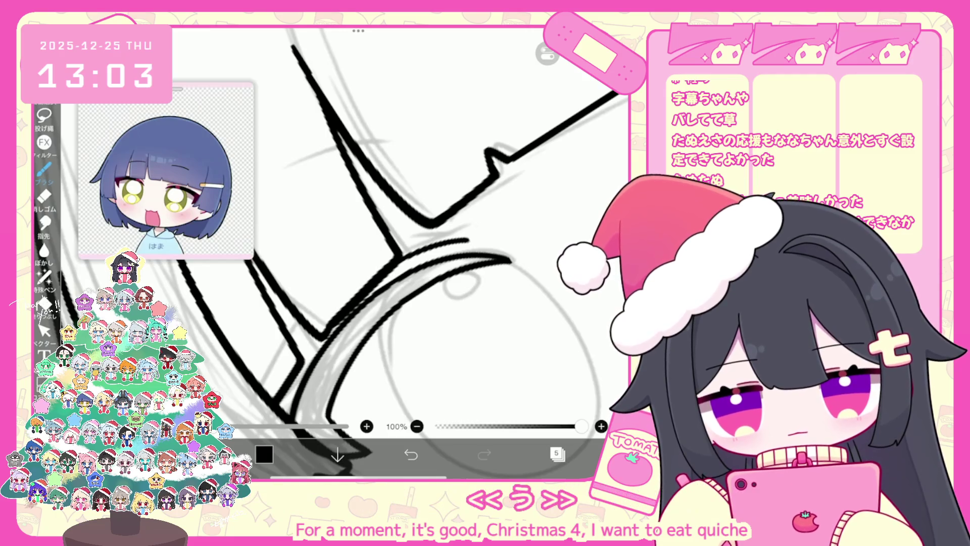
scroll(404, 227, "down", 4)
scroll(404, 253, "up", 5)
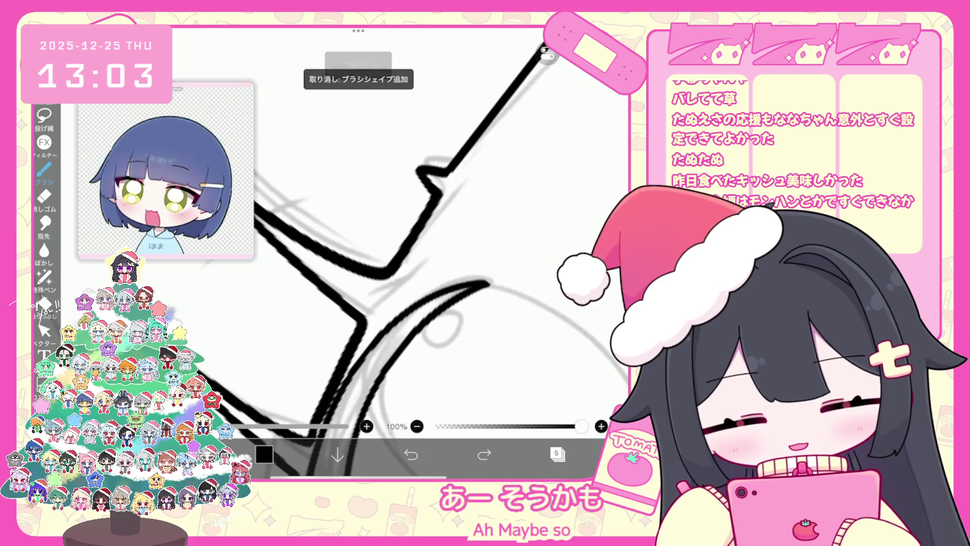
key("ctrl+z")
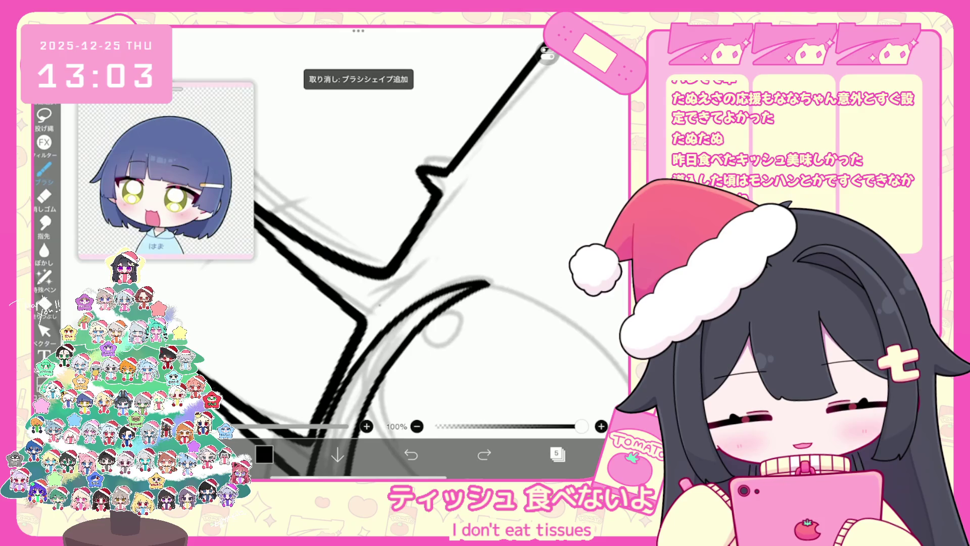
scroll(384, 243, "down", 5)
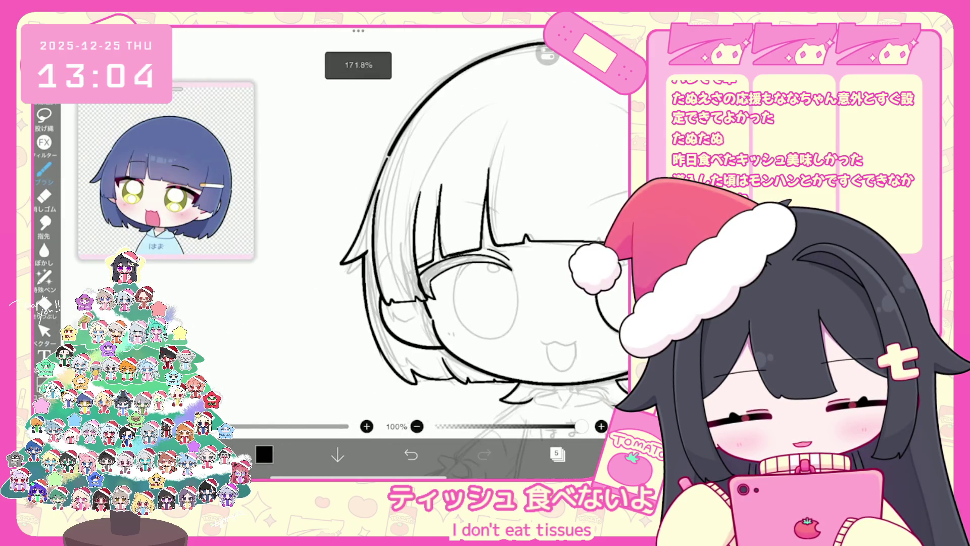
scroll(384, 242, "up", 5)
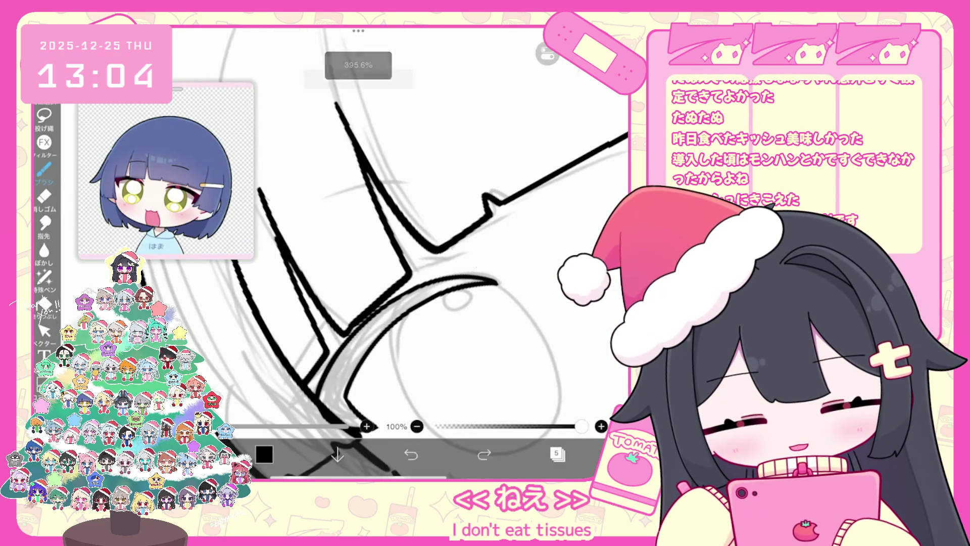
key("ctrl+z")
left_click_drag(363, 288, 473, 244)
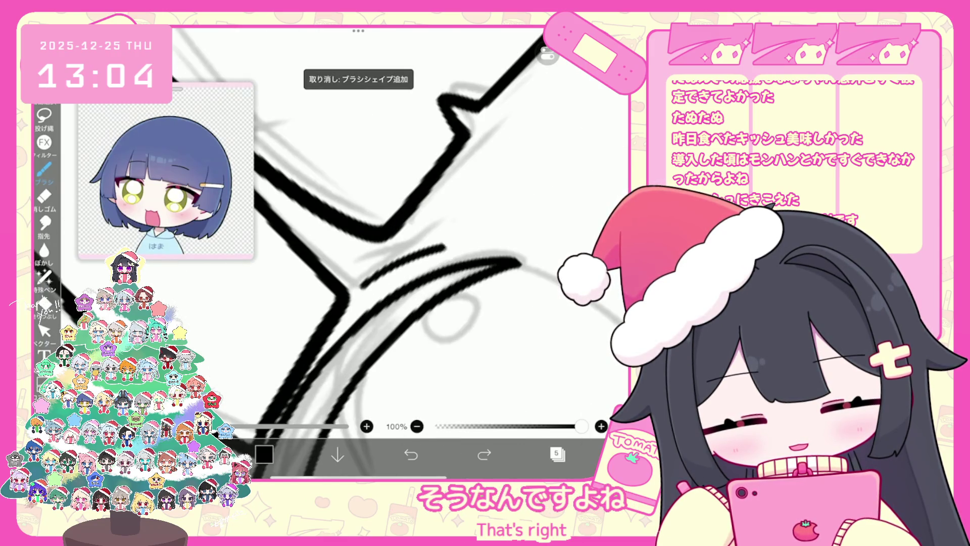
key("ctrl+z")
left_click_drag(363, 289, 399, 262)
Ink a bold oval outline over the sketched eye beneath the lash line
scroll(399, 253, "down", 3)
scroll(384, 228, "up", 5)
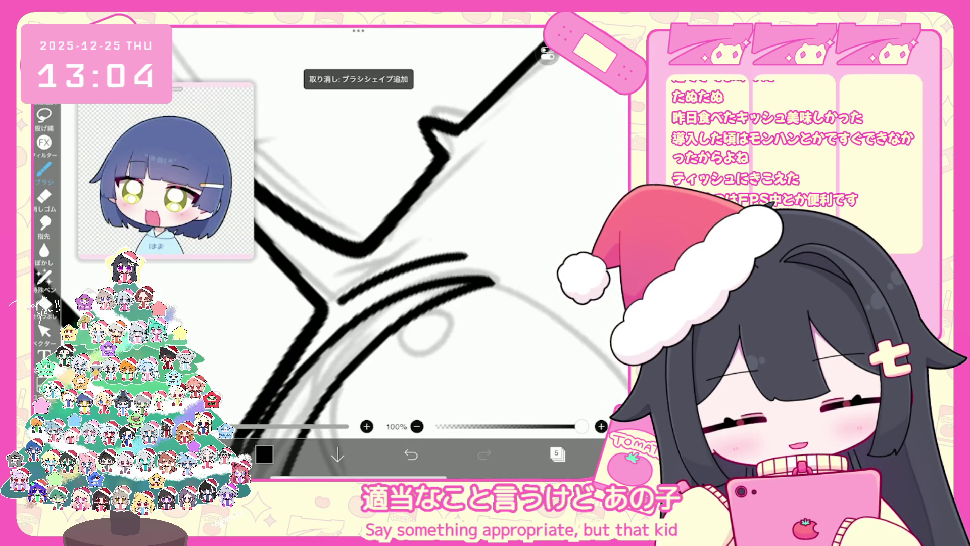
scroll(410, 252, "down", 4)
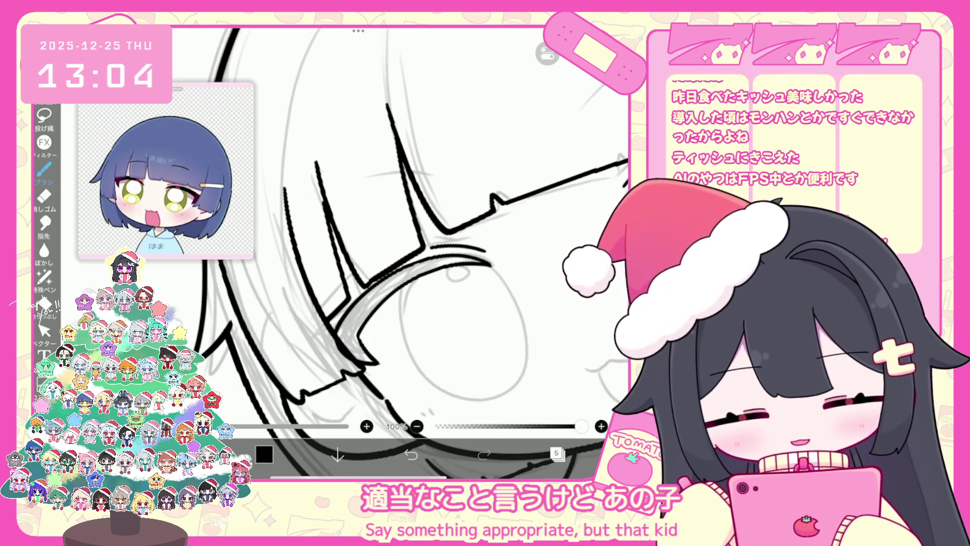
scroll(410, 253, "down", 3)
scroll(470, 247, "down", 1)
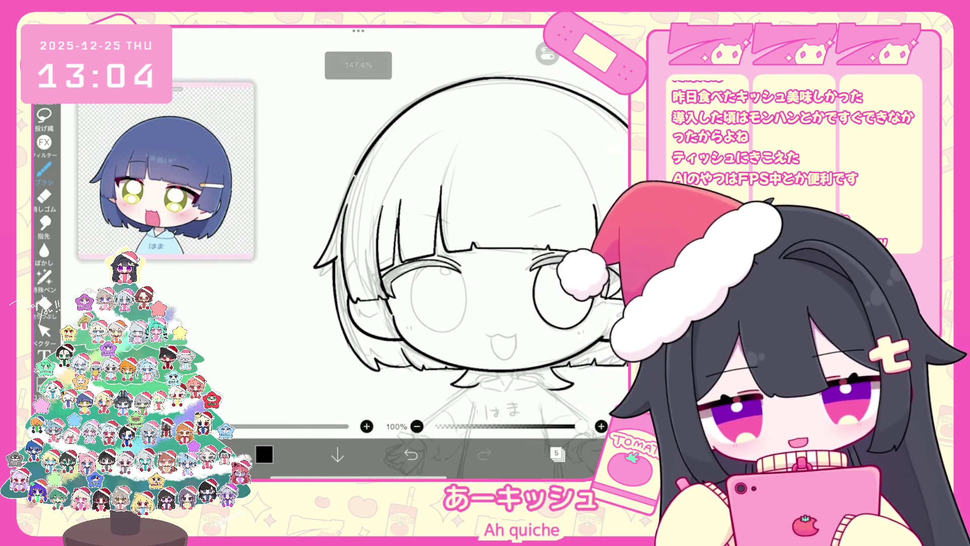
scroll(435, 299, "up", 3)
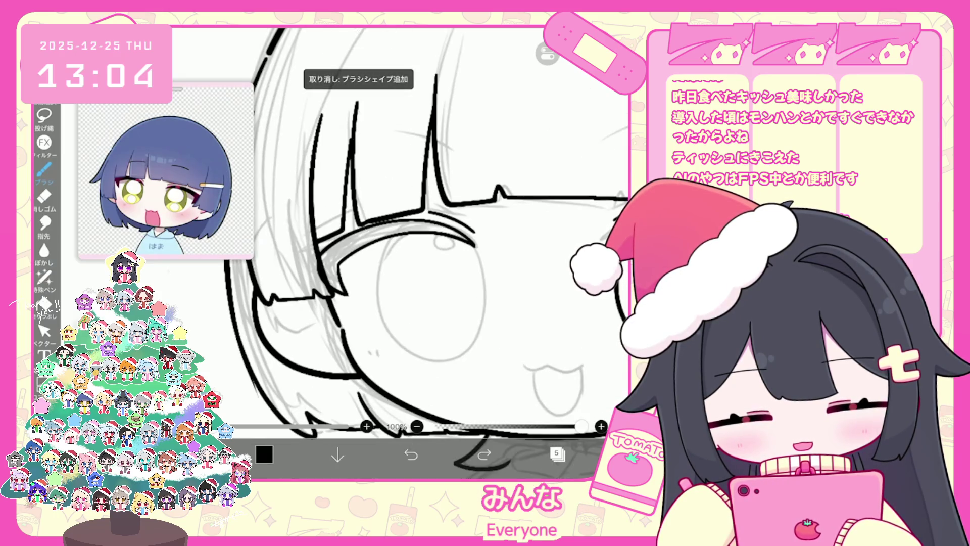
mouse_move(399, 237)
left_mouse_down()
mouse_move(482, 331)
mouse_move(457, 241)
left_mouse_up()
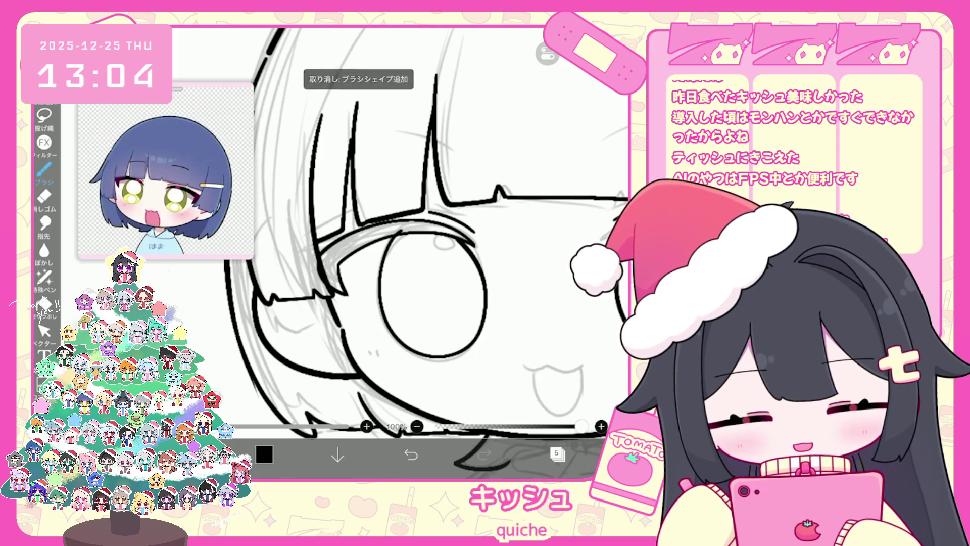
Re-ink the eye ellipse, then resize and nudge the left eye outline with Select
left_click(410, 455)
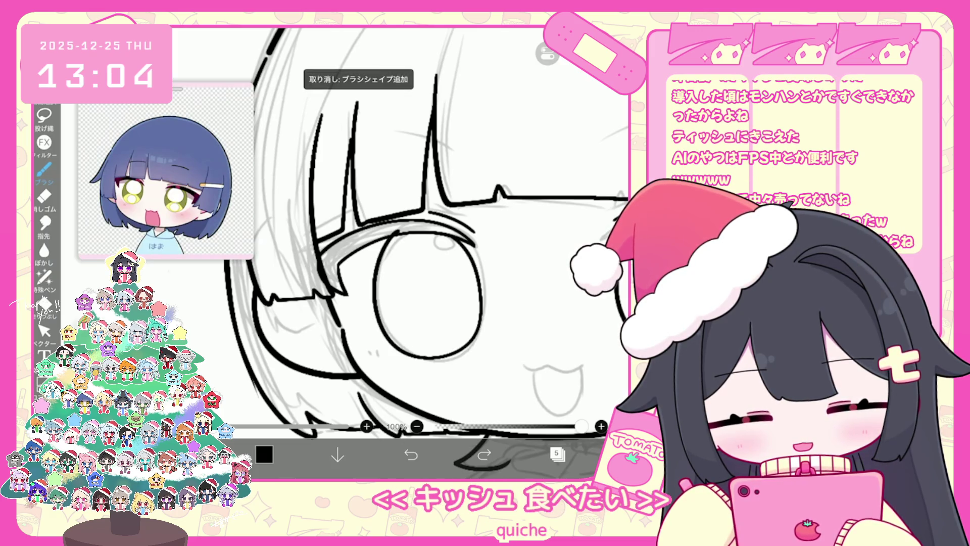
key("ctrl+z")
mouse_move(400, 233)
left_mouse_down()
mouse_move(379, 268)
mouse_move(457, 238)
left_mouse_up()
left_click(45, 331)
left_click(479, 313)
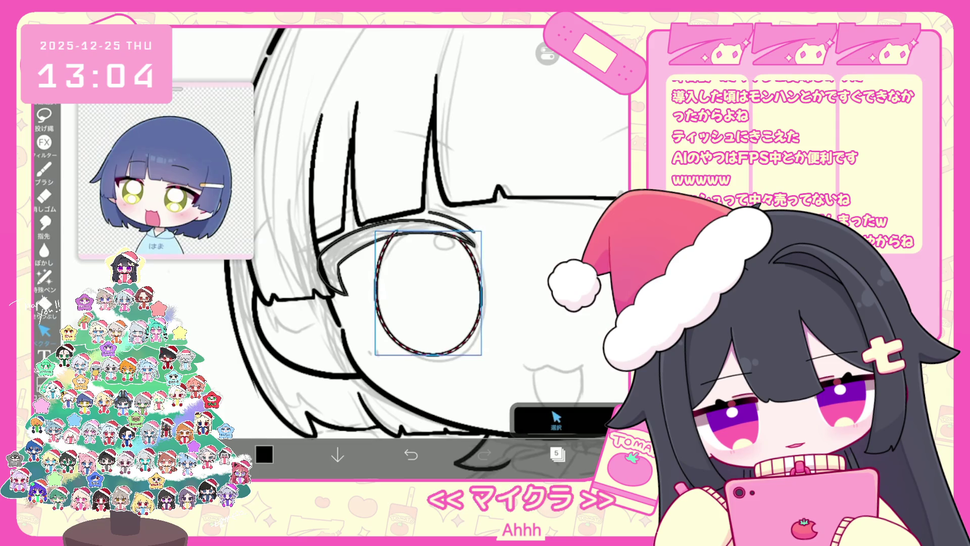
scroll(424, 252, "down", 5)
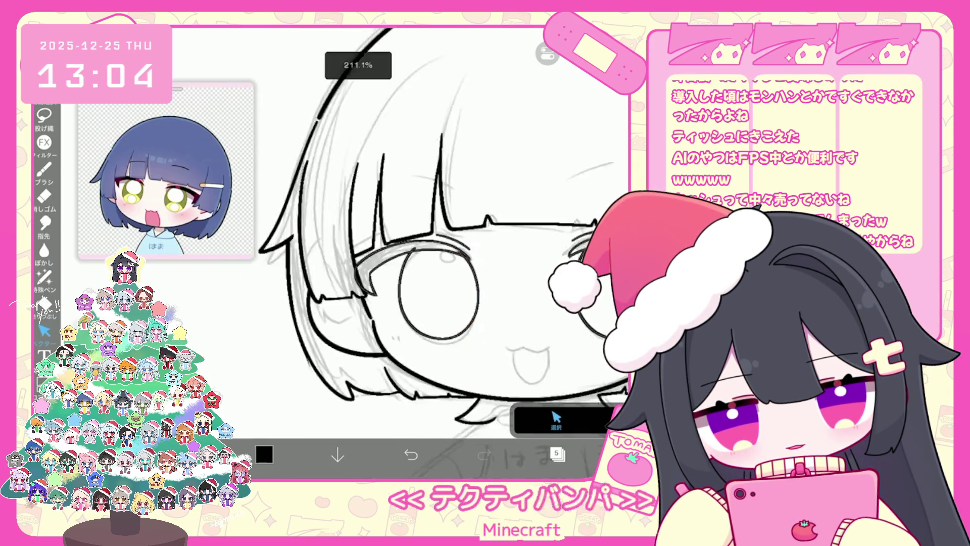
scroll(424, 252, "down", 2)
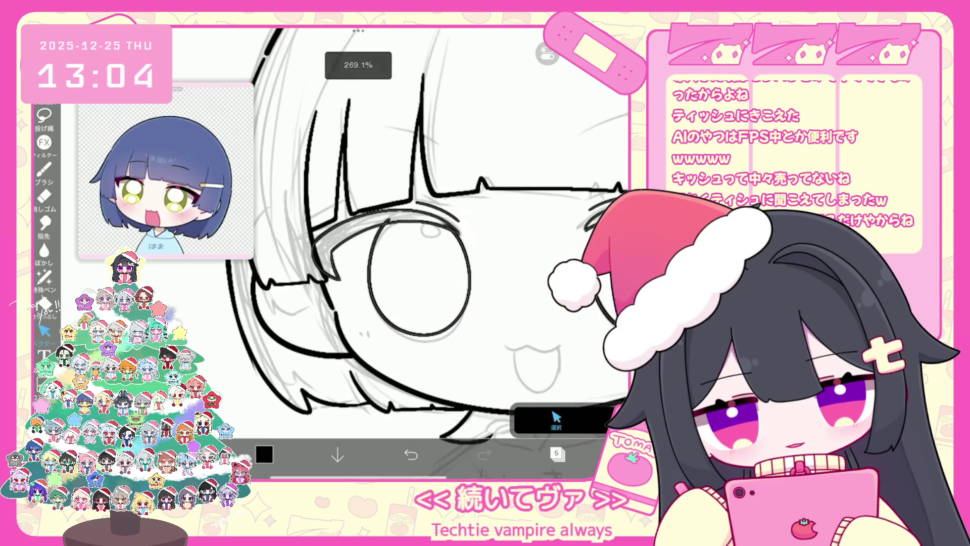
scroll(424, 253, "up", 3)
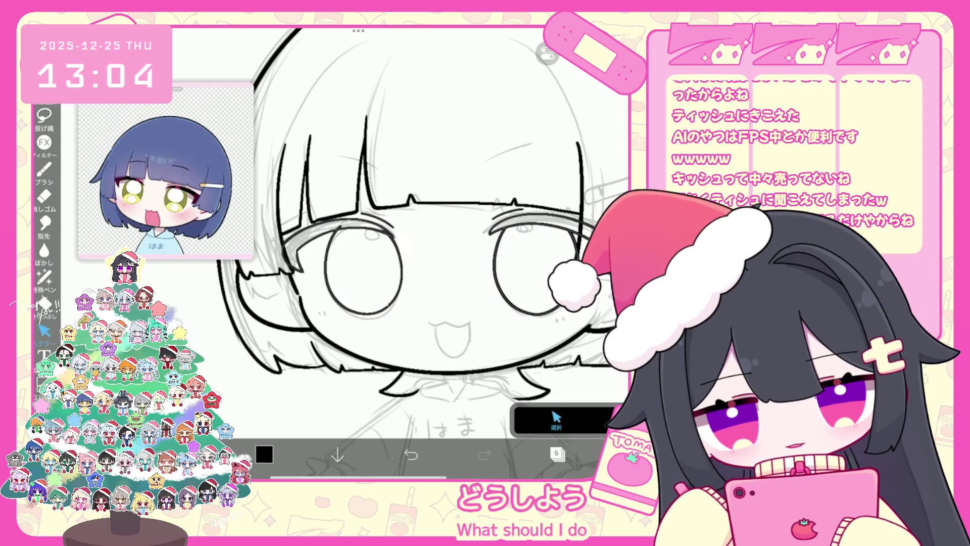
left_click_drag(363, 273, 366, 276)
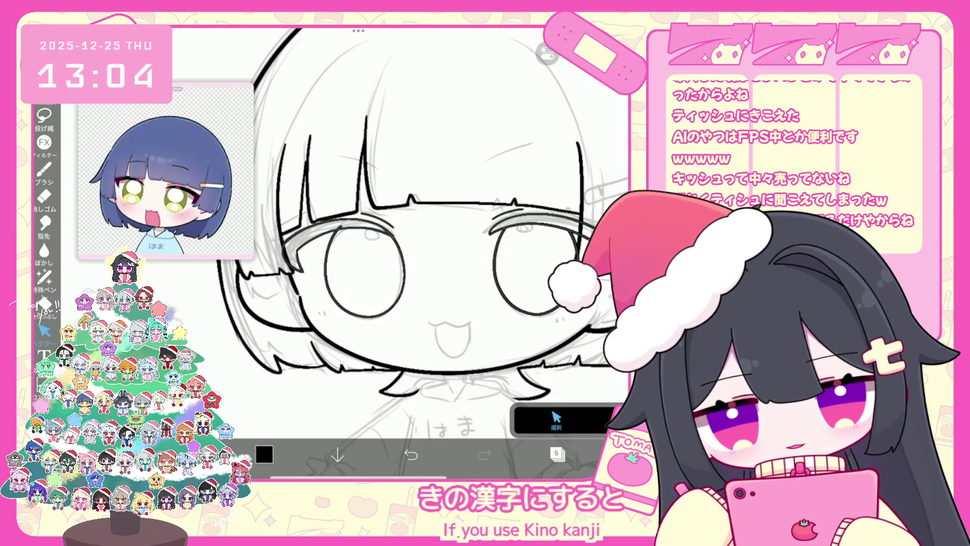
Replace the right eye outline with a copy of the left eye oval
left_click(497, 273)
left_click(588, 330)
left_click(535, 151)
left_click(325, 273)
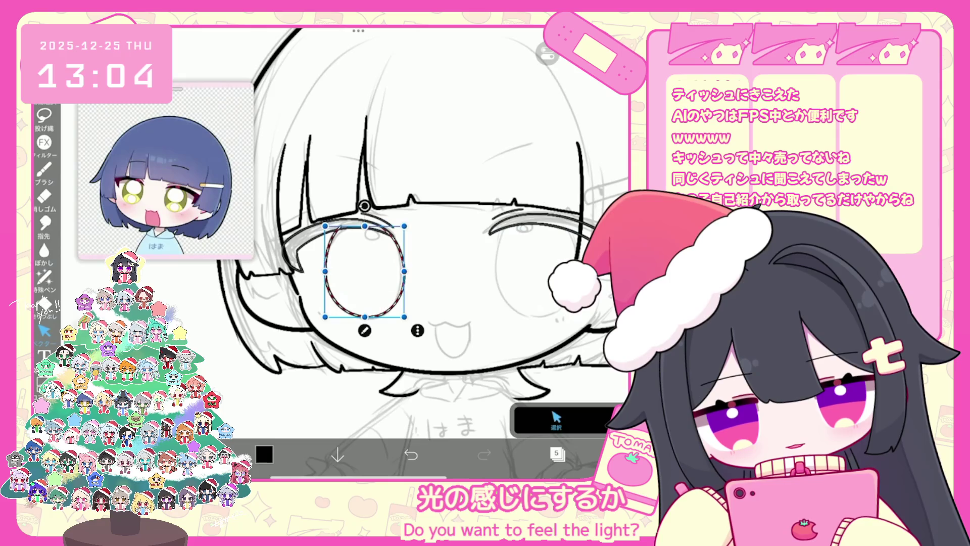
key("ctrl+c")
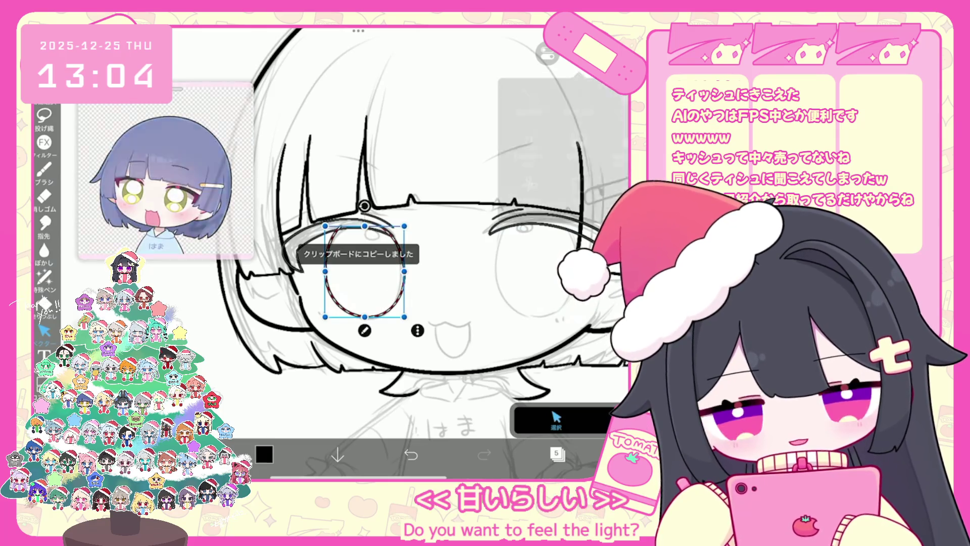
key("ctrl+v")
mouse_move(365, 271)
left_mouse_down()
mouse_move(407, 306)
mouse_move(539, 264)
left_mouse_up()
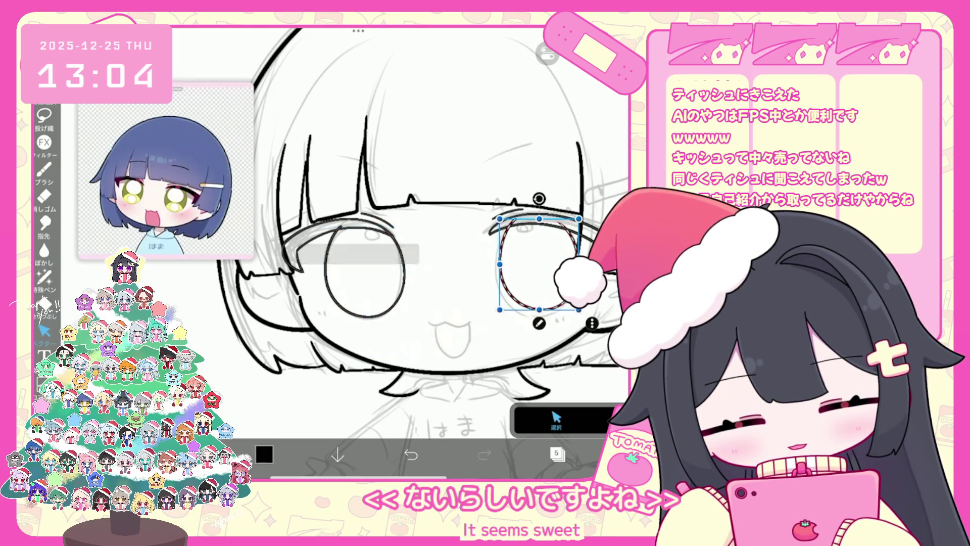
left_click_drag(500, 309, 495, 316)
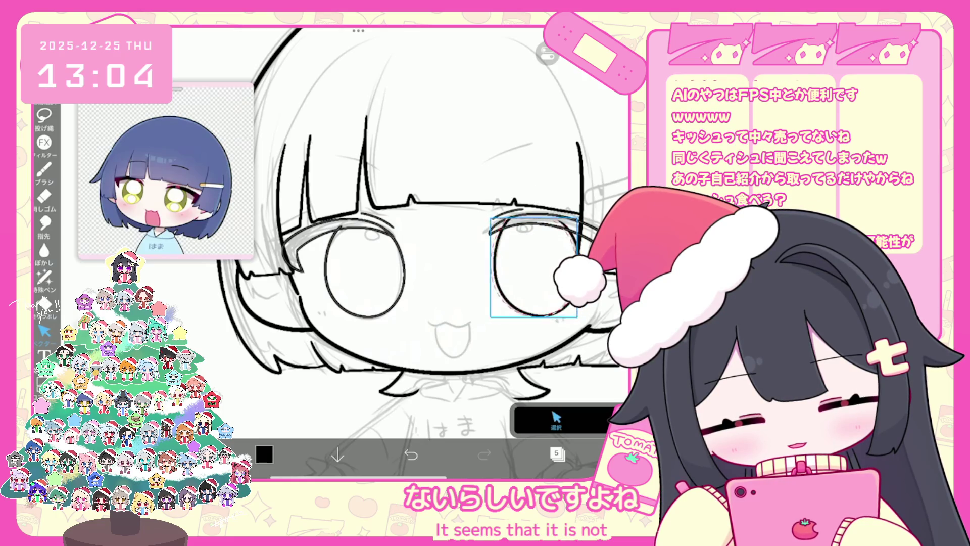
left_click_drag(579, 319, 576, 316)
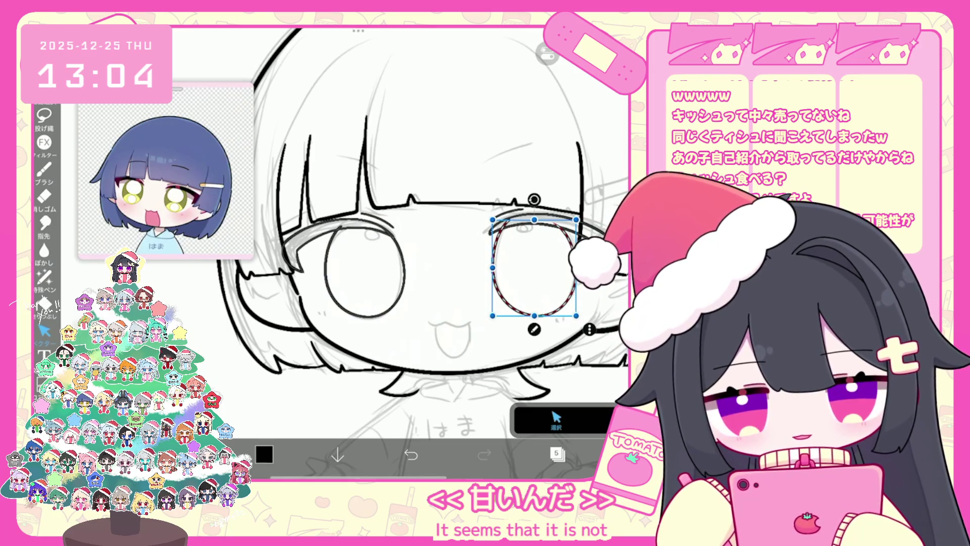
Rotate the right eye oval about 2° clockwise to fit the sketch
left_click_drag(534, 199, 536, 199)
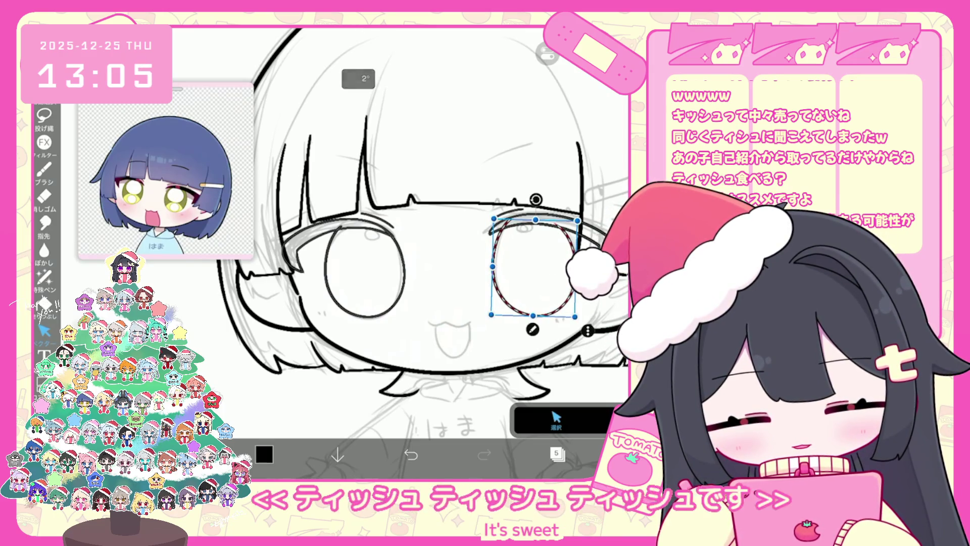
left_click(556, 419)
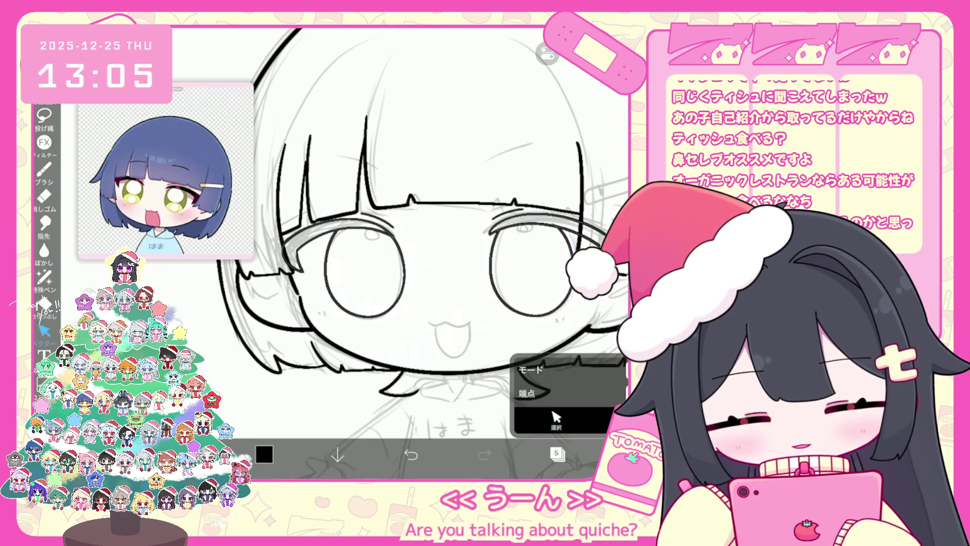
scroll(422, 232, "down", 5)
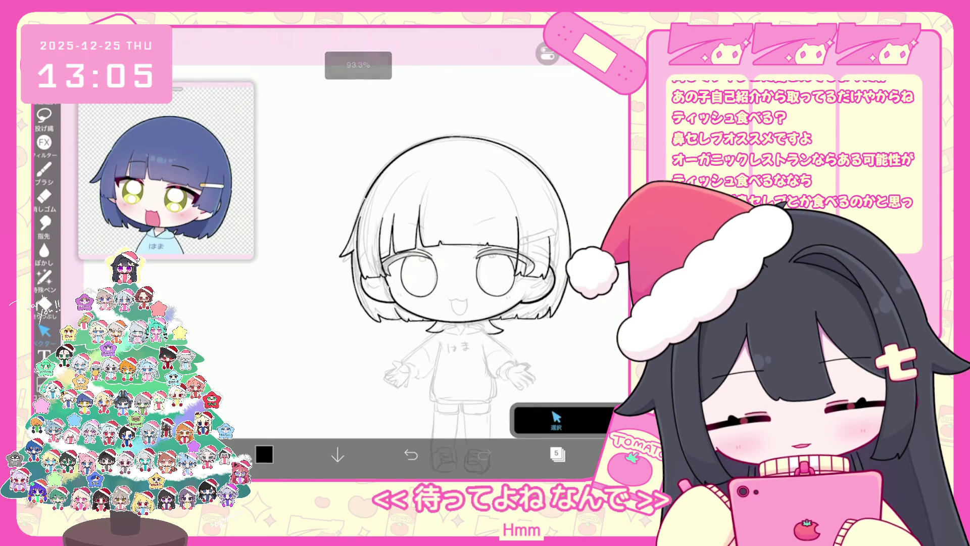
scroll(495, 262, "up", 5)
left_click(495, 262)
left_click_drag(497, 198, 503, 199)
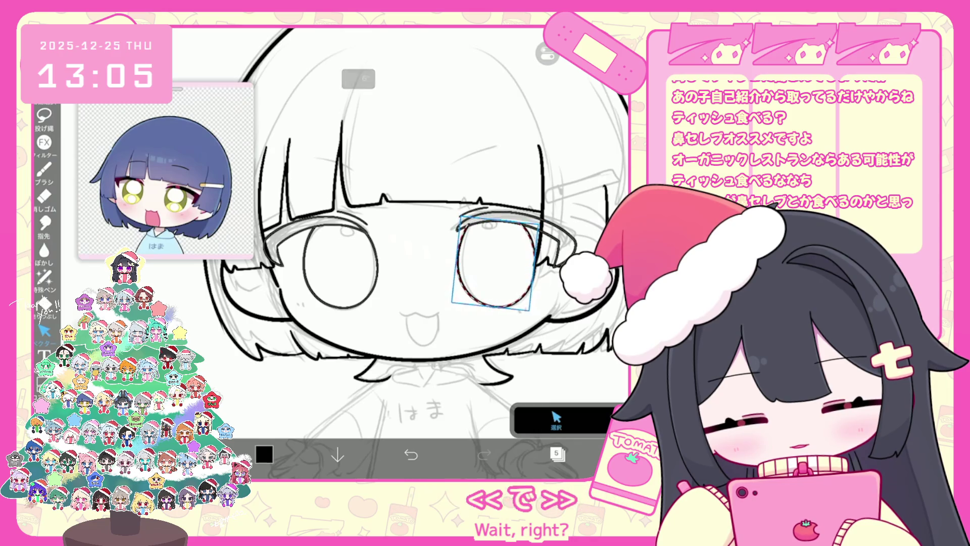
left_click(555, 418)
scroll(404, 253, "up", 2)
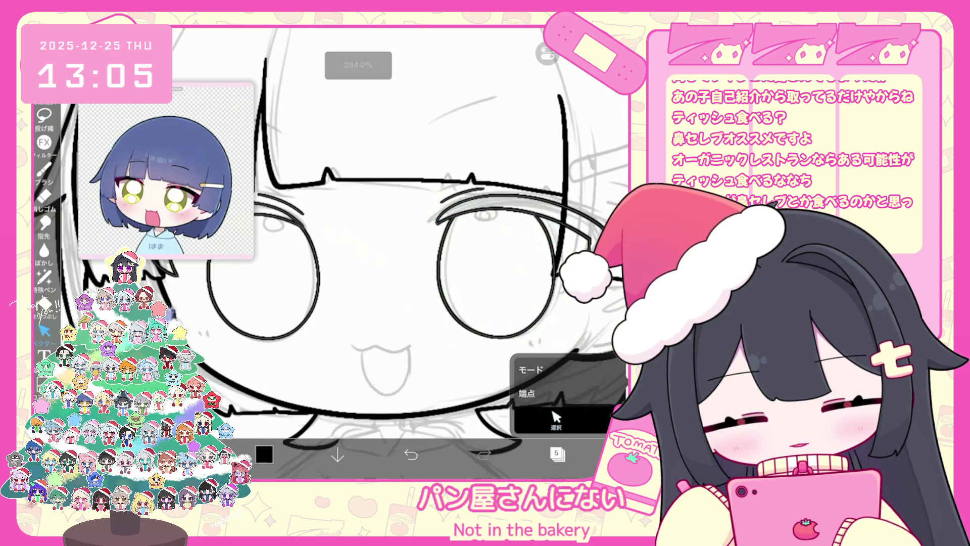
left_click(410, 453)
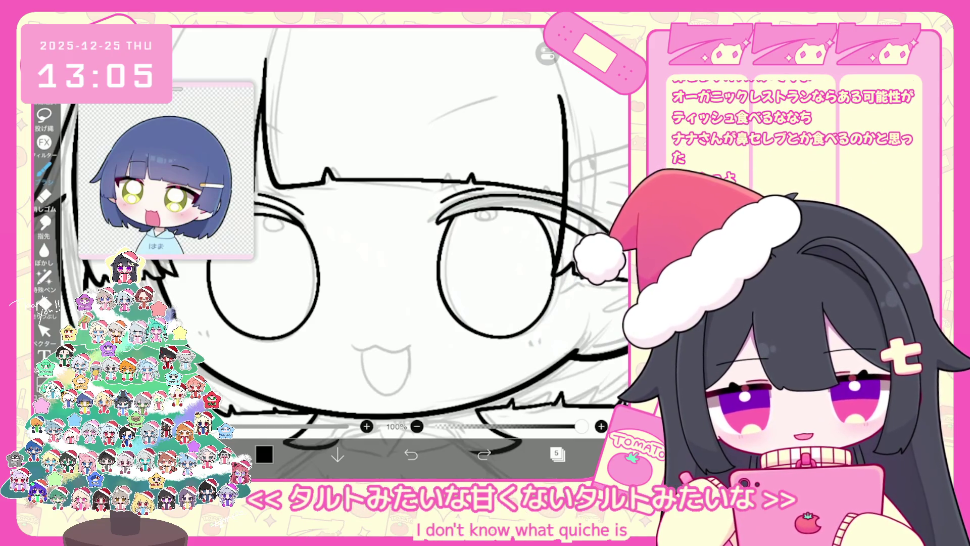
Replace the old mouth and tongue lines with a new ω-shaped upper mouth line
scroll(417, 185, "up", 2)
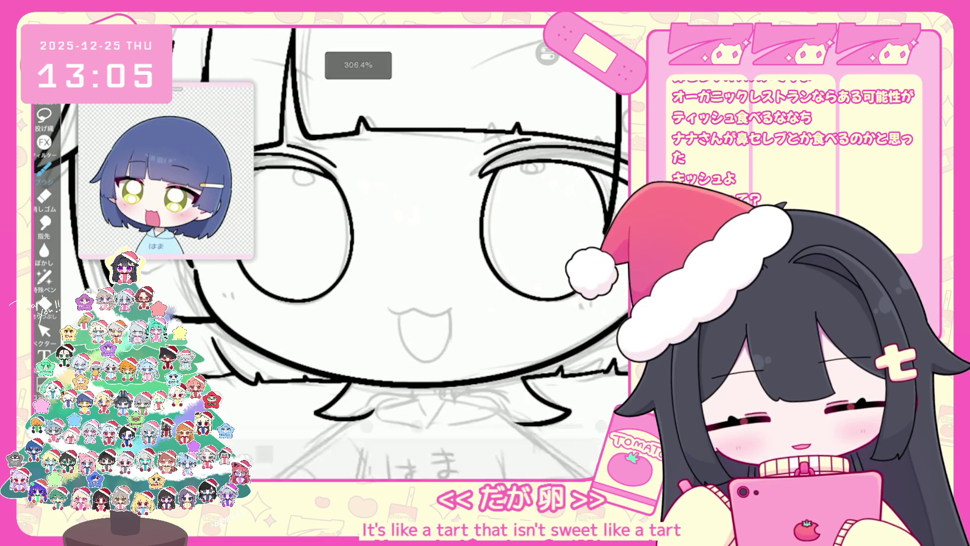
key("ctrl+z")
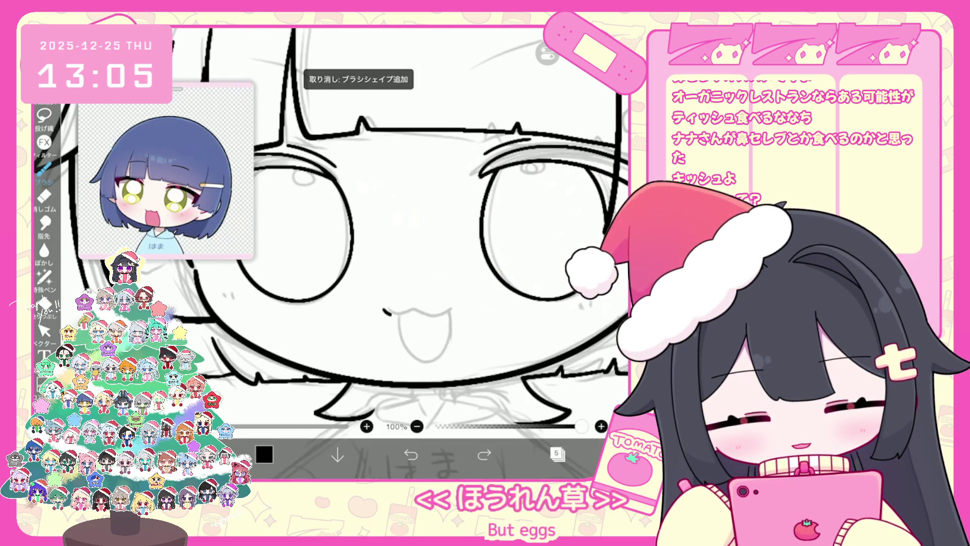
mouse_move(397, 315)
left_mouse_down()
mouse_move(401, 357)
mouse_move(444, 318)
left_mouse_up()
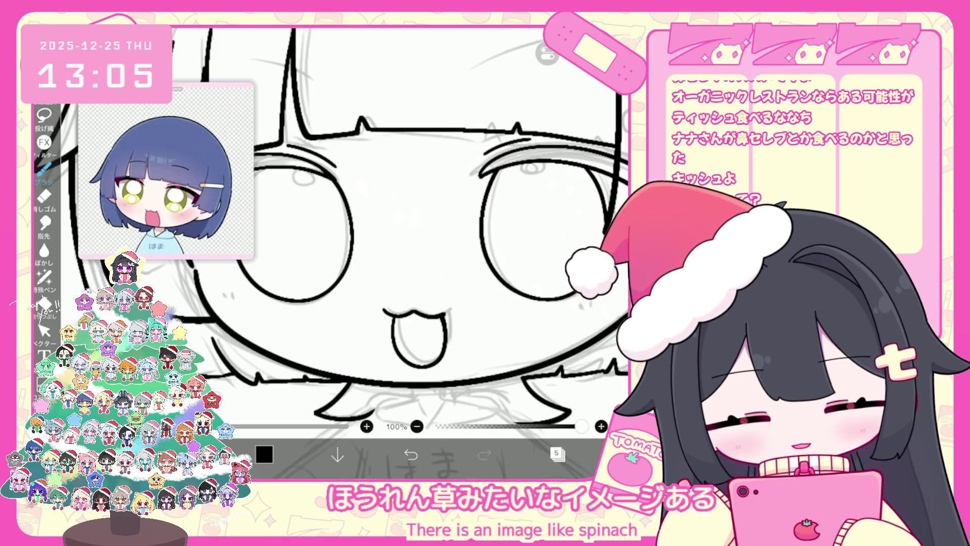
left_click(410, 454)
left_click_drag(379, 296, 450, 295)
Draft the mouth's right side, undoing and restoring strokes to compare them
left_click_drag(429, 365, 447, 303)
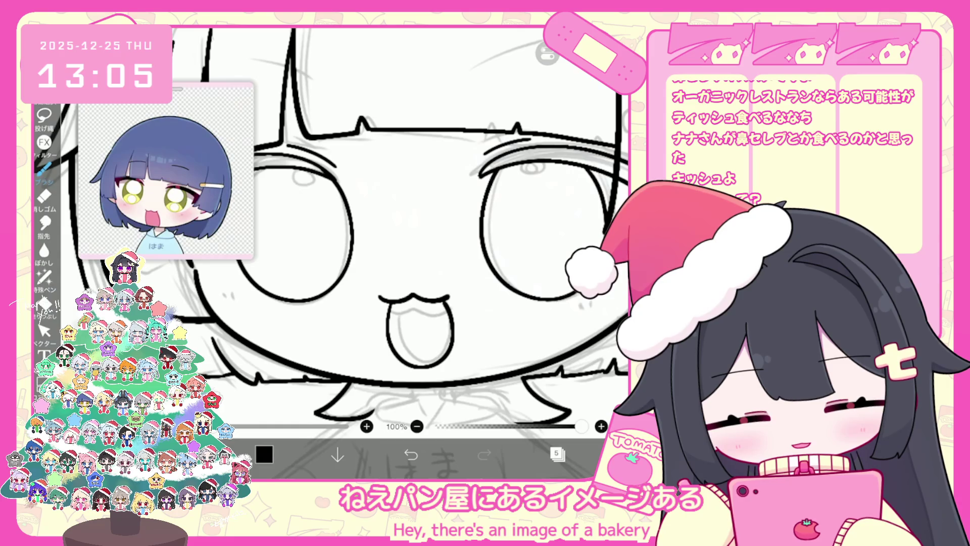
key("ctrl+z")
left_click_drag(417, 367, 452, 299)
key("ctrl+z")
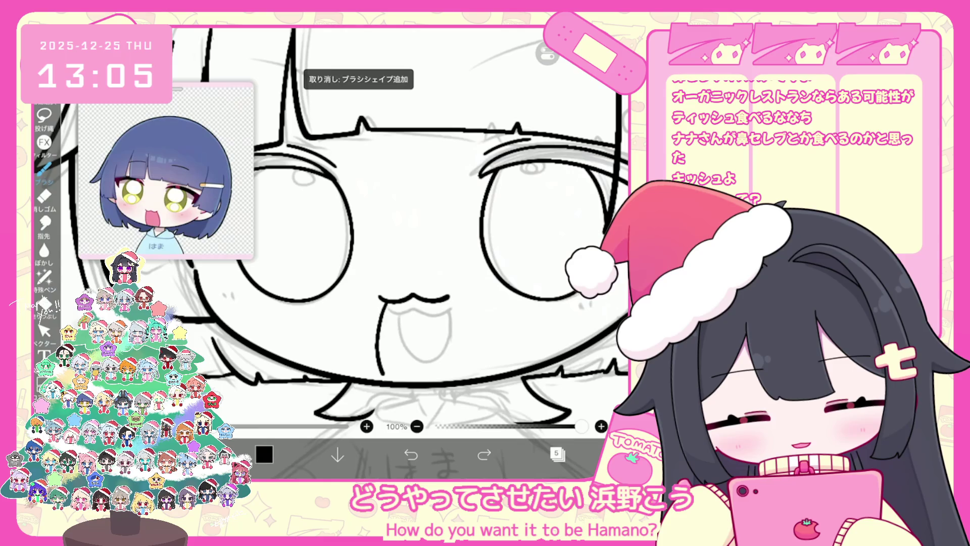
left_click(411, 455)
left_click(484, 455)
scroll(384, 227, "up", 5)
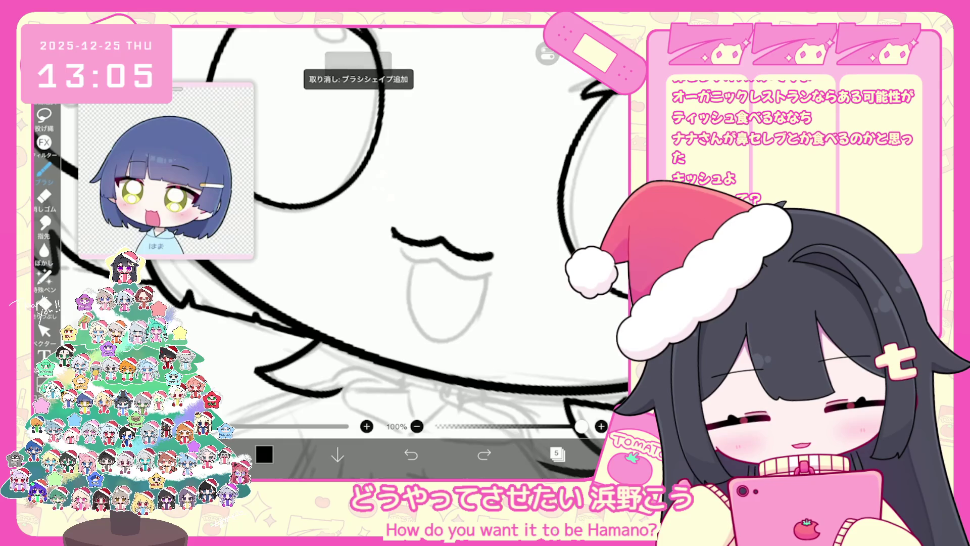
key("ctrl+z")
Ink the final left and longer right side lines of the open mouth
left_click_drag(393, 235, 374, 352)
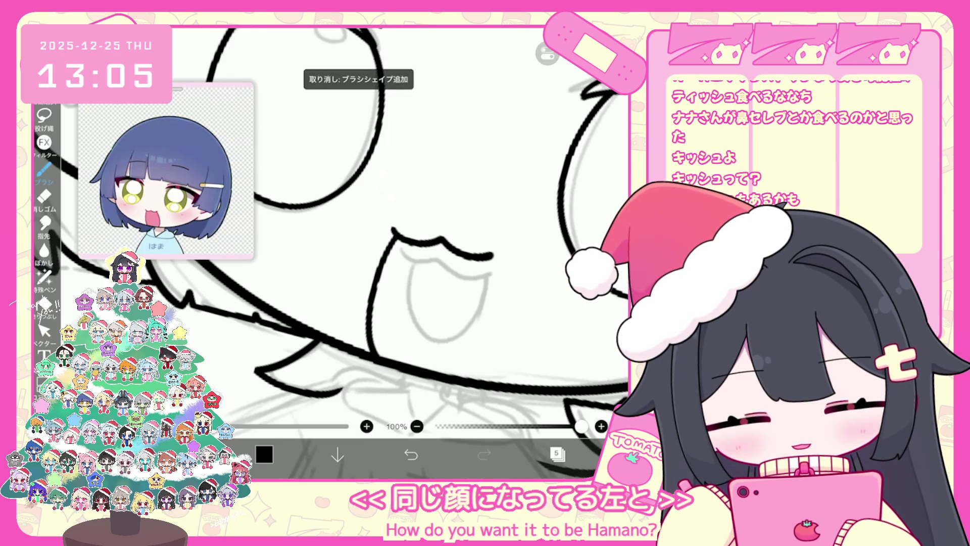
left_click_drag(489, 259, 472, 377)
scroll(384, 228, "down", 1)
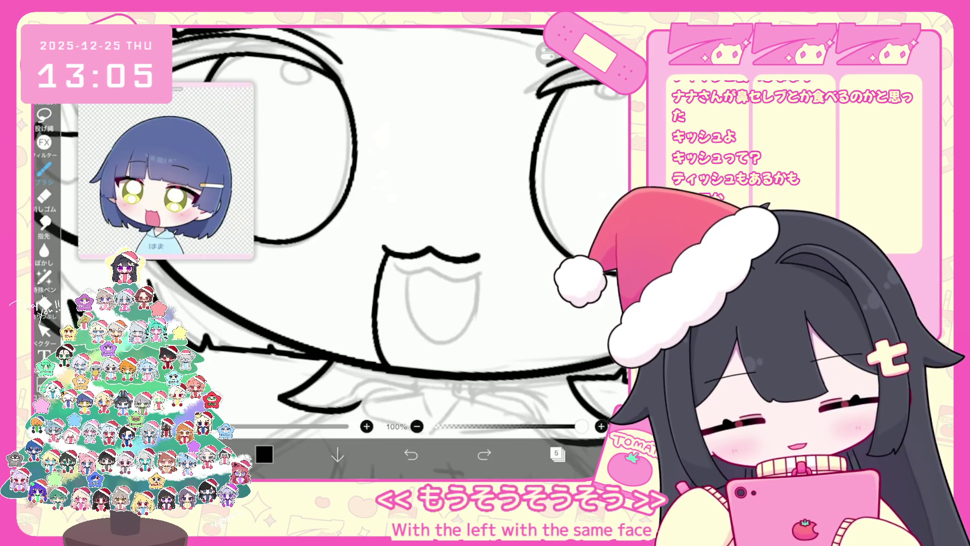
left_click_drag(478, 259, 486, 318)
key("ctrl+z")
left_click_drag(478, 259, 472, 373)
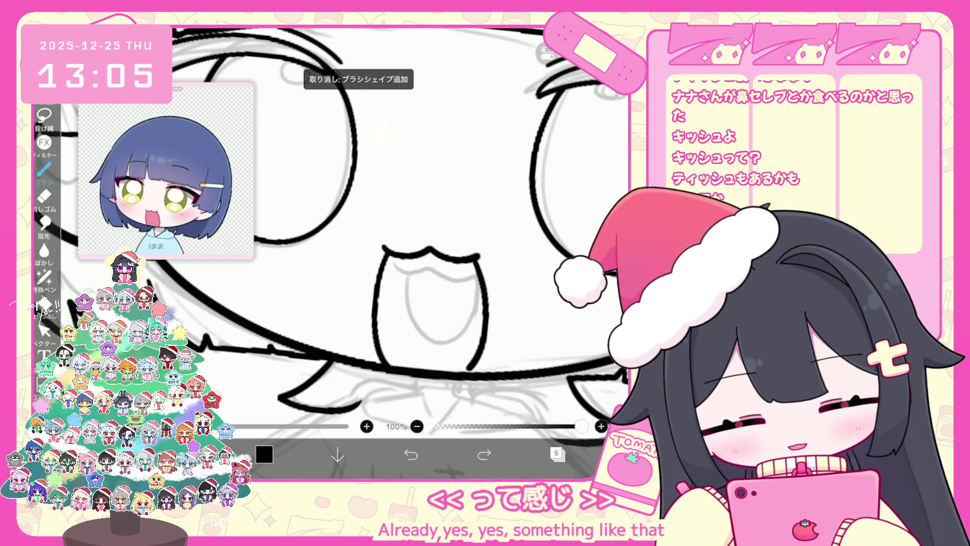
scroll(384, 228, "down", 3)
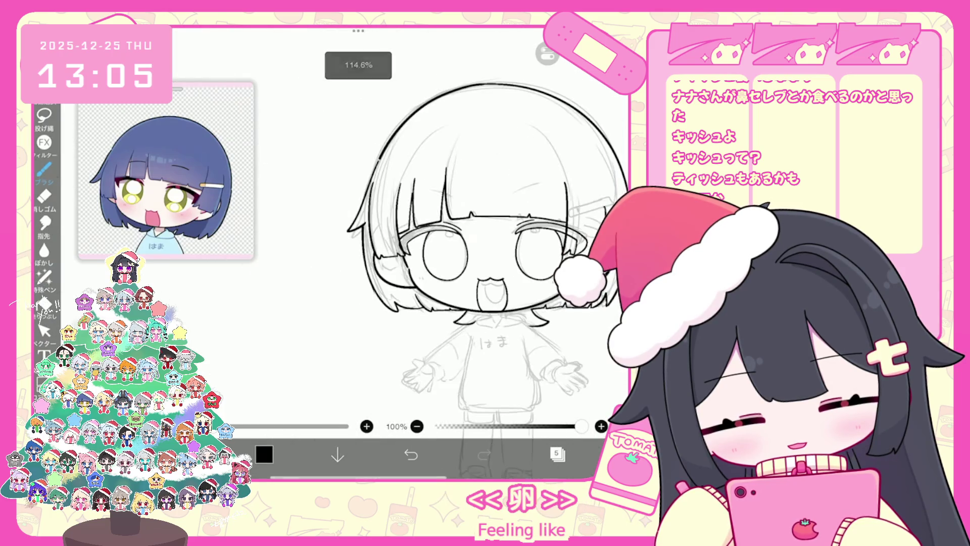
Extend the mouth's left line downward and restore the undone mouth stroke
scroll(384, 227, "up", 2)
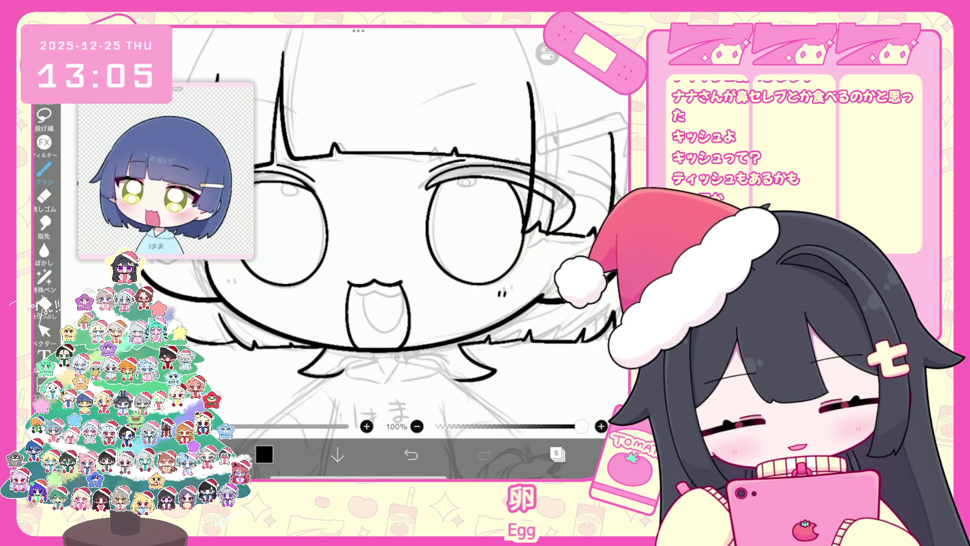
scroll(384, 228, "left", 2)
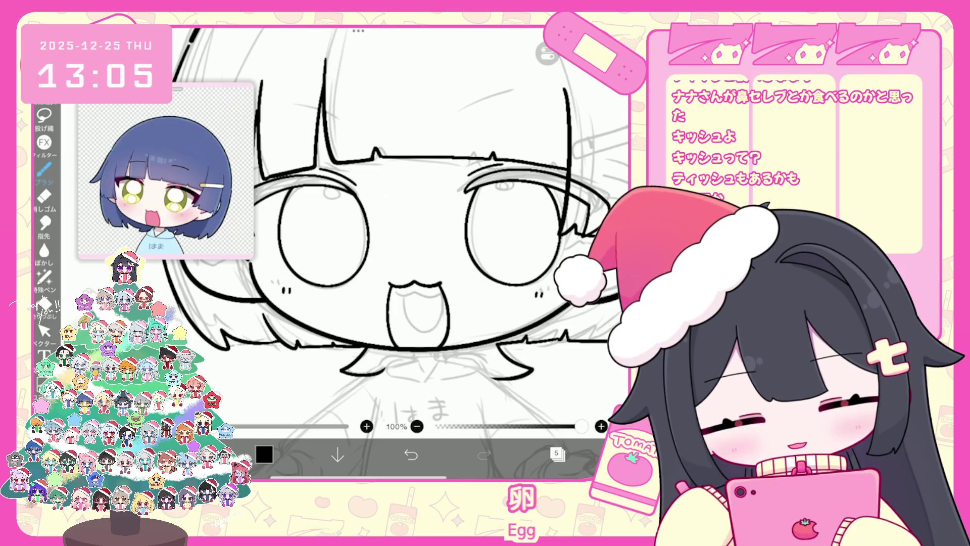
scroll(394, 253, "down", 5)
scroll(384, 253, "up", 5)
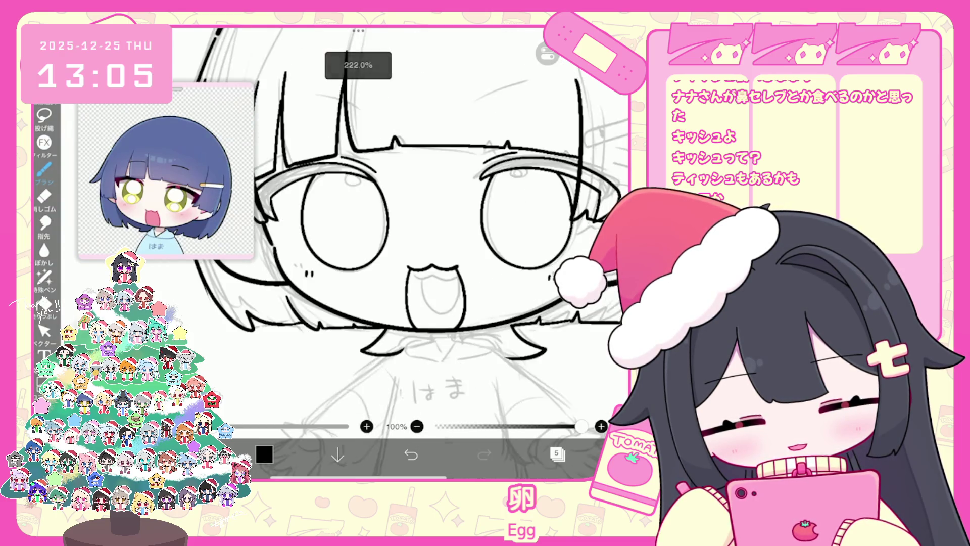
left_click(45, 331)
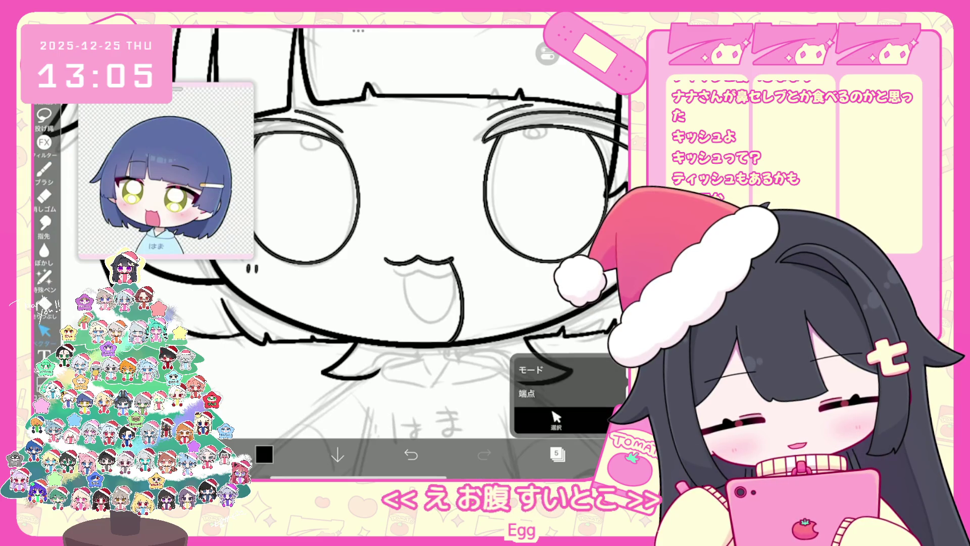
left_click(44, 169)
scroll(384, 253, "up", 3)
left_click_drag(389, 297, 420, 385)
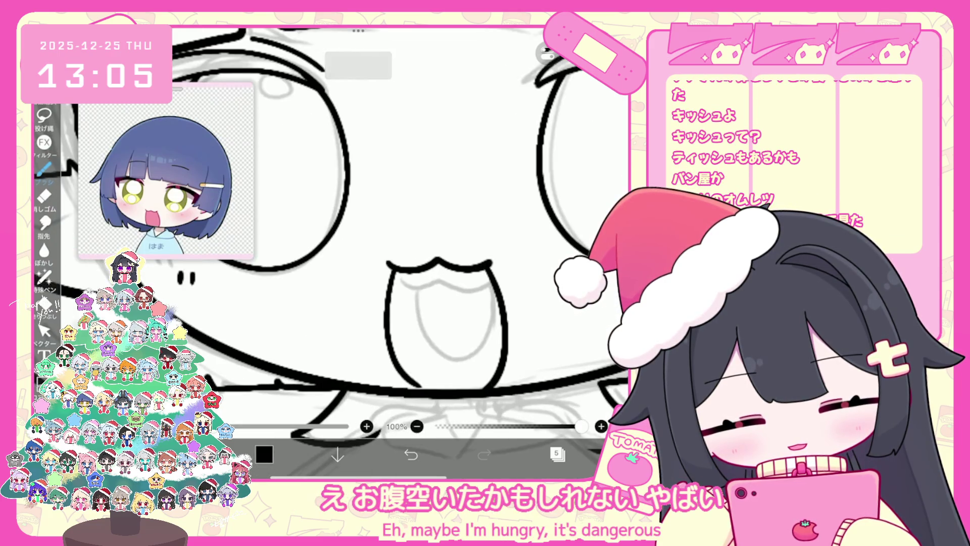
key("ctrl+shift+z")
Draw the line above the right eye several times, trying different lengths
scroll(384, 253, "down", 5)
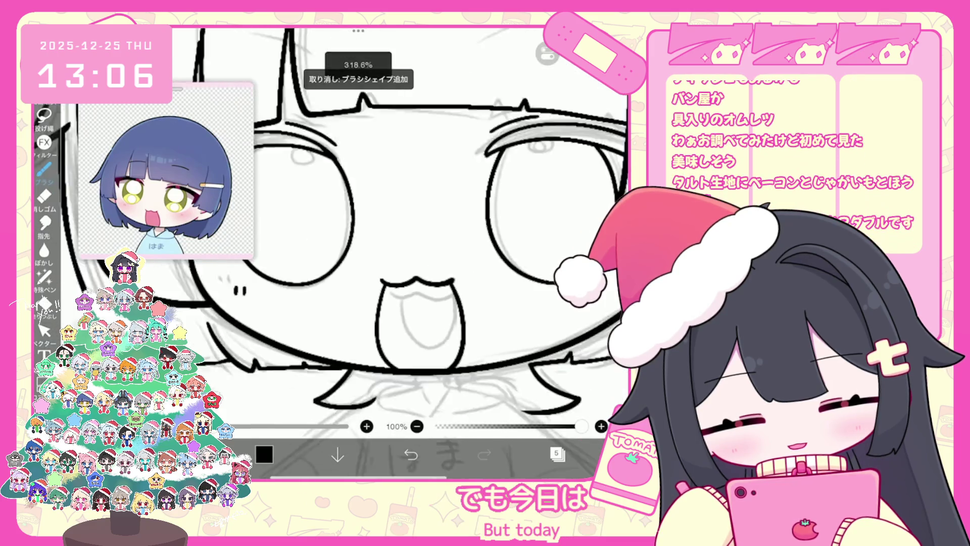
scroll(435, 227, "up", 2)
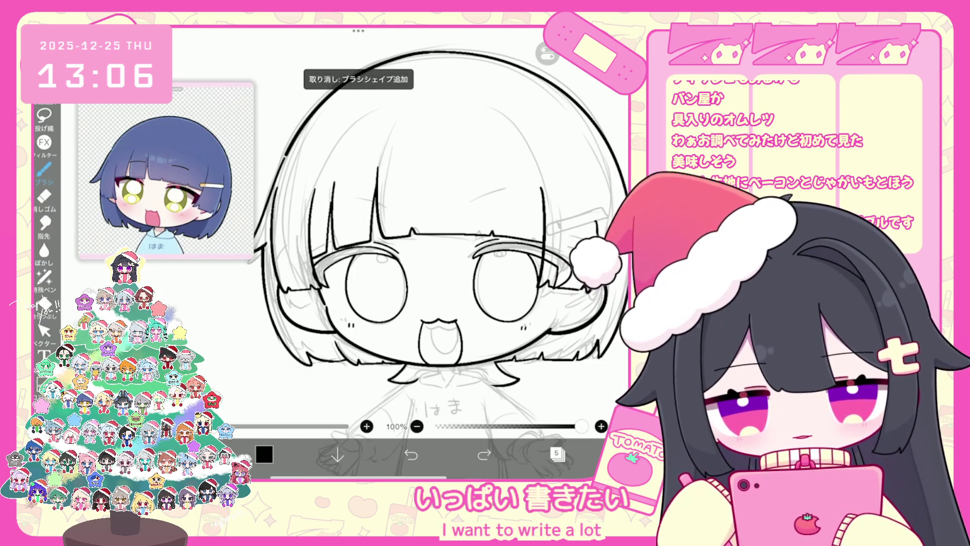
scroll(405, 278, "up", 3)
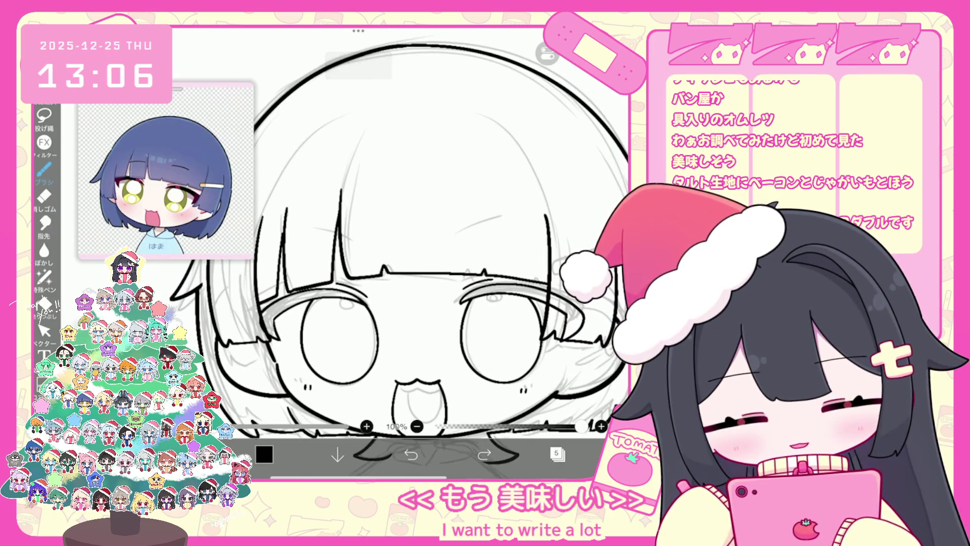
left_click_drag(457, 239, 503, 226)
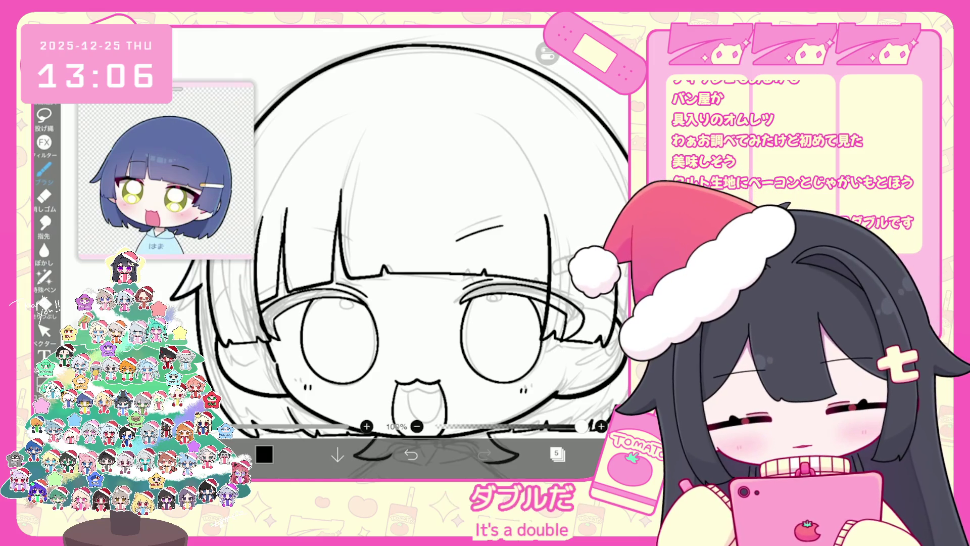
key("ctrl+z")
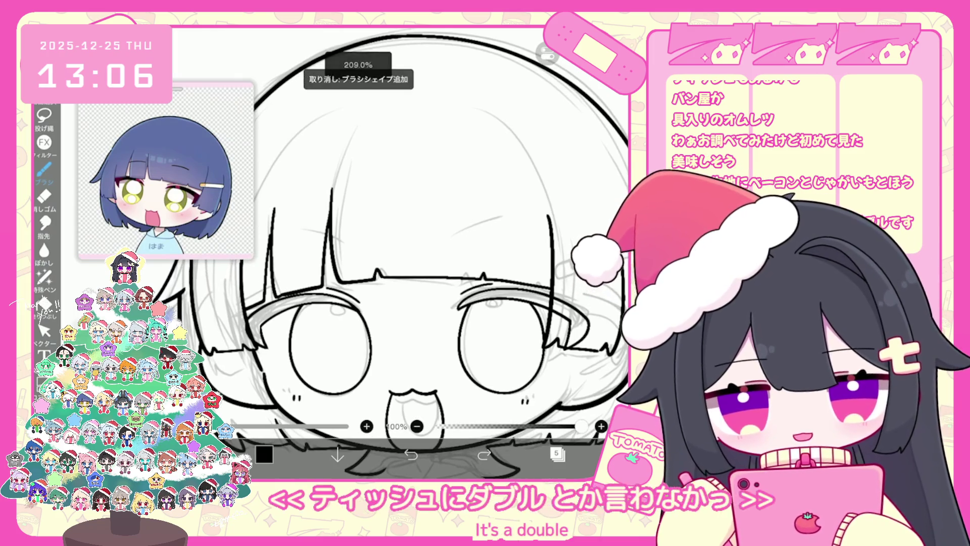
left_click_drag(473, 248, 515, 237)
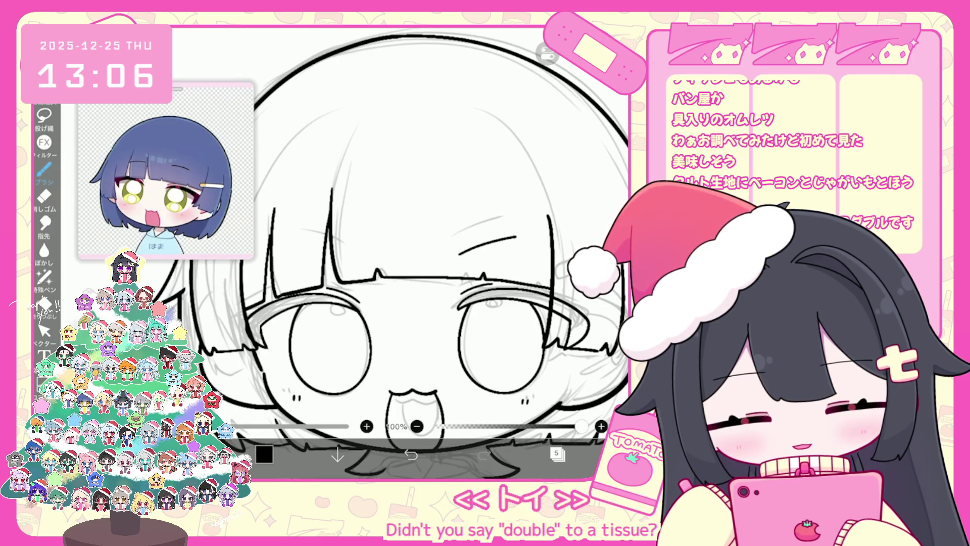
key("ctrl+z")
left_click_drag(454, 252, 505, 233)
key("ctrl+z")
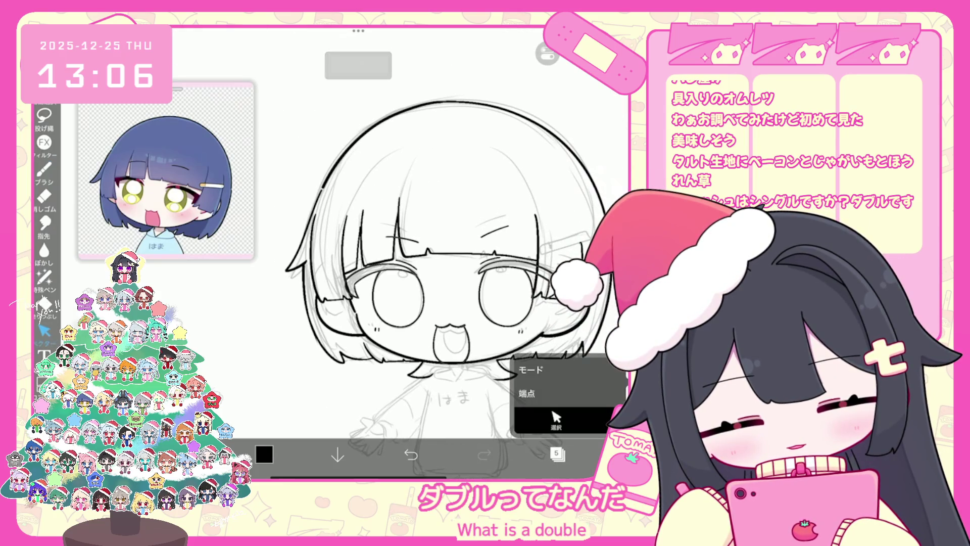
Move a vector stroke on the bangs slightly downward
left_click(485, 200)
left_click_drag(485, 199, 482, 212)
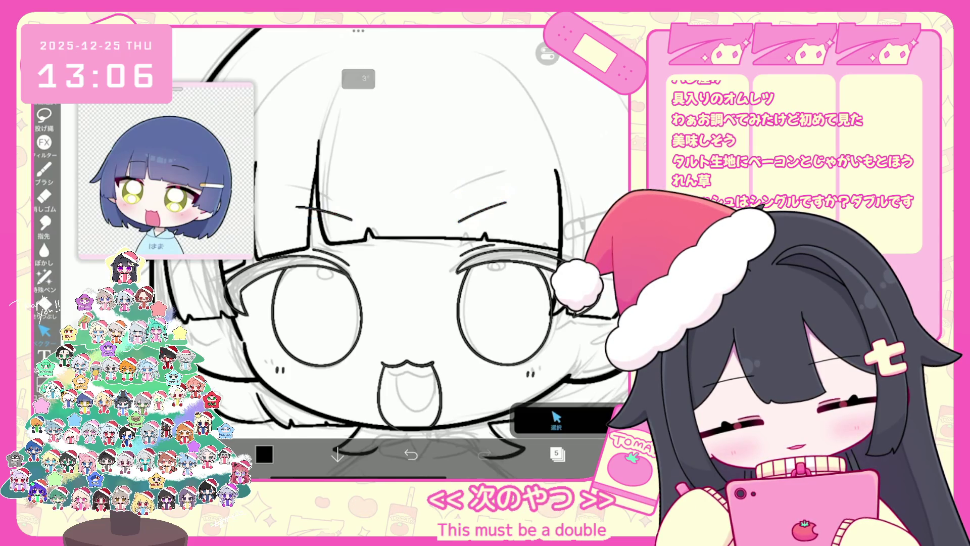
scroll(454, 253, "down", 5)
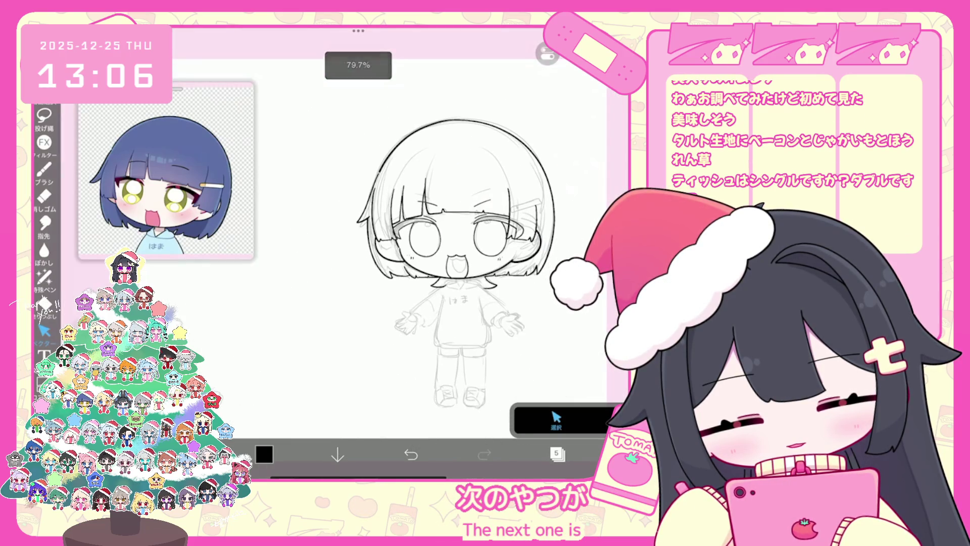
scroll(435, 228, "up", 5)
Adjust the mouth stroke's shape so its top edge curves like a cat mouth
left_click(413, 263)
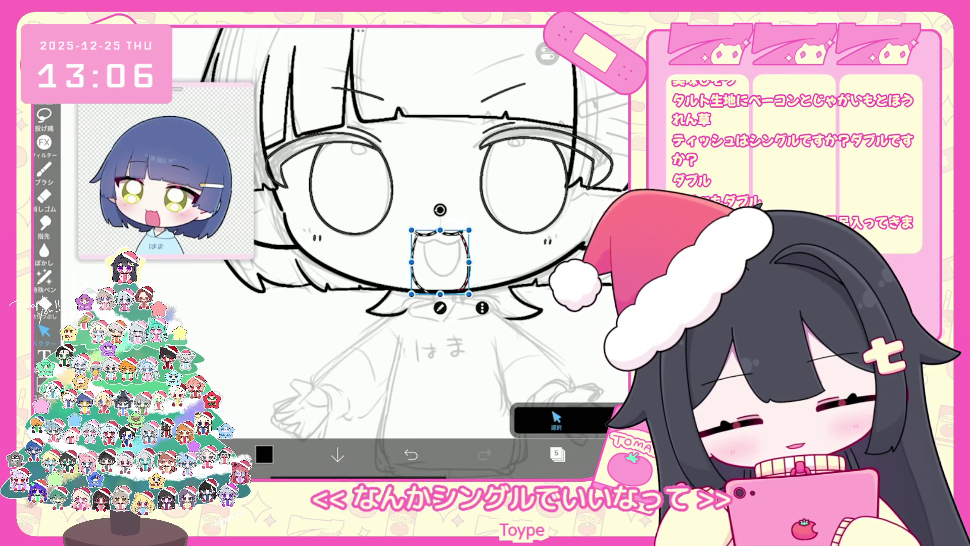
left_click(439, 252)
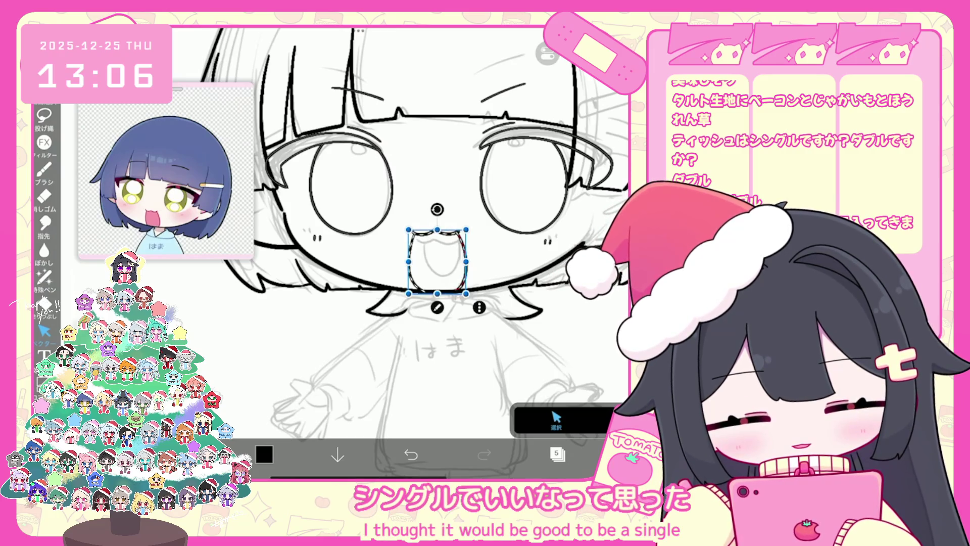
left_click(44, 169)
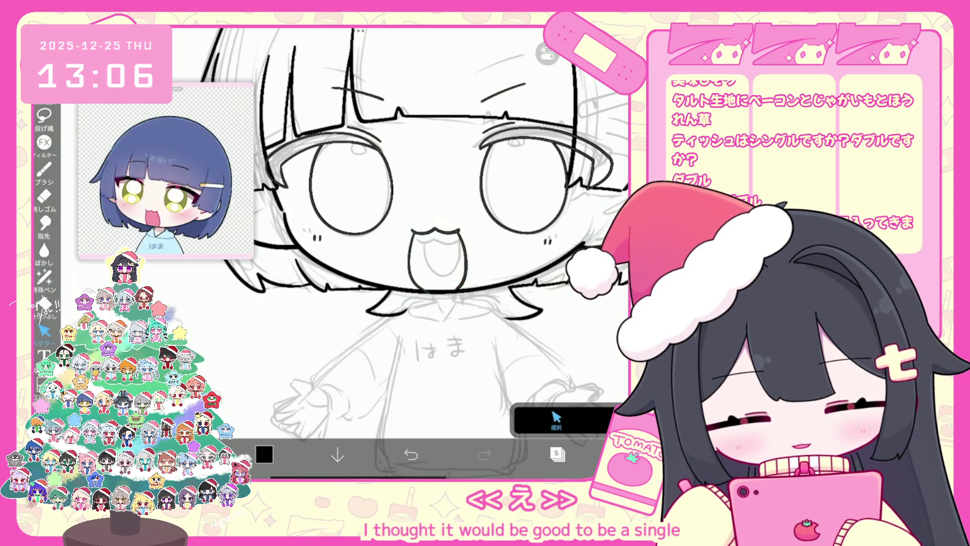
scroll(434, 228, "down", 5)
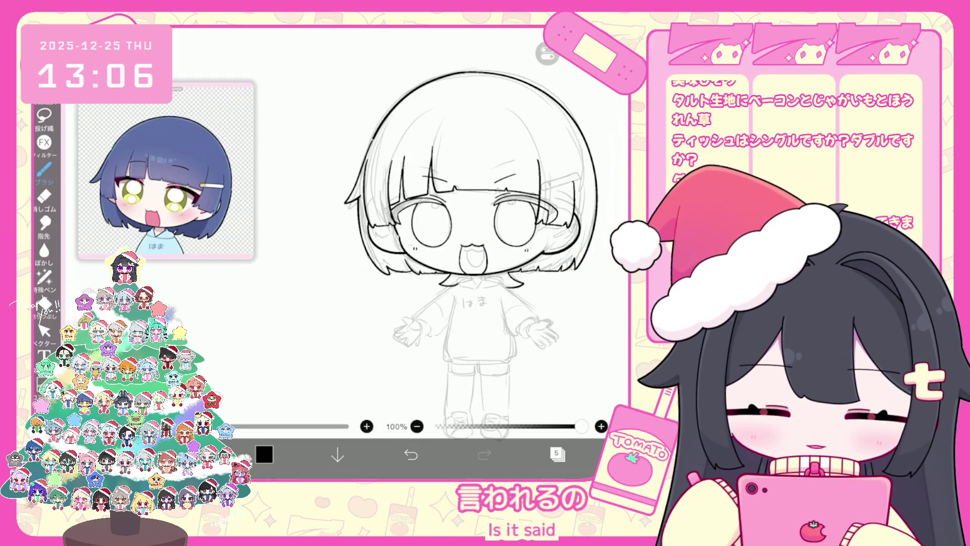
Add a new blank layer from the Layers panel, bringing the total to six layers
left_click(557, 454)
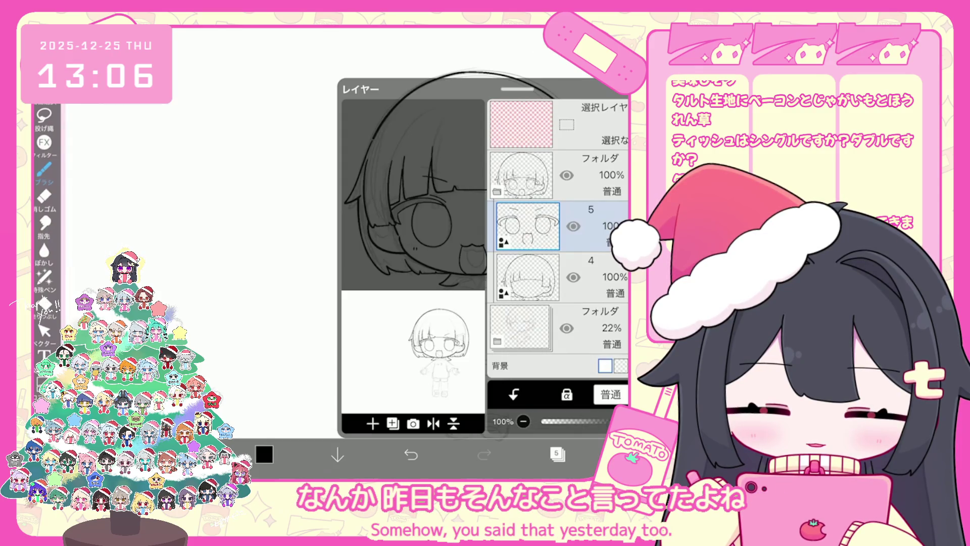
left_click(558, 454)
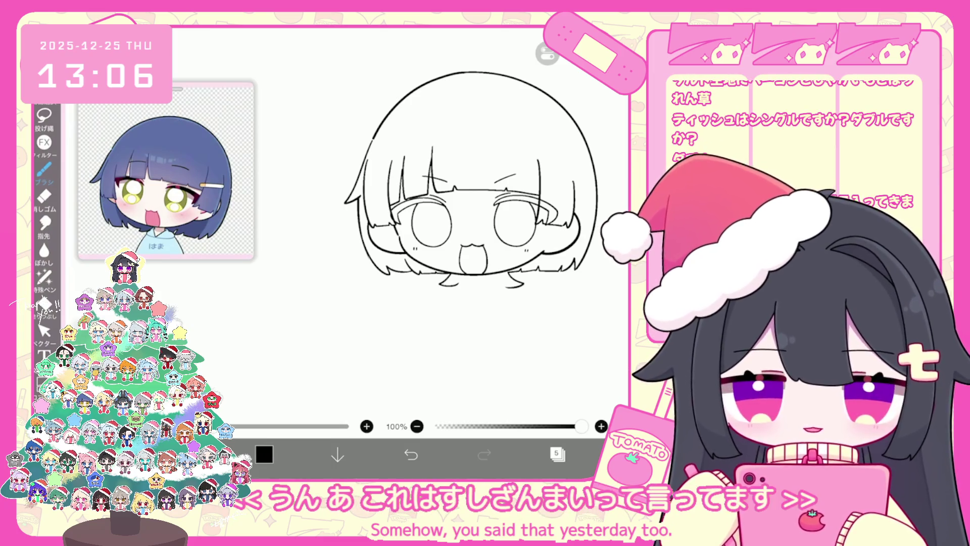
scroll(434, 172, "up", 3)
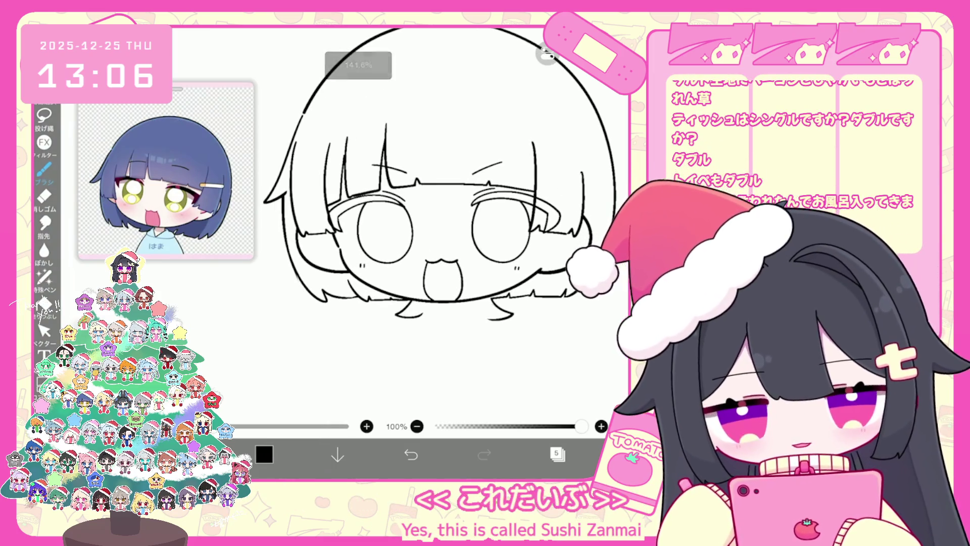
left_click(557, 453)
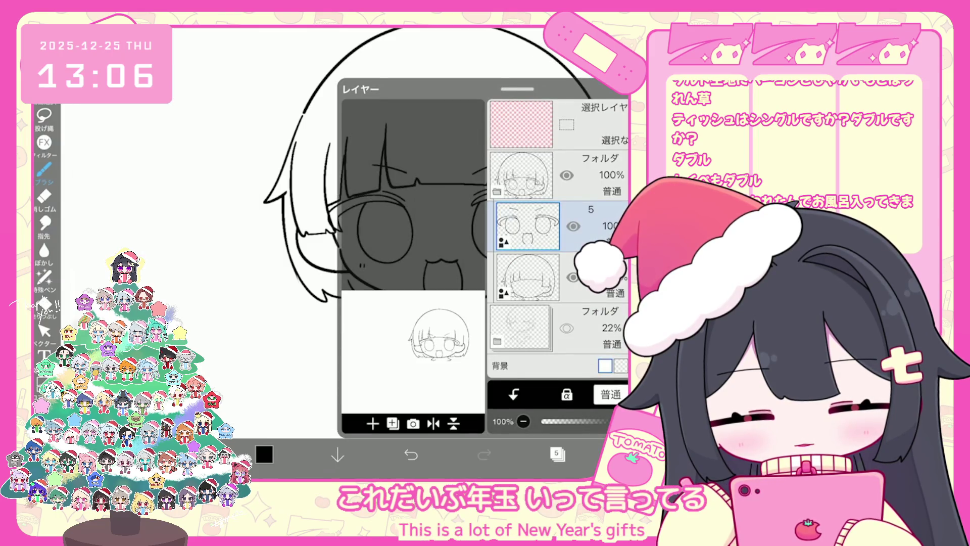
left_click(372, 423)
left_click(353, 370)
left_click(558, 453)
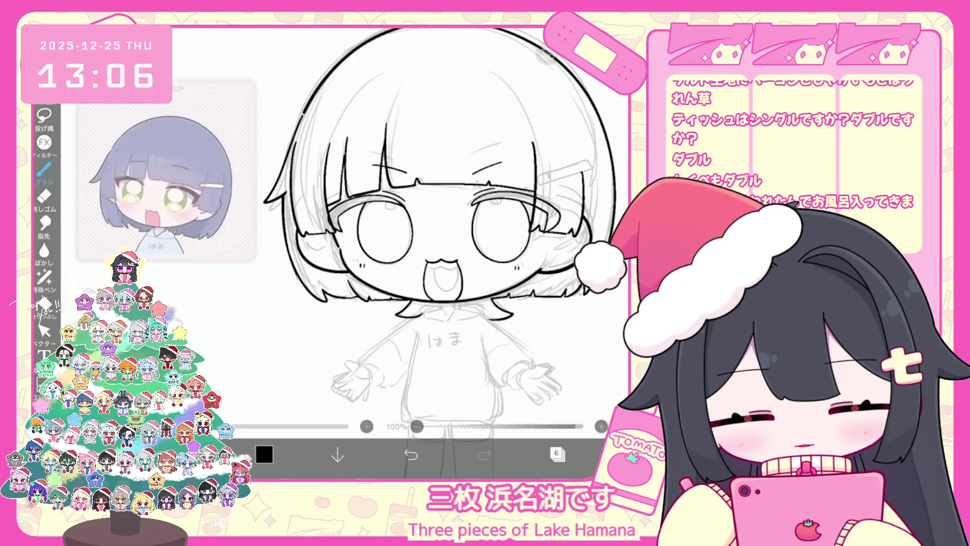
scroll(434, 202, "up", 3)
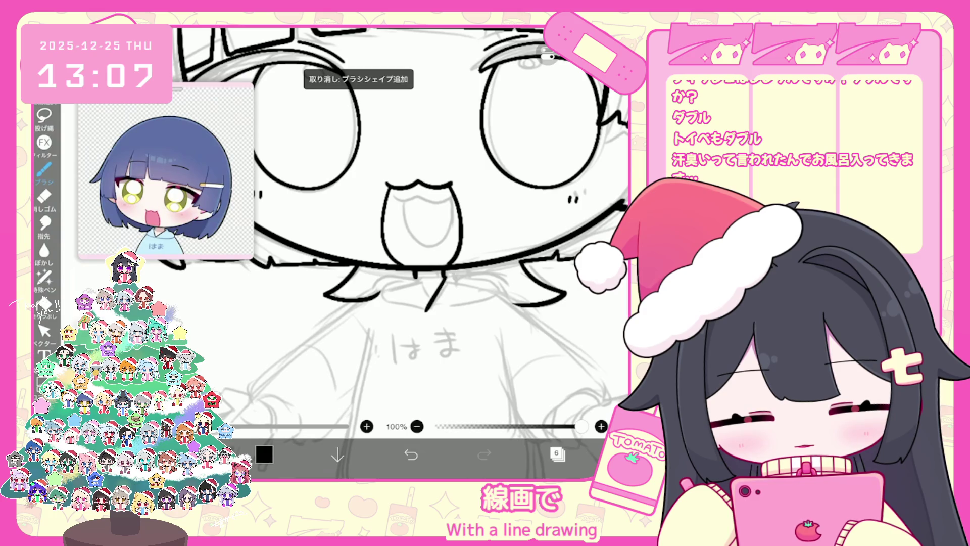
Ink the collar lines on both sides of the sweater's neckline
key("ctrl+z")
key("ctrl+z")
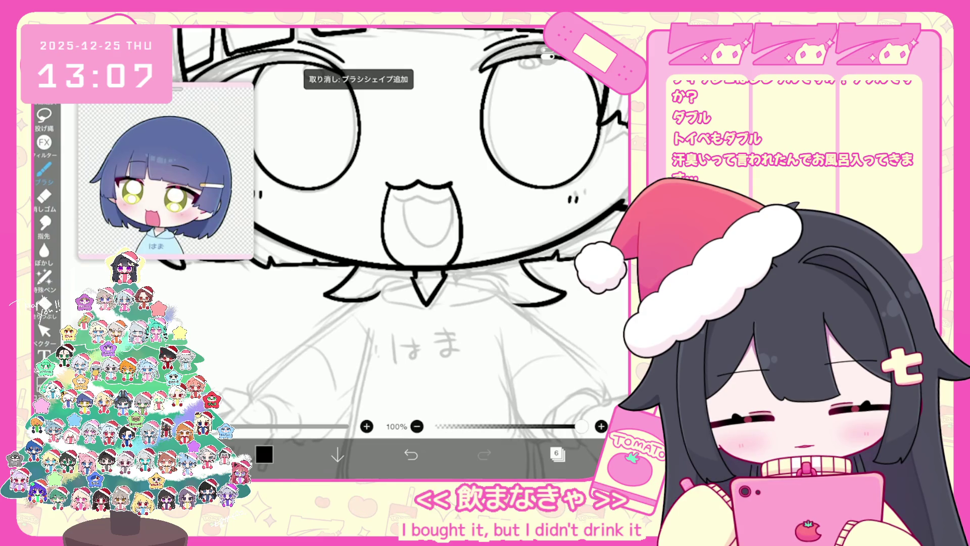
key("ctrl+z")
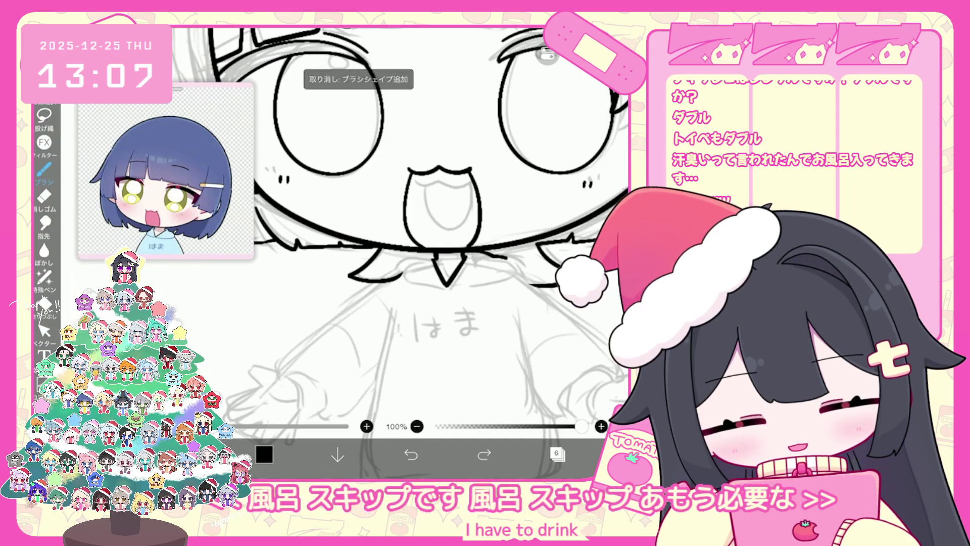
left_click_drag(485, 253, 520, 283)
left_click_drag(444, 263, 392, 265)
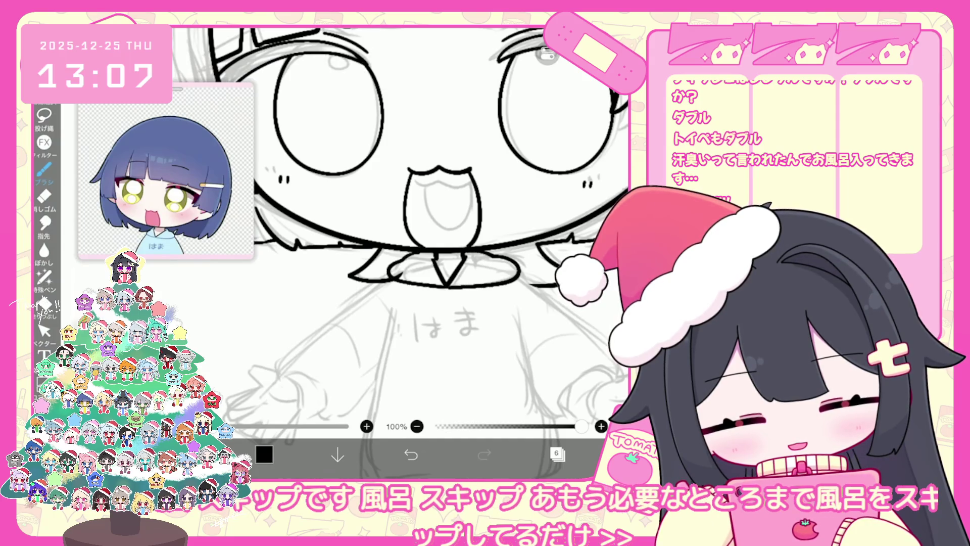
left_click(411, 454)
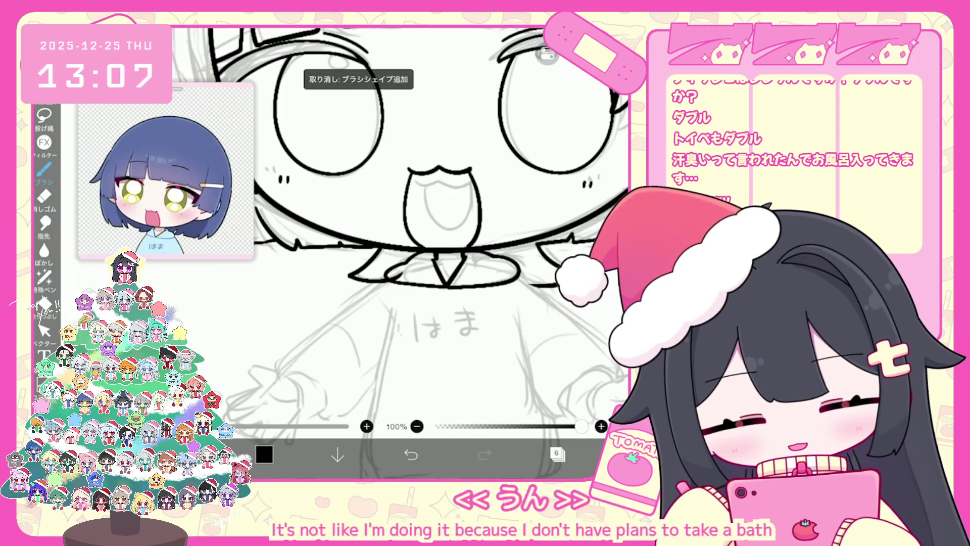
Ink the left sleeve's outer line and a short line near the hand
scroll(414, 228, "down", 3)
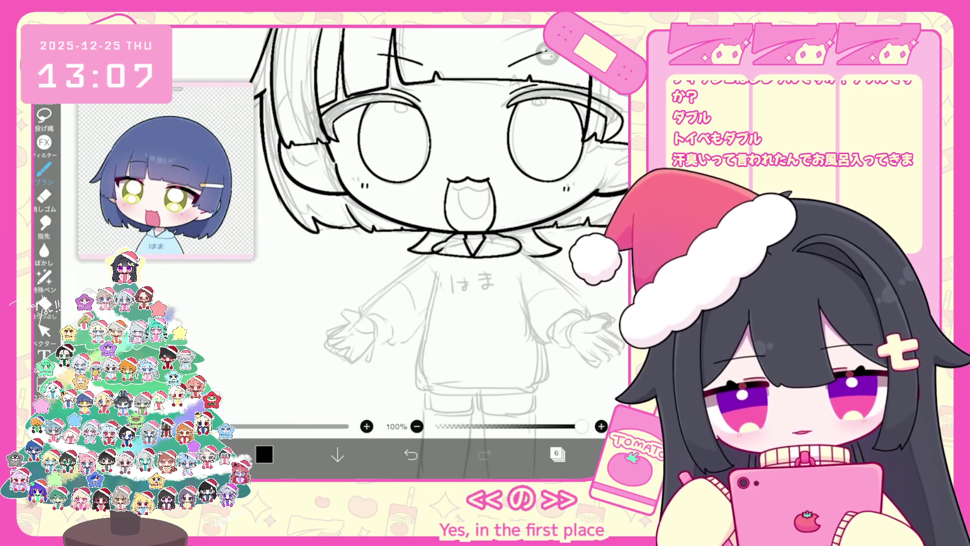
scroll(439, 227, "down", 2)
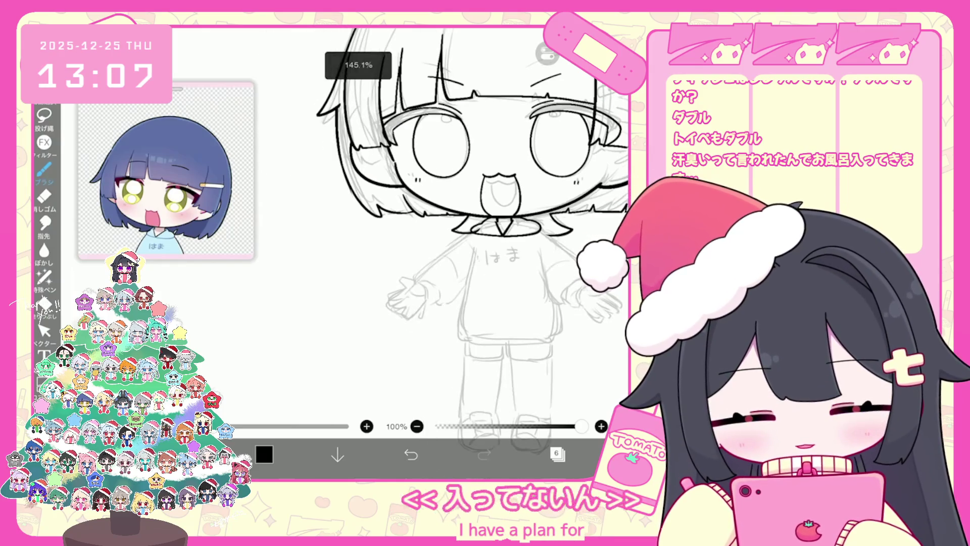
scroll(457, 261, "up", 3)
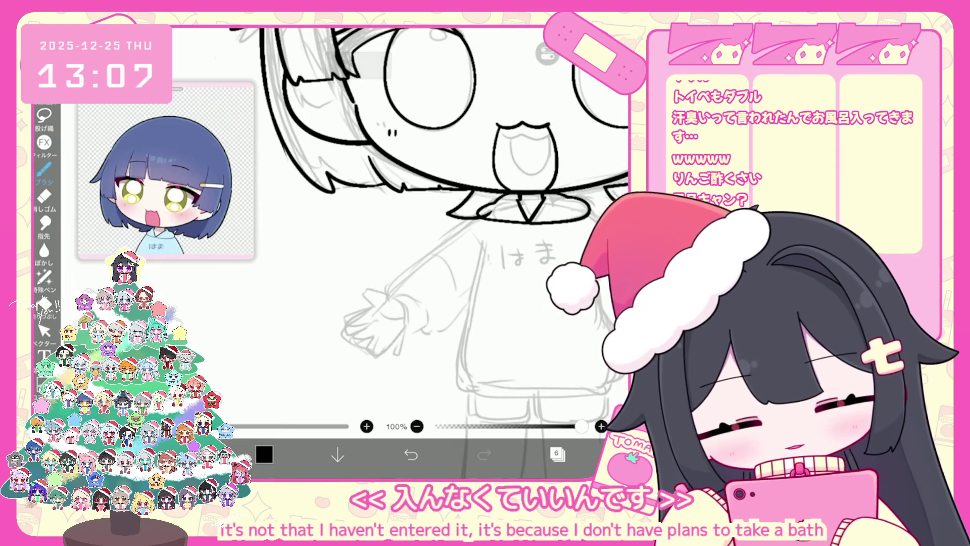
scroll(429, 253, "down", 1)
key("ctrl+z")
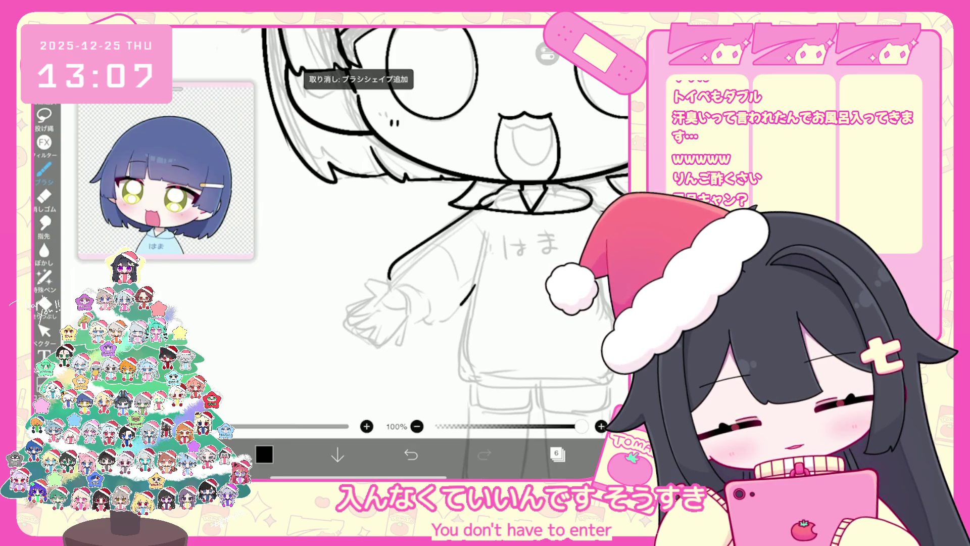
left_click_drag(460, 305, 424, 326)
left_click_drag(434, 281, 423, 318)
key("ctrl+z")
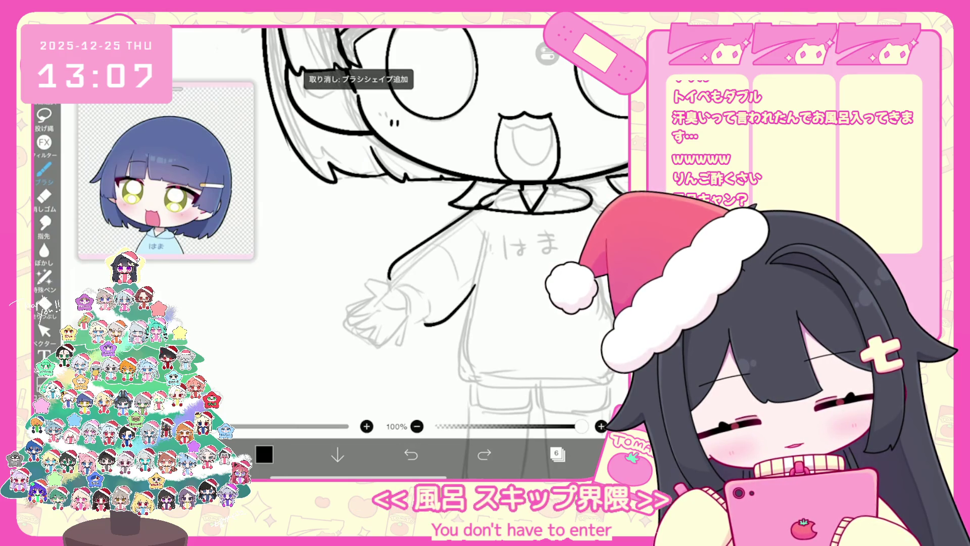
left_click_drag(435, 276, 430, 303)
key("ctrl+y")
key("ctrl+y")
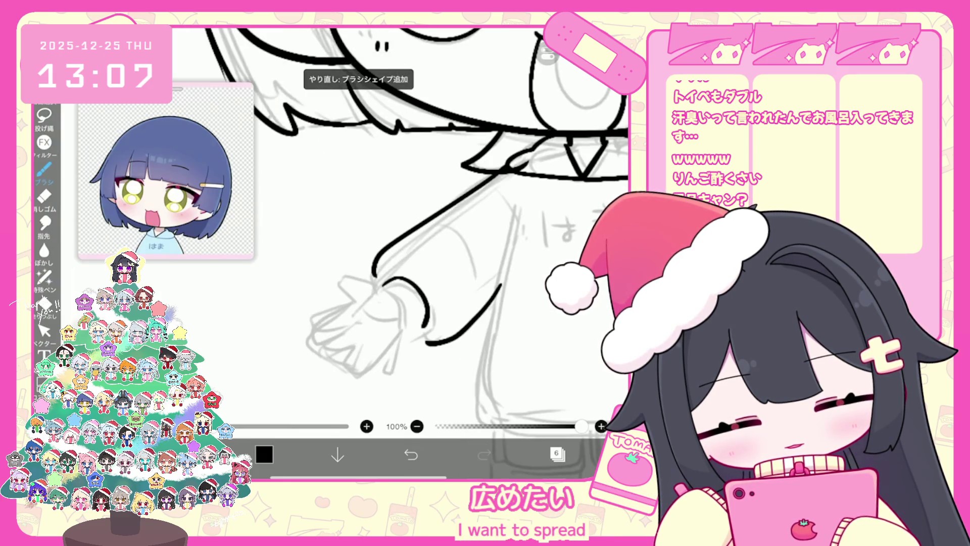
Redraw the sleeve's cuff curve, extending it further down
key("ctrl+z")
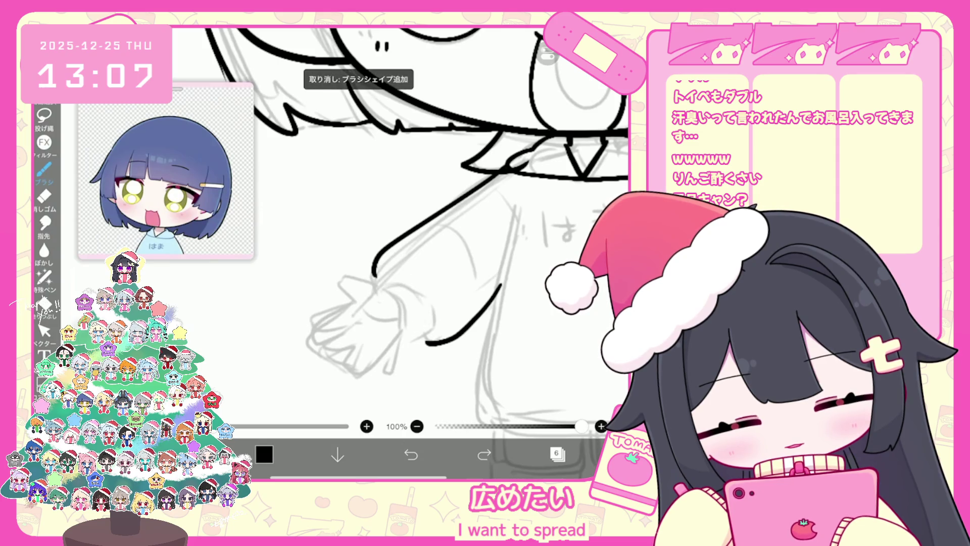
left_click_drag(382, 286, 407, 335)
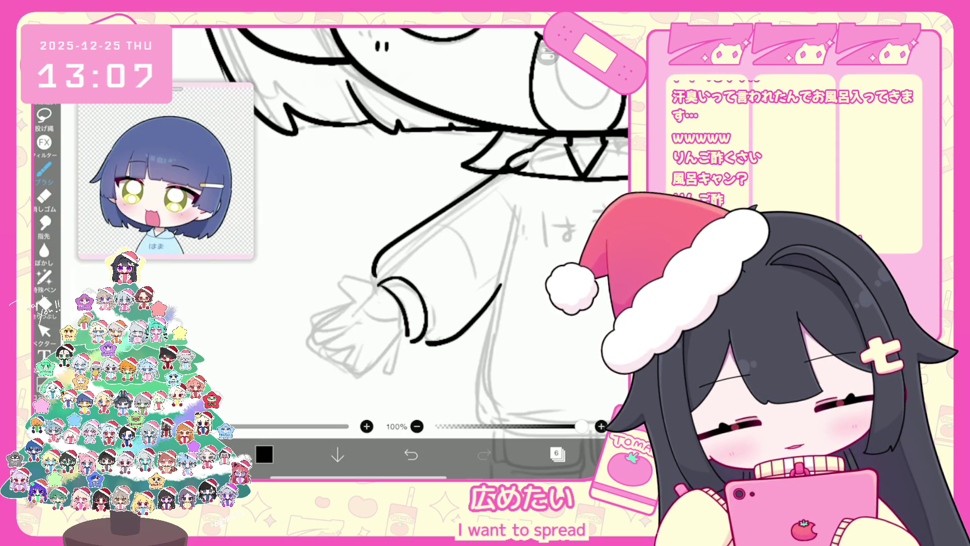
left_click(410, 454)
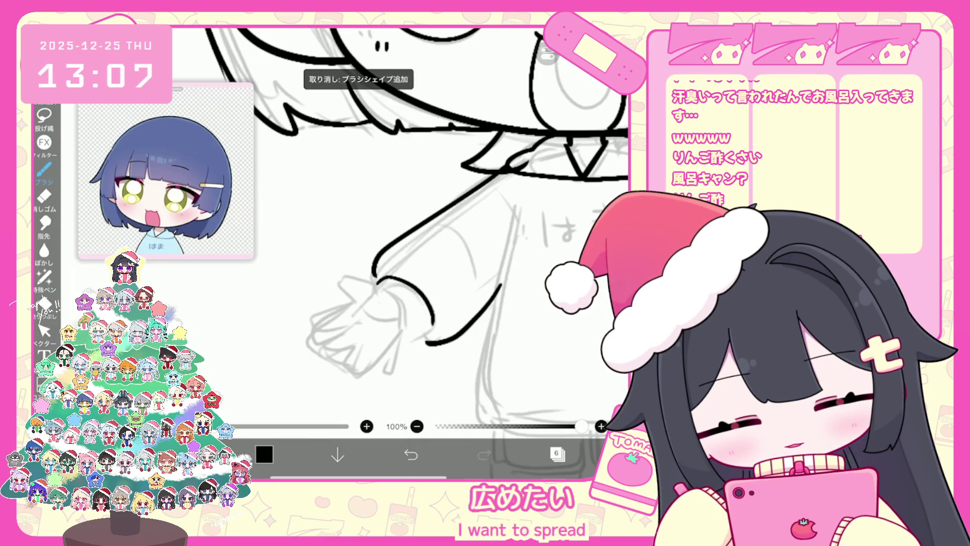
key("ctrl+z")
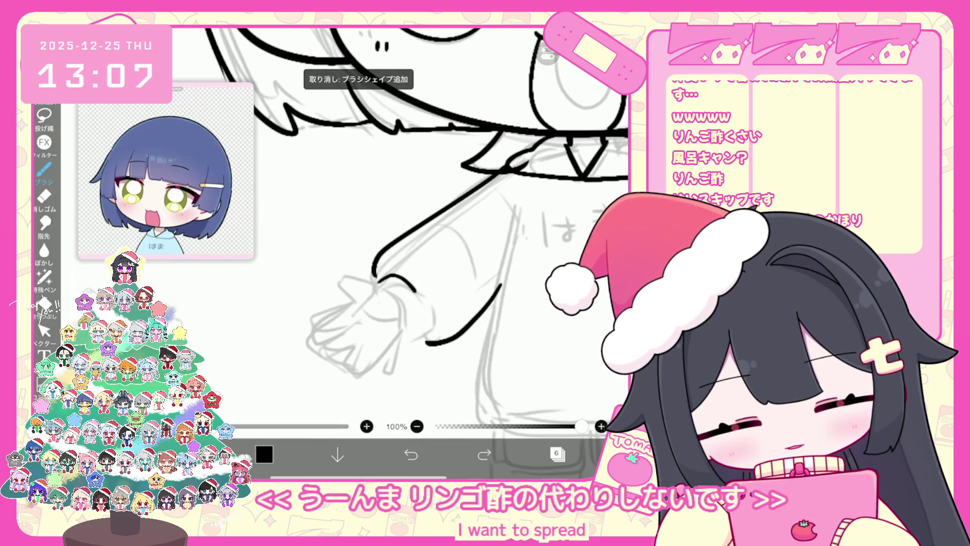
left_click_drag(415, 292, 421, 331)
scroll(405, 227, "up", 2)
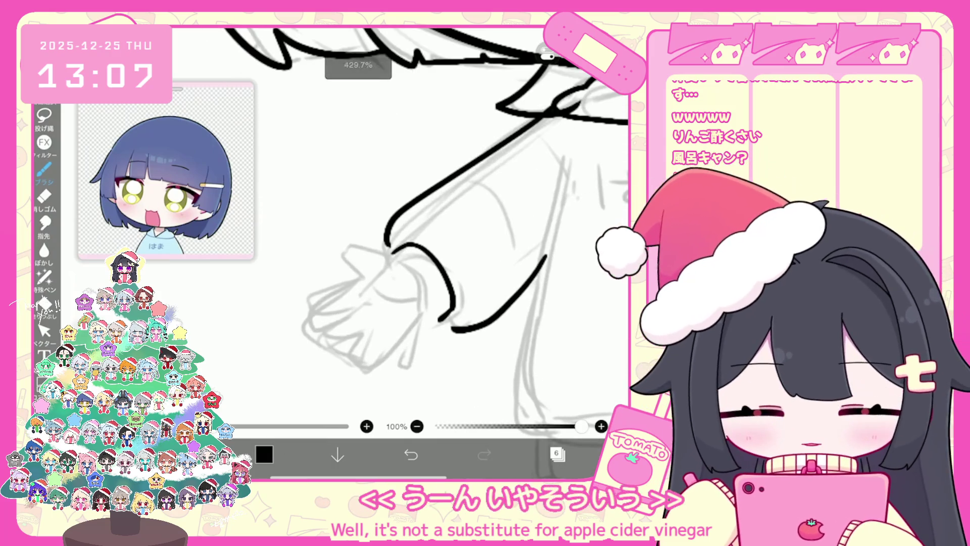
Ink the thumb's curled stroke at the cuff, undoing and redrawing misplaced attempts
left_click_drag(425, 261, 401, 309)
key("ctrl+z")
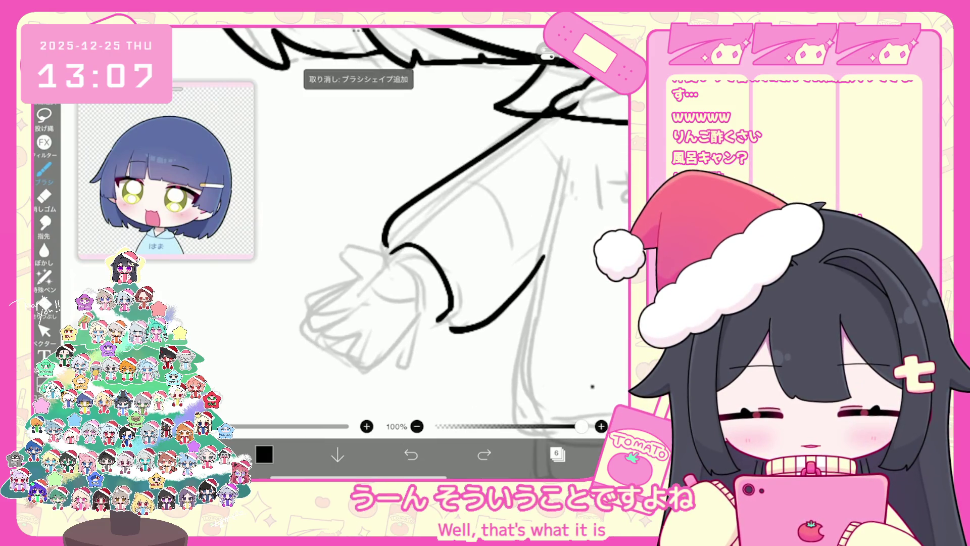
mouse_move(390, 254)
left_mouse_down()
mouse_move(418, 273)
mouse_move(425, 311)
left_mouse_up()
key("ctrl+z")
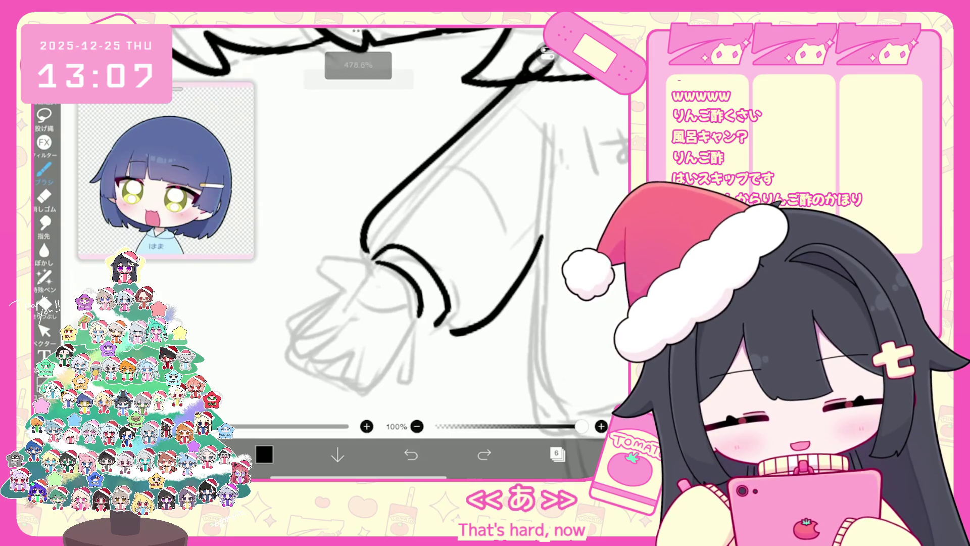
key("ctrl+z")
left_click_drag(416, 286, 428, 316)
left_click_drag(349, 260, 328, 290)
scroll(384, 227, "up", 3)
key("ctrl+z")
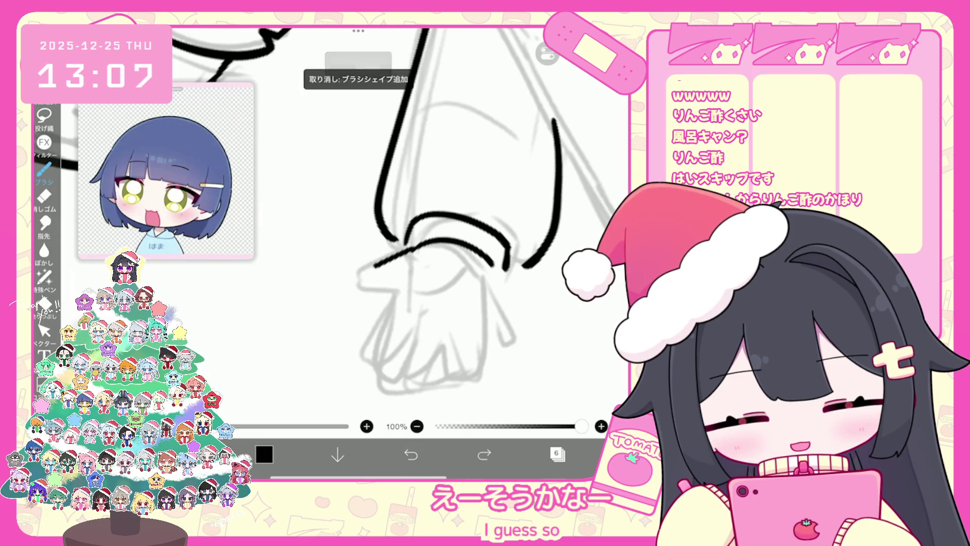
key("ctrl+z")
mouse_move(411, 251)
left_mouse_down()
mouse_move(369, 291)
mouse_move(406, 293)
left_mouse_up()
key("ctrl+z")
key("ctrl+z")
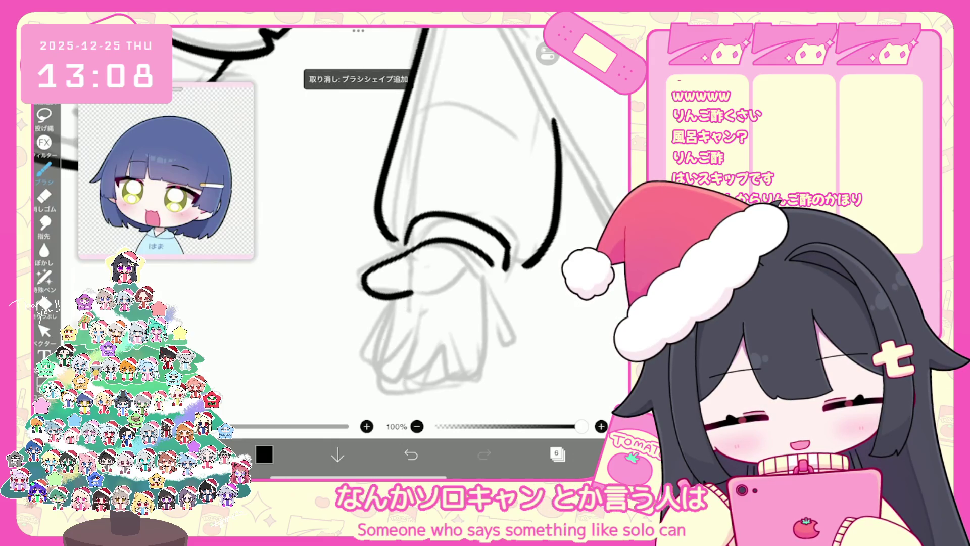
left_click_drag(411, 250, 413, 292)
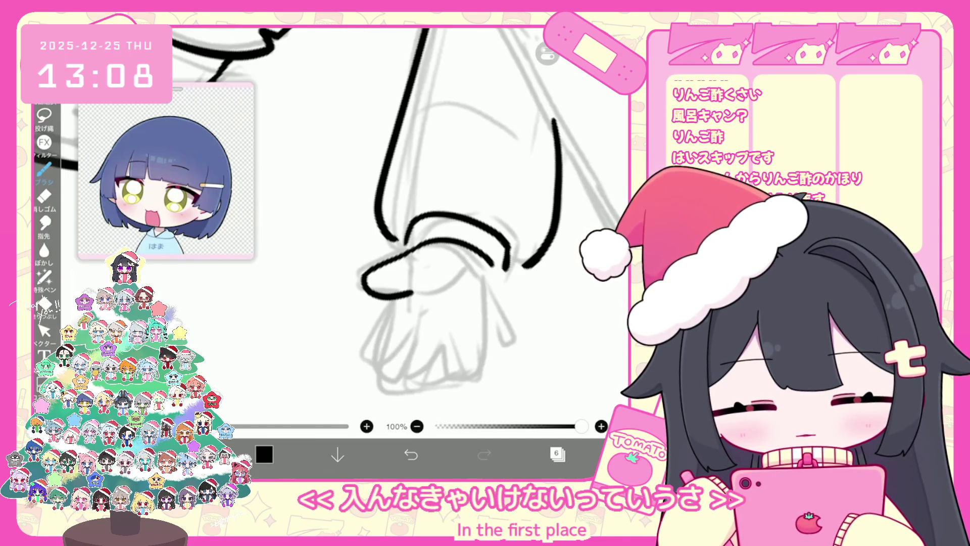
Draw the wavy fingertip line along the hand's bottom, discarding the right-edge retry
scroll(455, 212, "down", 2)
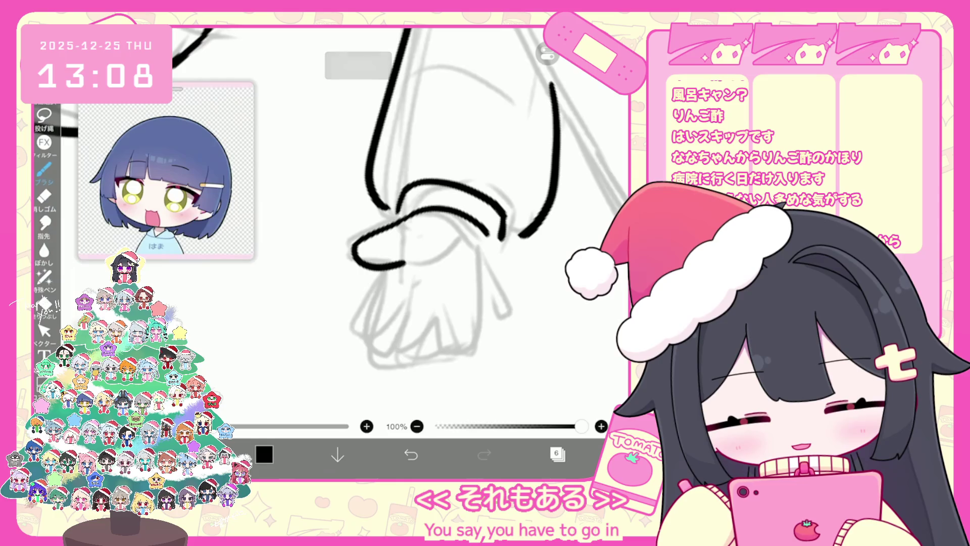
scroll(454, 202, "down", 2)
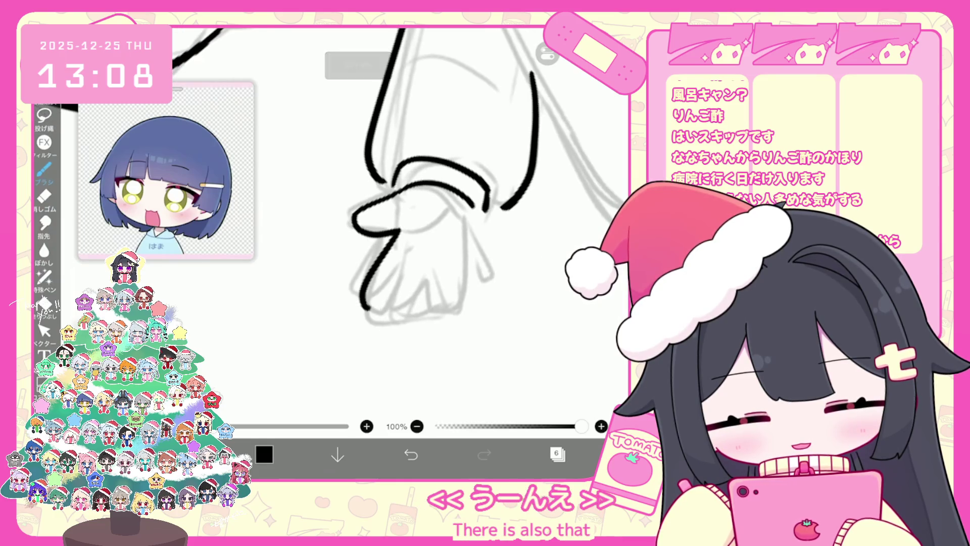
key("ctrl+z")
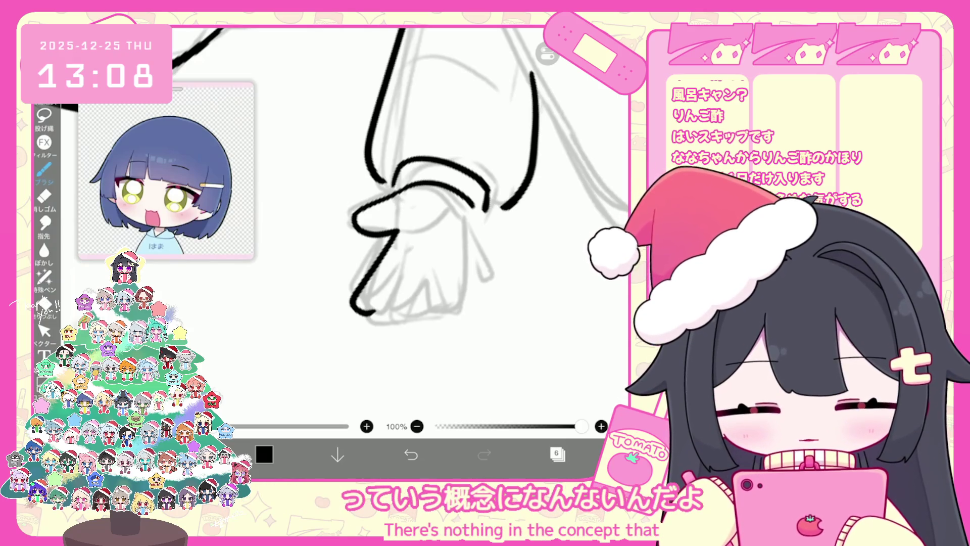
left_click(411, 454)
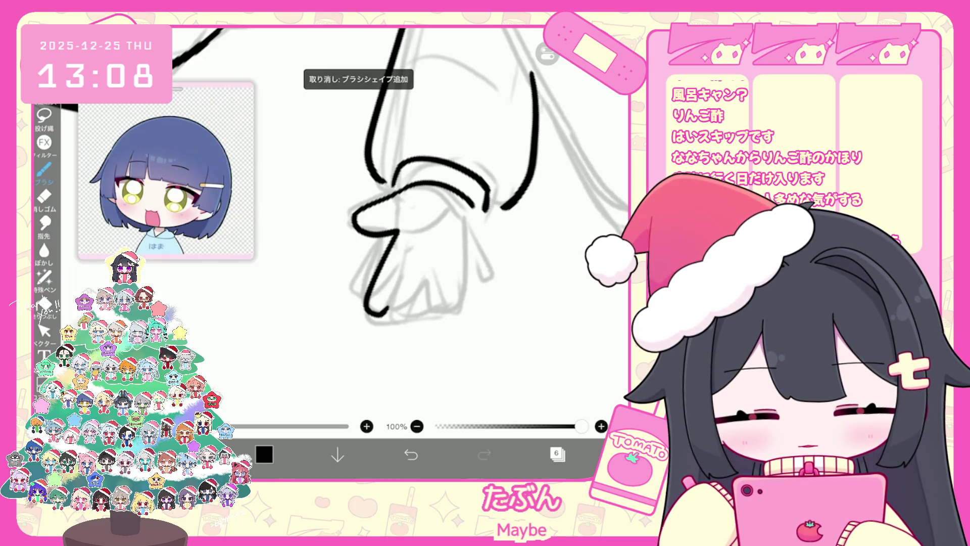
mouse_move(392, 319)
left_mouse_down()
mouse_move(408, 326)
mouse_move(433, 317)
left_mouse_up()
left_click(411, 454)
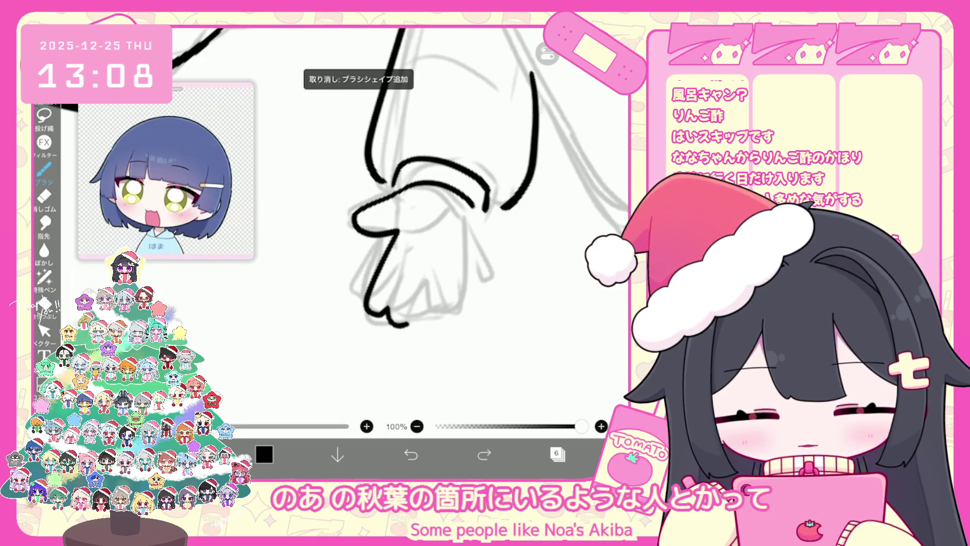
left_click_drag(407, 324, 435, 318)
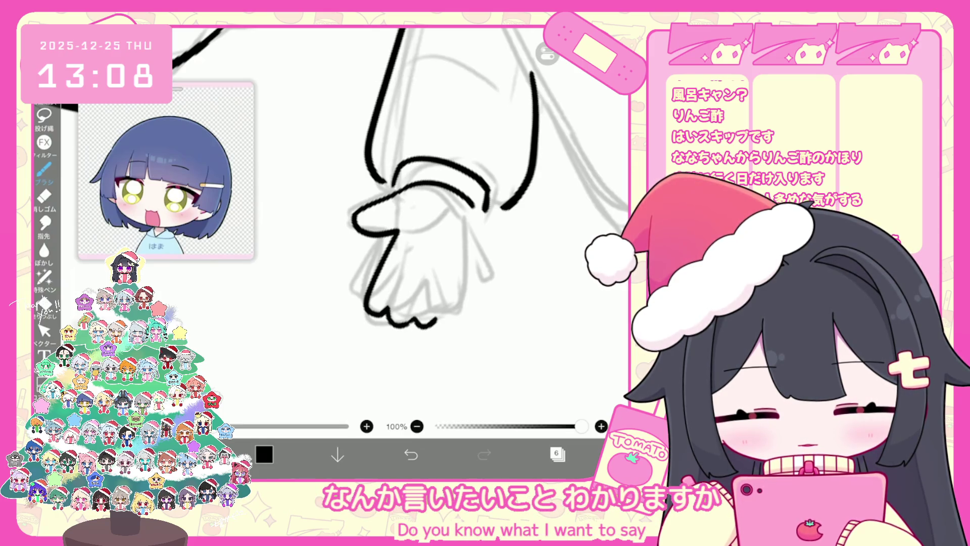
key("ctrl+z")
mouse_move(478, 227)
left_mouse_down()
mouse_move(457, 316)
mouse_move(440, 321)
left_mouse_up()
key("ctrl+z")
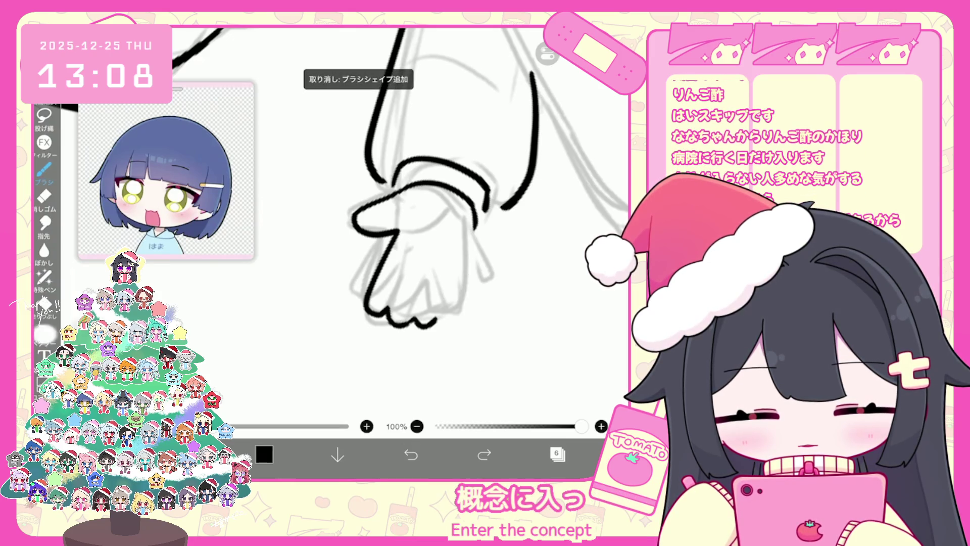
Move and refit the fingertip stroke with the Select tool so it sits on the sketch
left_click(45, 331)
scroll(404, 227, "up", 5)
left_click(368, 334)
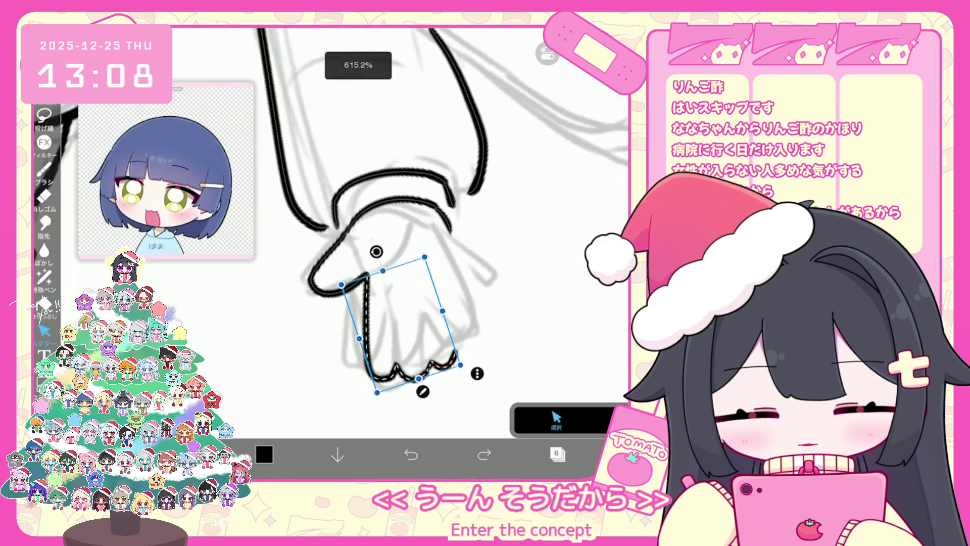
left_click(505, 303)
left_click(368, 323)
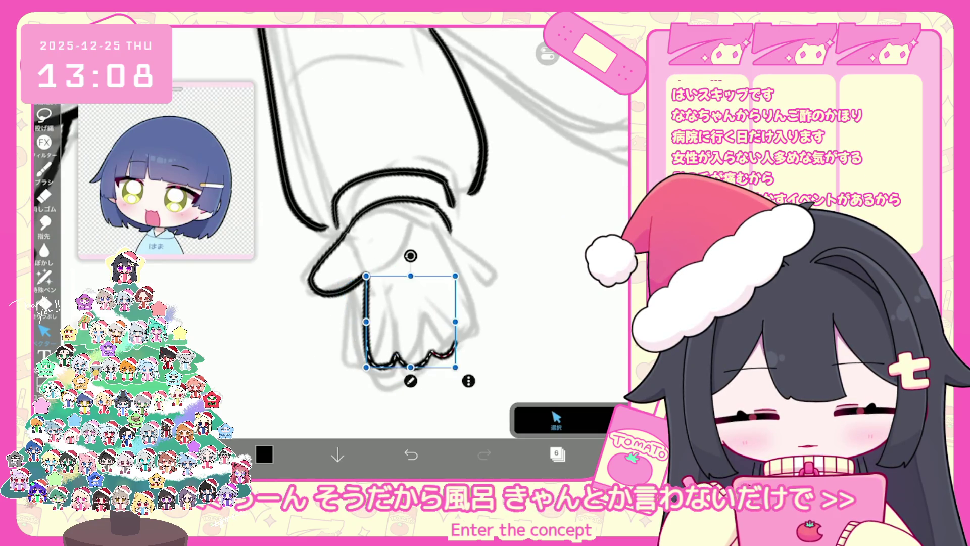
key("Escape")
scroll(404, 228, "down", 2)
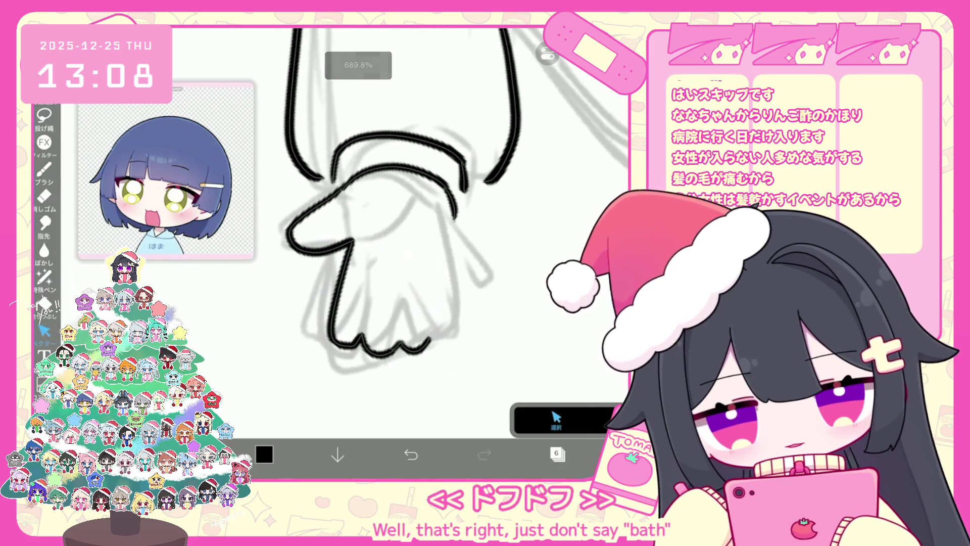
Draw the black outline down the hand's right edge, retrying the stroke several times
left_click(45, 169)
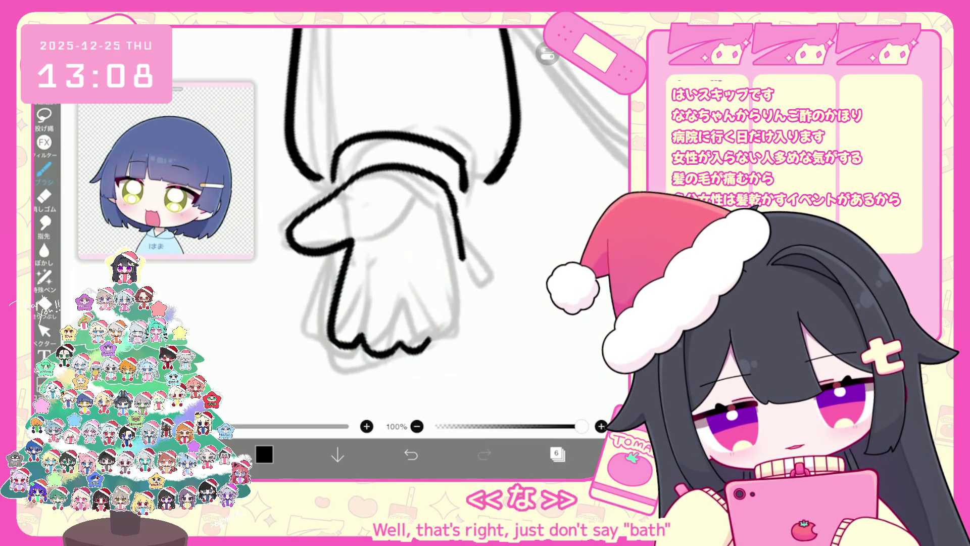
left_click_drag(459, 257, 468, 311)
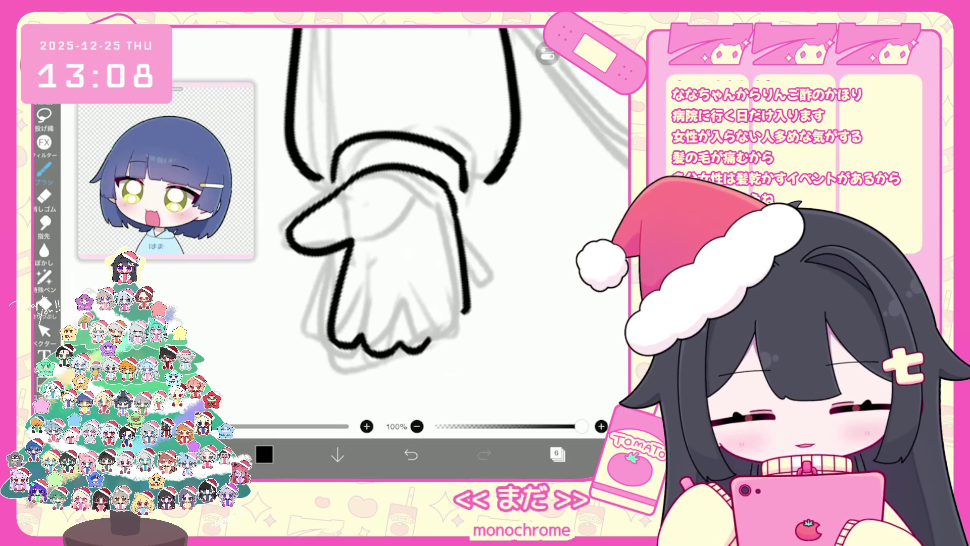
key("ctrl+z")
mouse_move(456, 207)
left_mouse_down()
mouse_move(455, 324)
mouse_move(439, 331)
left_mouse_up()
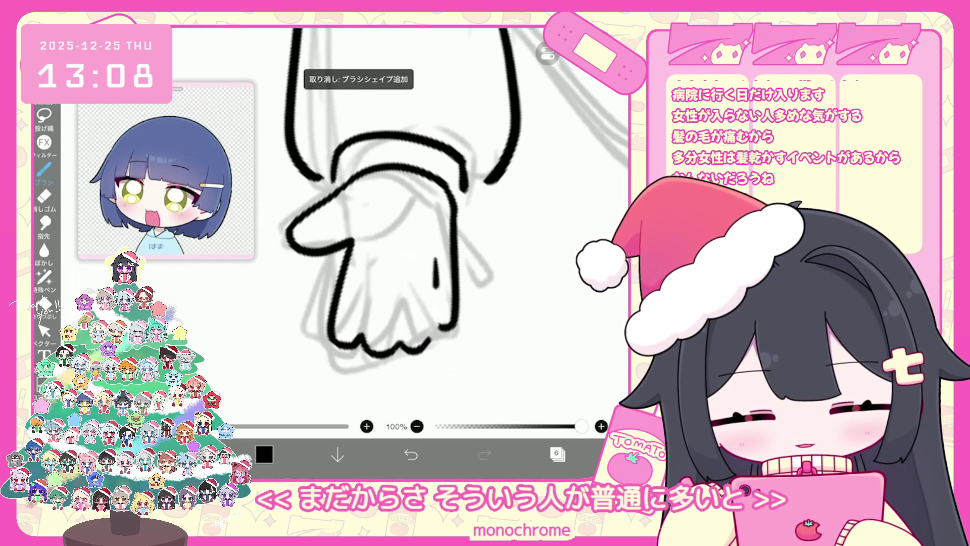
key("ctrl+z")
left_click_drag(433, 260, 435, 328)
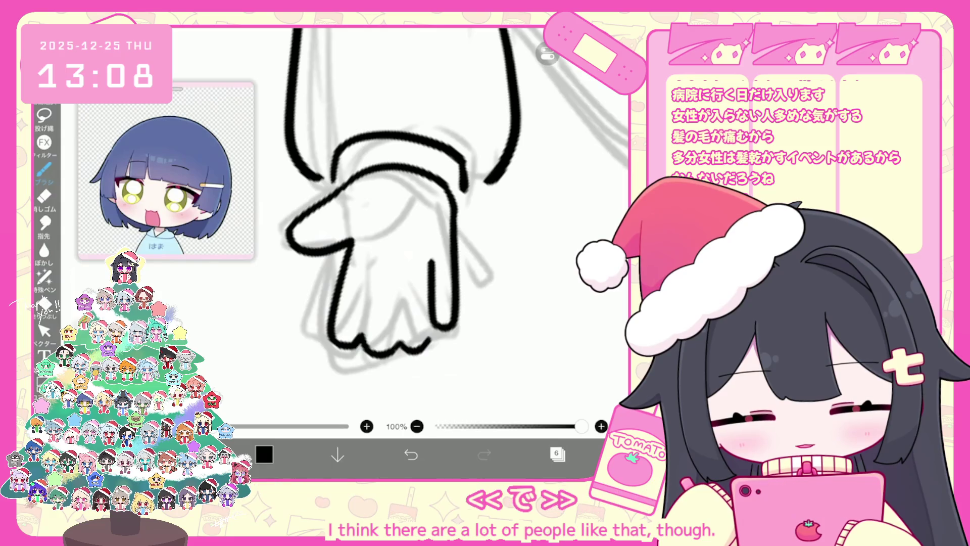
key("ctrl+z")
left_click_drag(436, 260, 429, 346)
Undo the unwanted right-edge and finger-separation strokes to leave clean finger lines
key("ctrl+z")
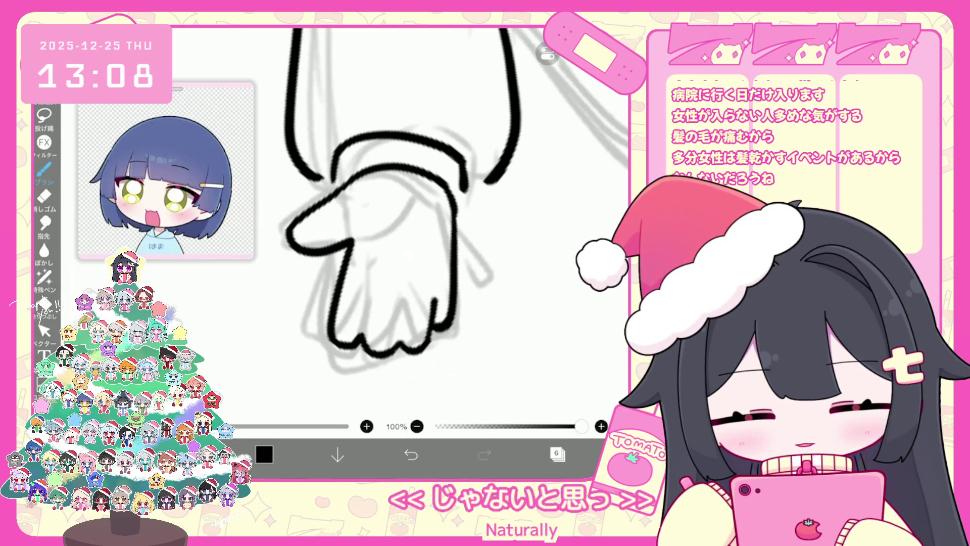
key("ctrl+z")
key("ctrl+z")
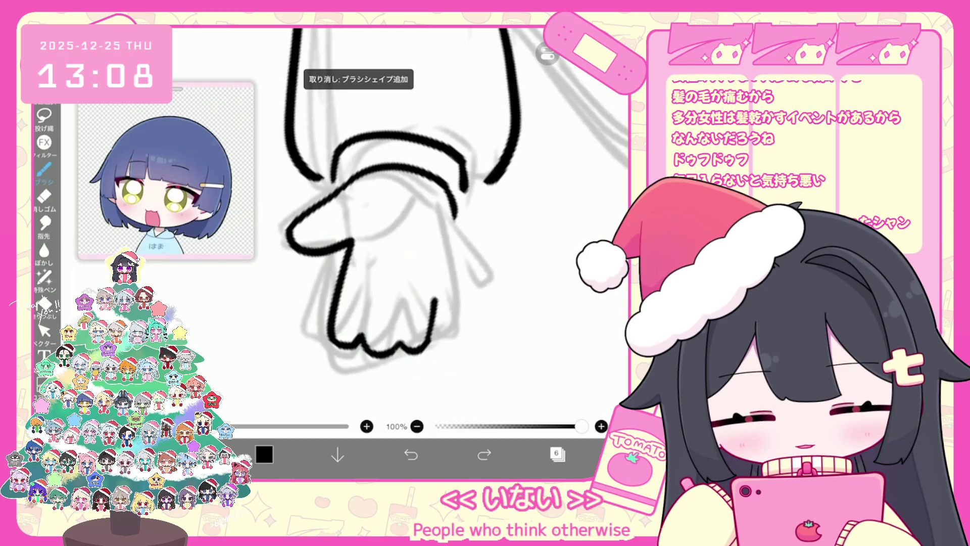
key("ctrl+z")
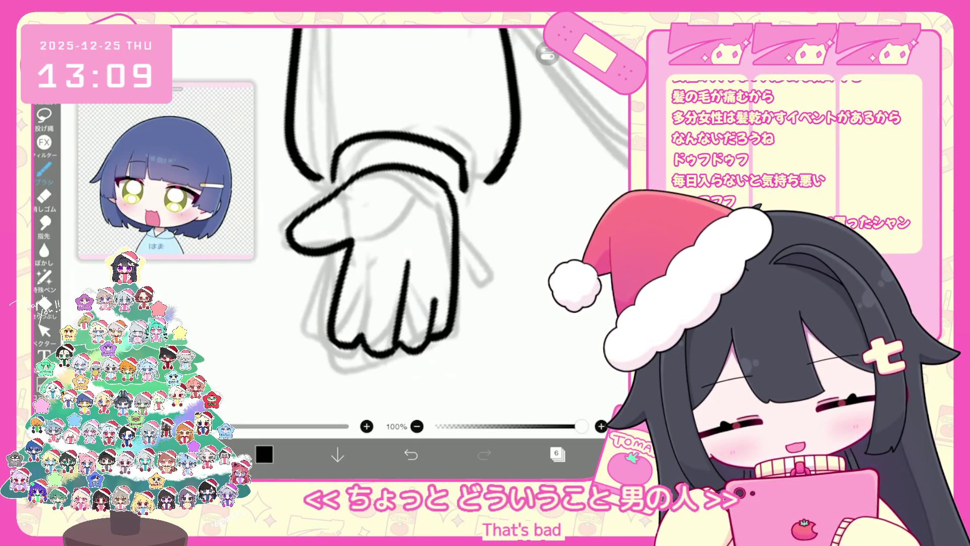
key("ctrl+z")
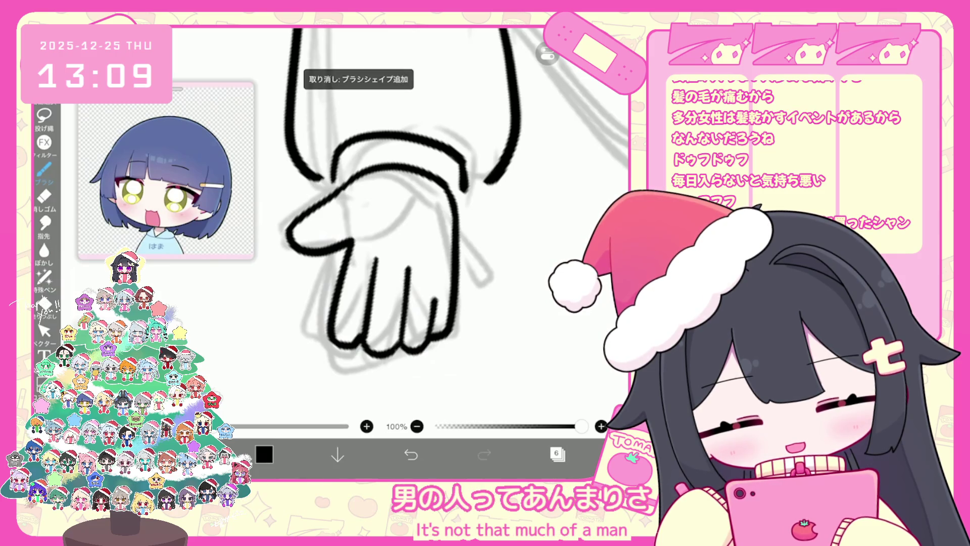
left_click(410, 454)
left_click(411, 454)
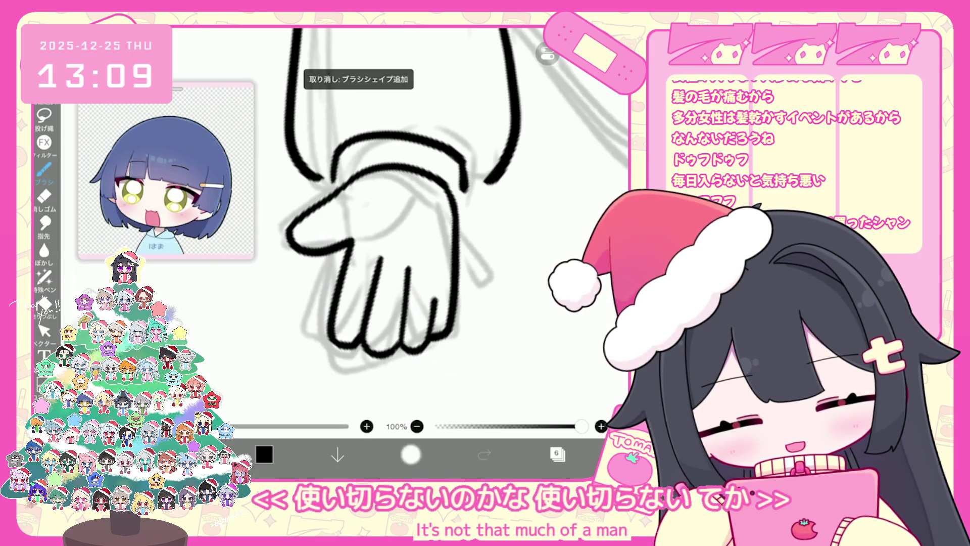
left_click(410, 454)
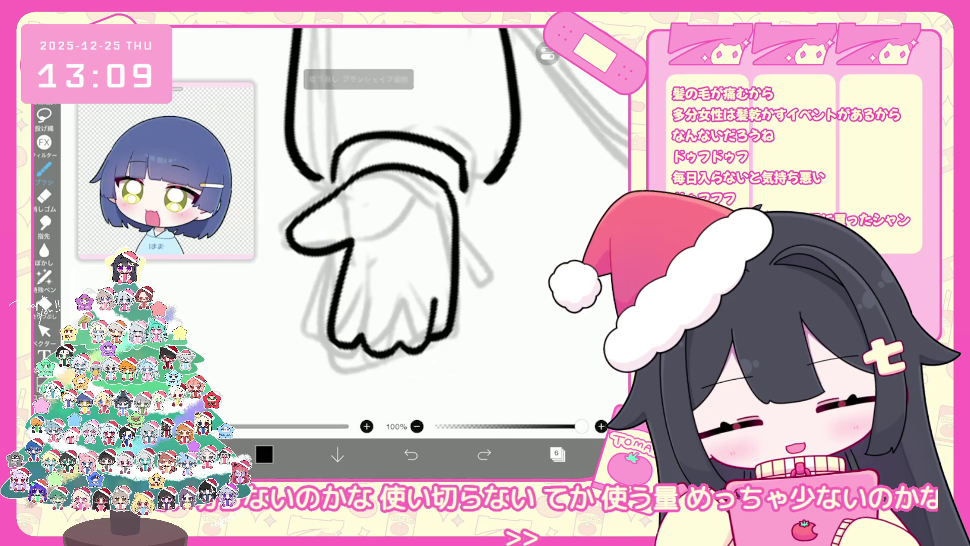
key("ctrl+z")
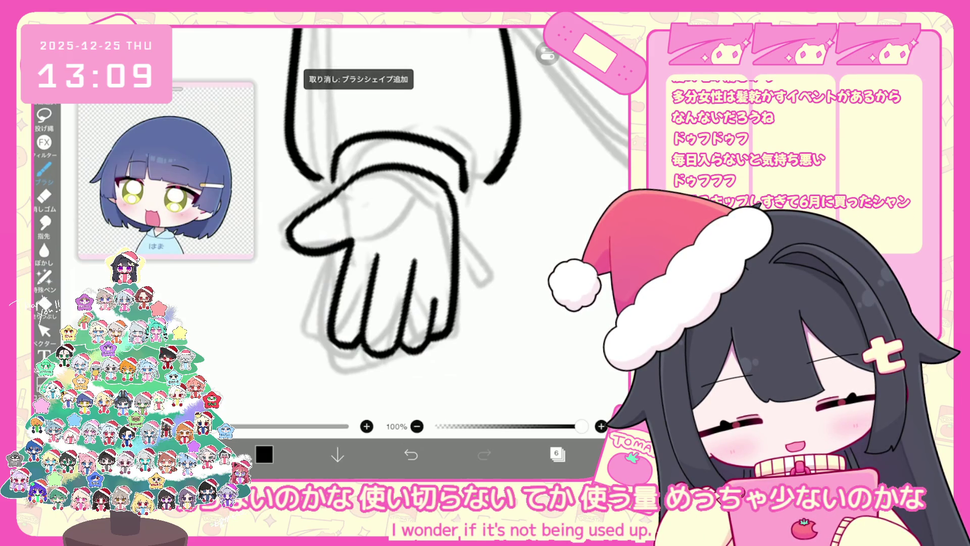
scroll(400, 202, "down", 5)
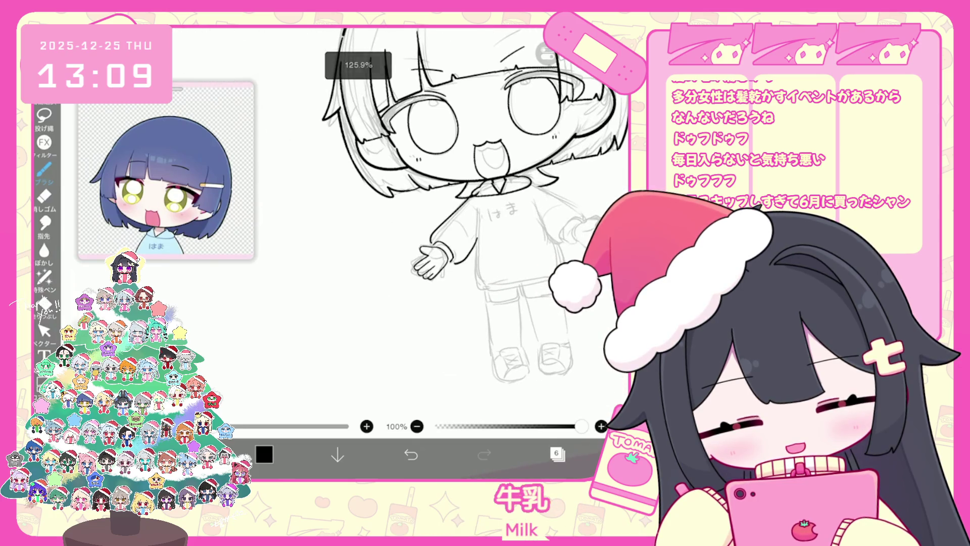
Ink a hooked thumb outline near the wrist, redoing the strokes that came out wrong
scroll(454, 227, "up", 3)
left_click(45, 330)
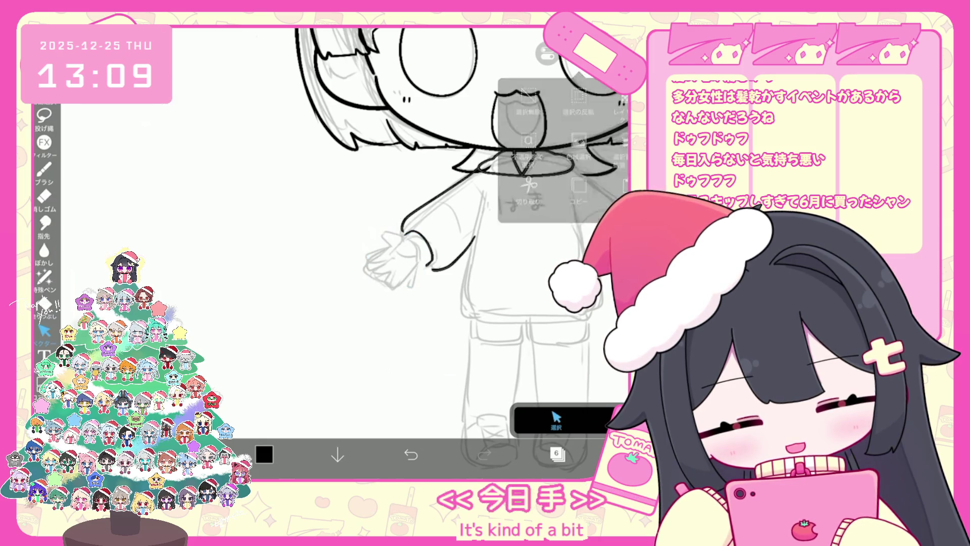
left_click(45, 170)
scroll(399, 263, "up", 5)
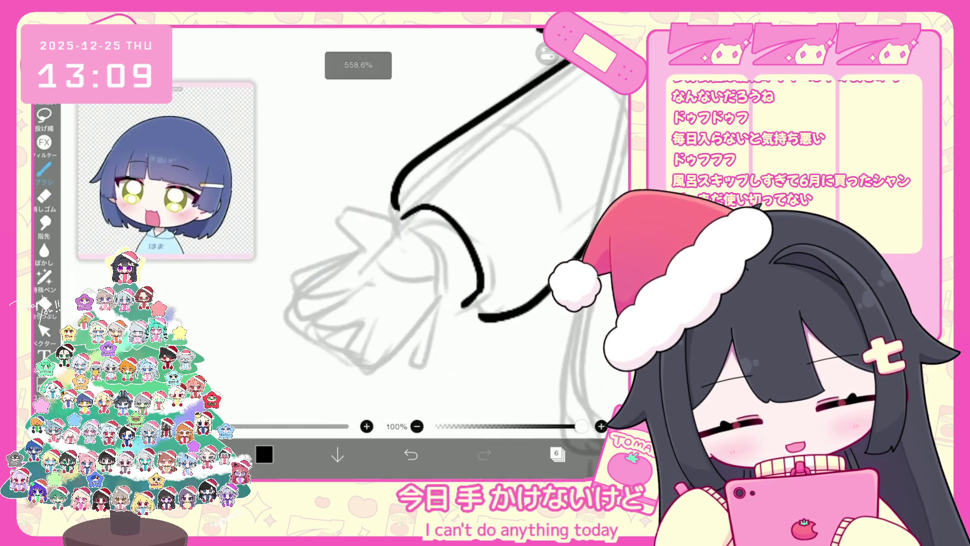
key("ctrl+z")
key("ctrl+z")
left_click_drag(364, 210, 379, 250)
key("ctrl+z")
mouse_move(408, 220)
left_mouse_down()
mouse_move(348, 241)
mouse_move(389, 249)
mouse_move(374, 259)
left_mouse_up()
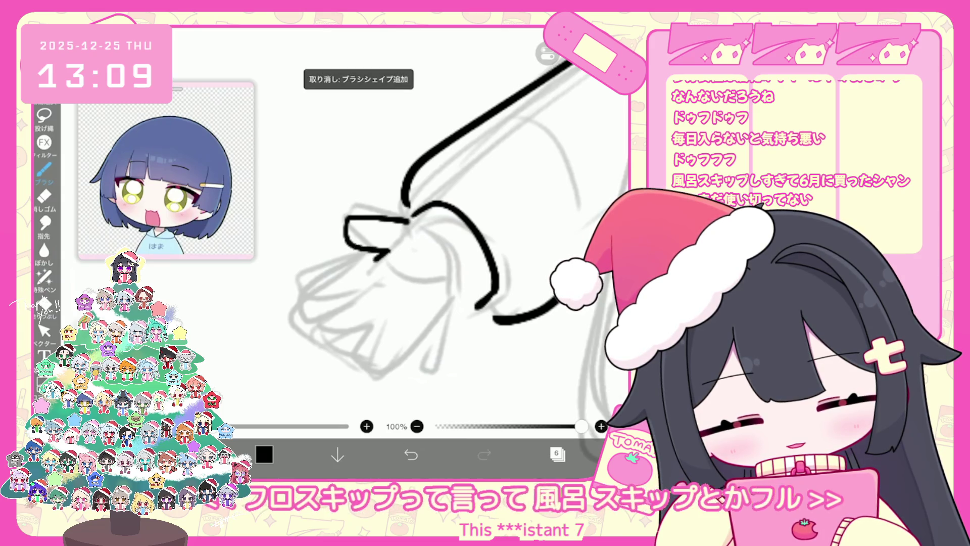
key("ctrl+z")
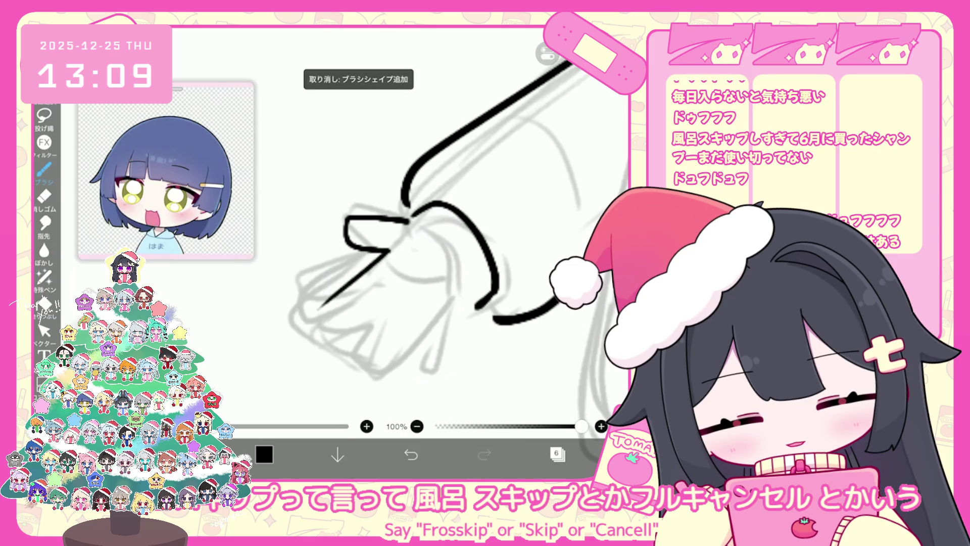
key("ctrl+z")
key("ctrl+z")
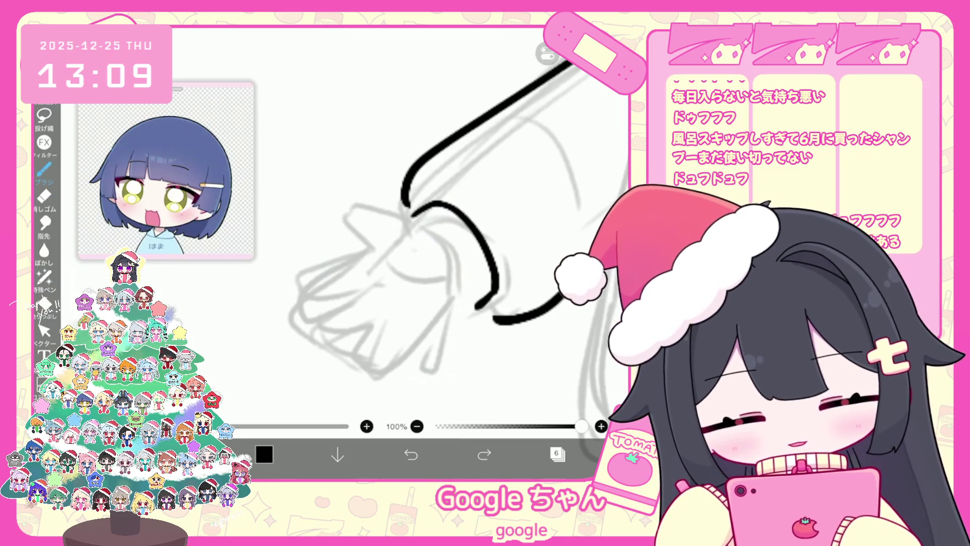
left_click_drag(342, 223, 378, 244)
key("ctrl+z")
key("ctrl+z")
left_click_drag(348, 243, 376, 248)
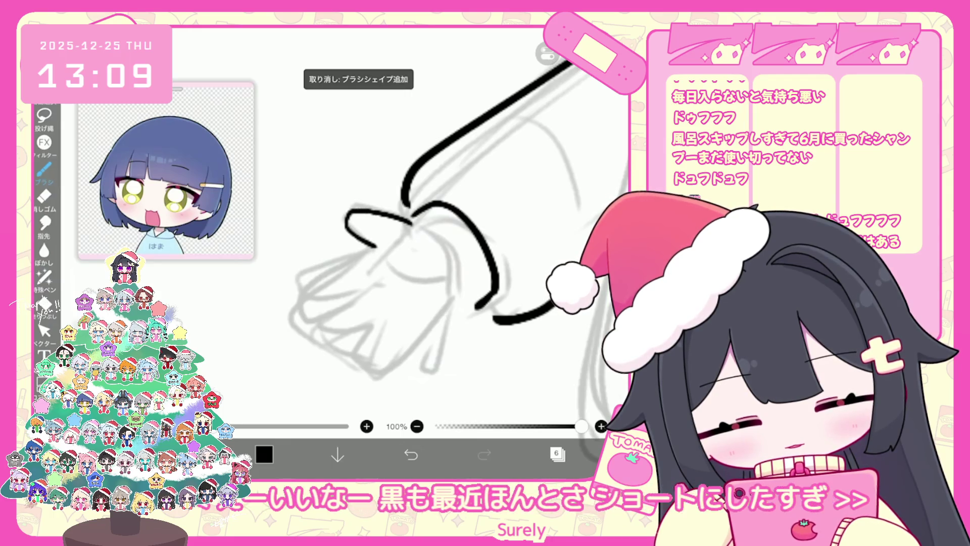
Trace the hand's lower outline and finger lines down toward the fingertips, undoing stray strokes
mouse_move(371, 250)
left_mouse_down()
mouse_move(308, 321)
mouse_move(379, 283)
left_mouse_up()
key("ctrl+z")
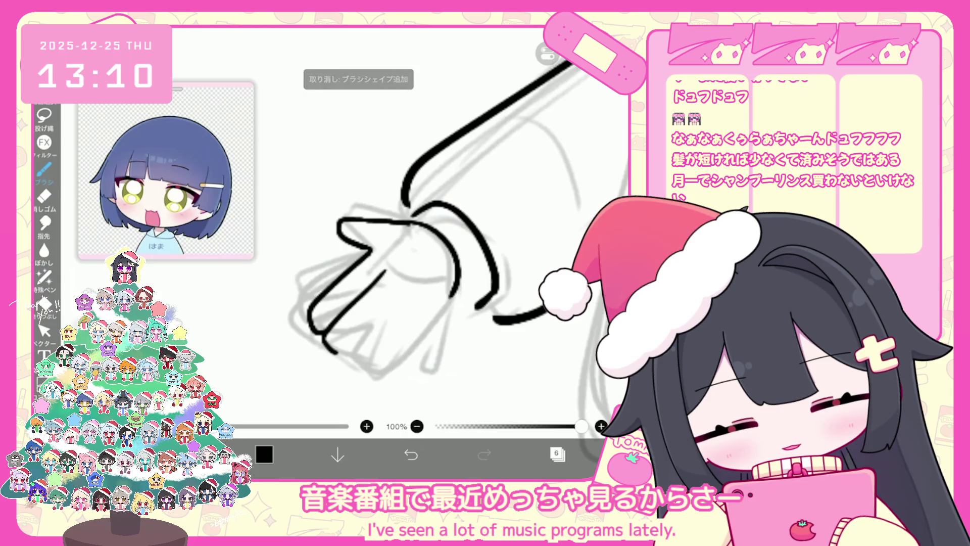
key("ctrl+z")
left_click_drag(374, 278, 331, 349)
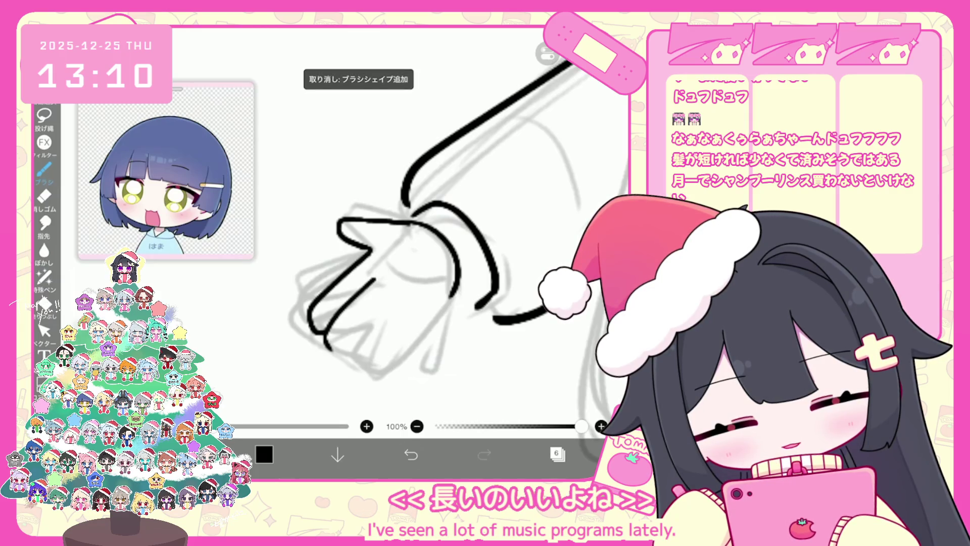
left_click_drag(388, 301, 331, 361)
key("ctrl+z")
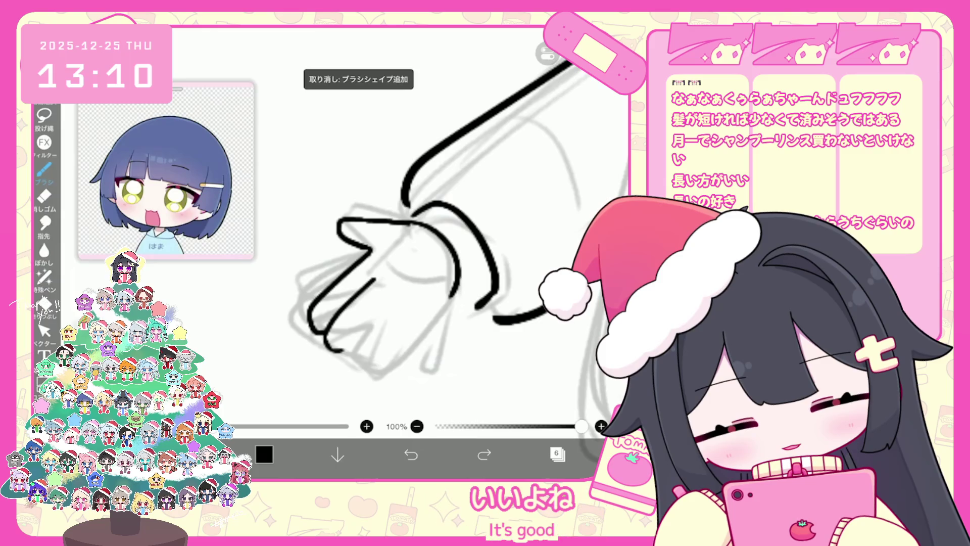
key("ctrl+z")
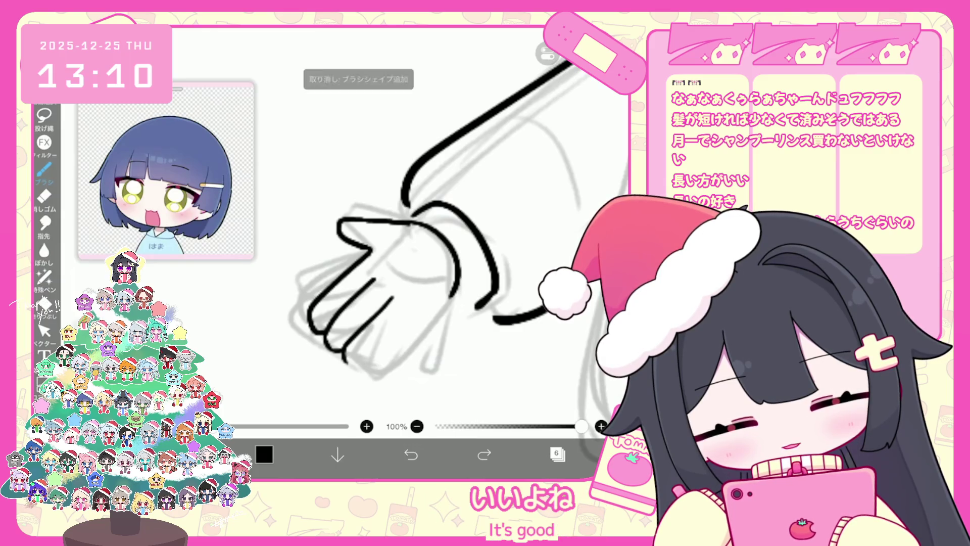
left_click_drag(404, 324, 349, 361)
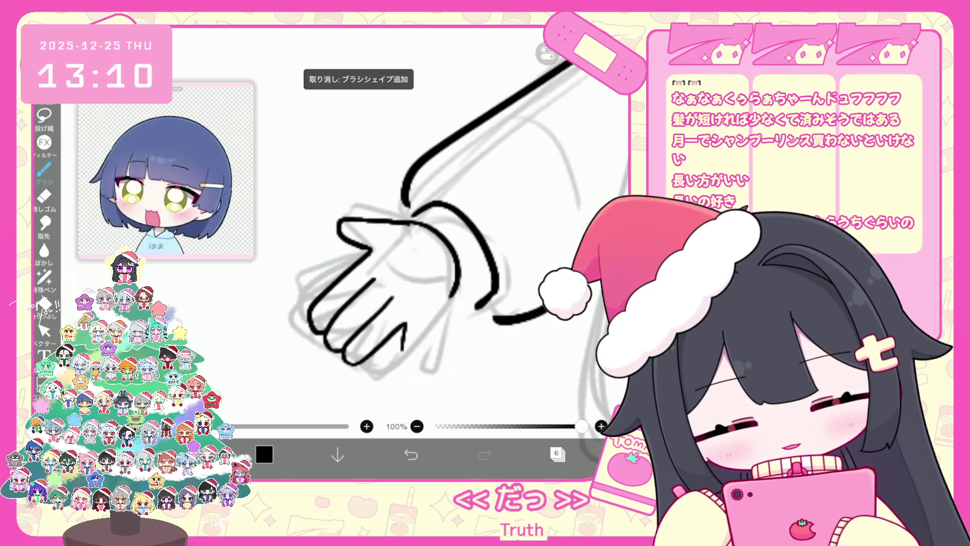
mouse_move(447, 306)
left_mouse_down()
mouse_move(423, 356)
mouse_move(409, 359)
left_mouse_up()
key("ctrl+z")
key("ctrl+z")
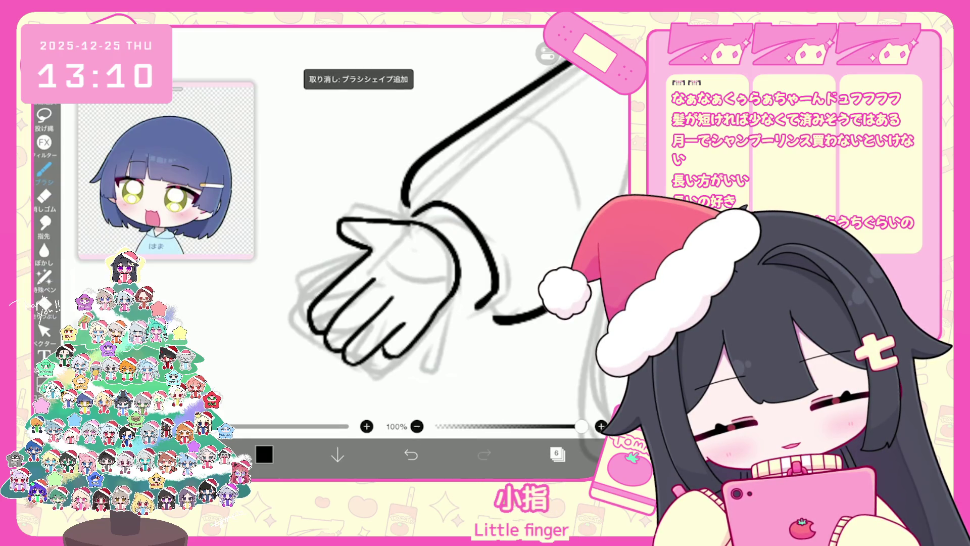
scroll(452, 227, "down", 5)
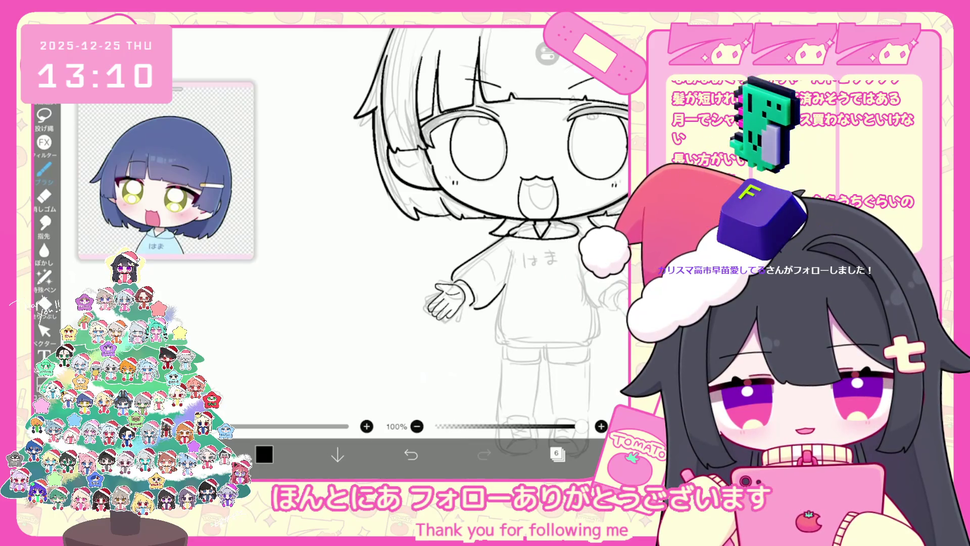
Select the inked hand strokes and enlarge them slightly, shifting them down-right
scroll(482, 298, "up", 5)
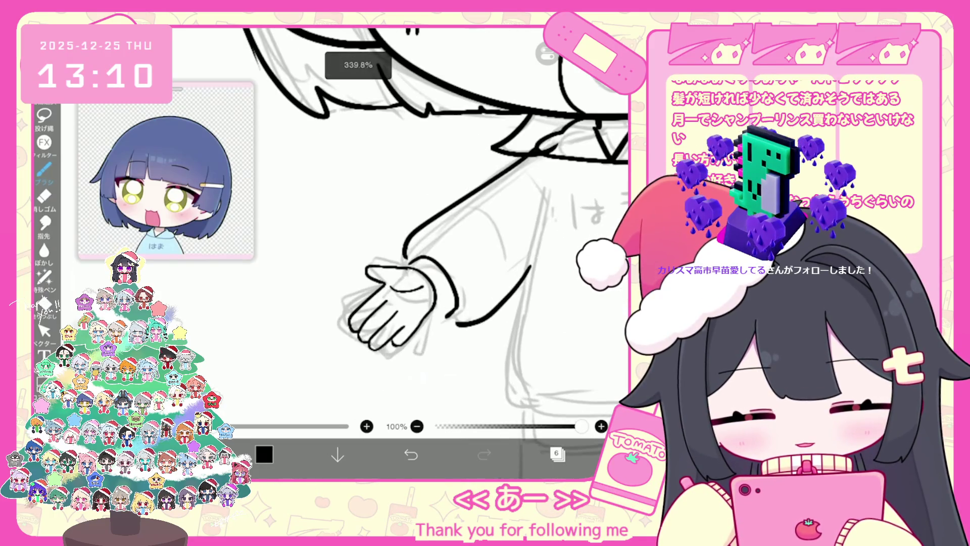
left_click(45, 331)
left_click(392, 308)
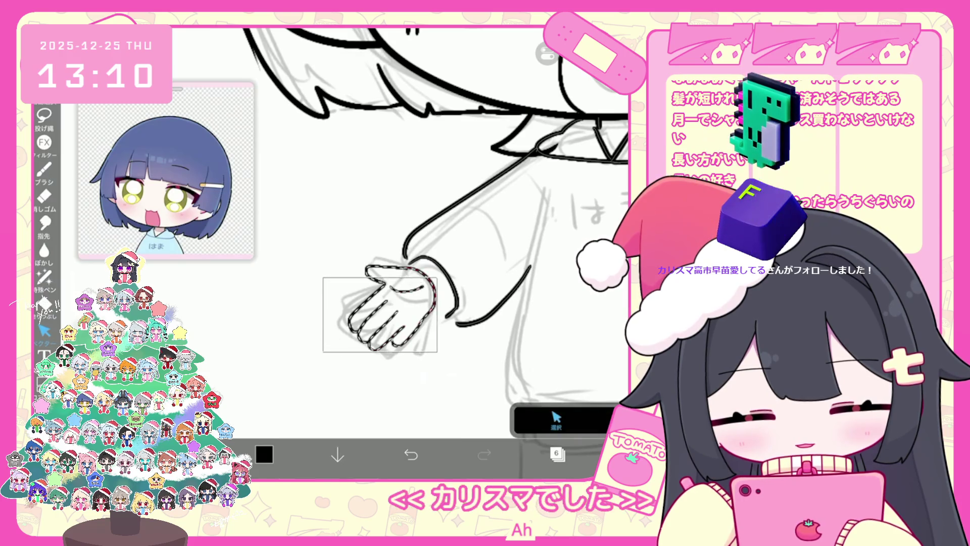
left_click_drag(435, 351, 440, 361)
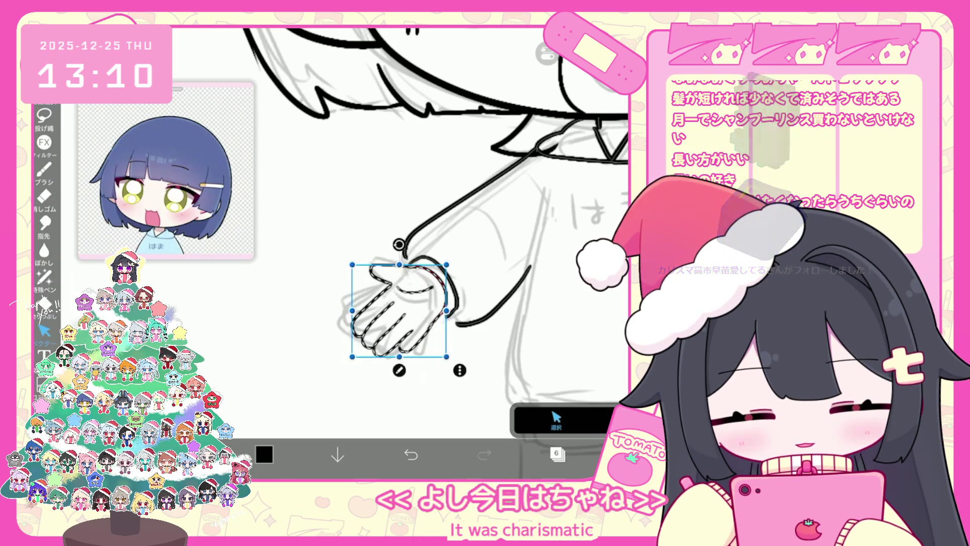
left_click(44, 169)
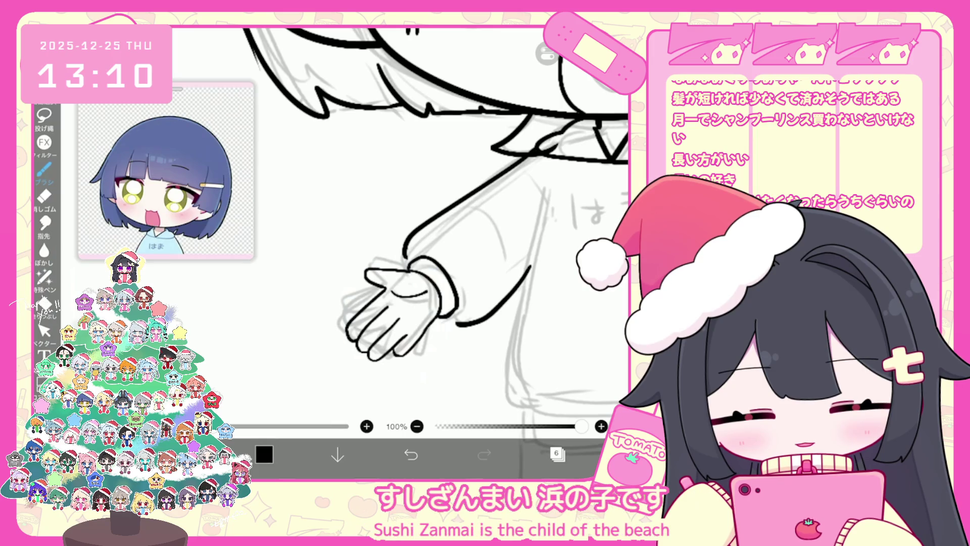
scroll(470, 227, "down", 5)
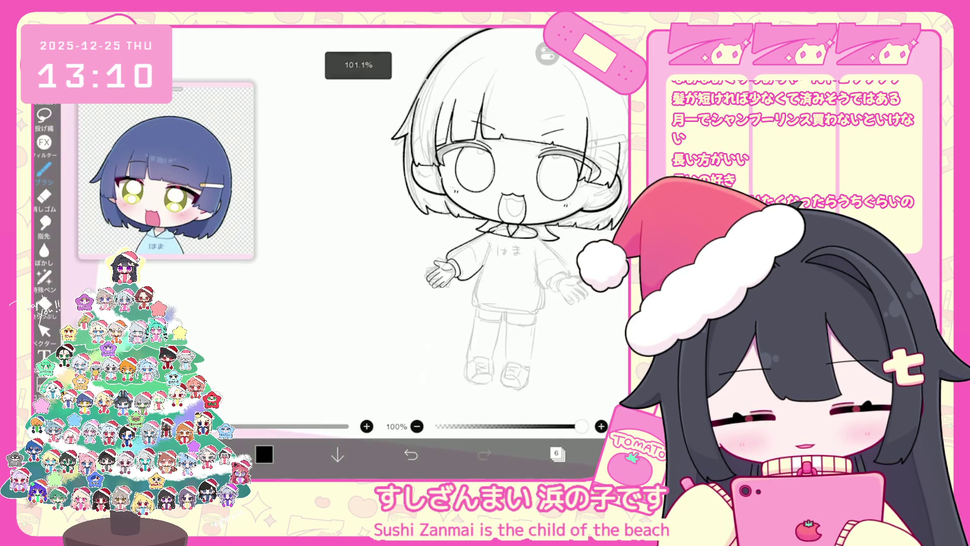
Rotate the selected hand a few degrees clockwise against the sleeve
scroll(384, 283, "up", 3)
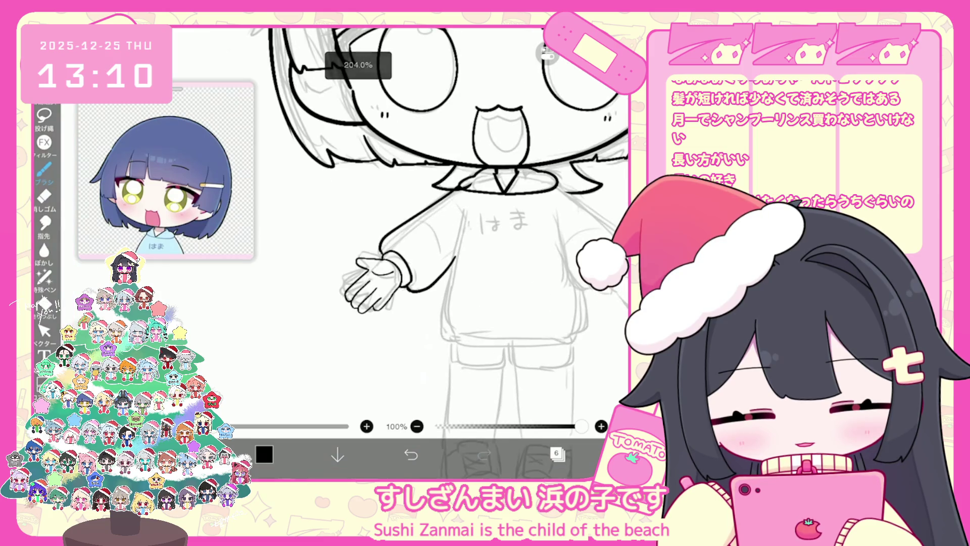
left_click(44, 330)
scroll(384, 283, "up", 3)
left_click(379, 293)
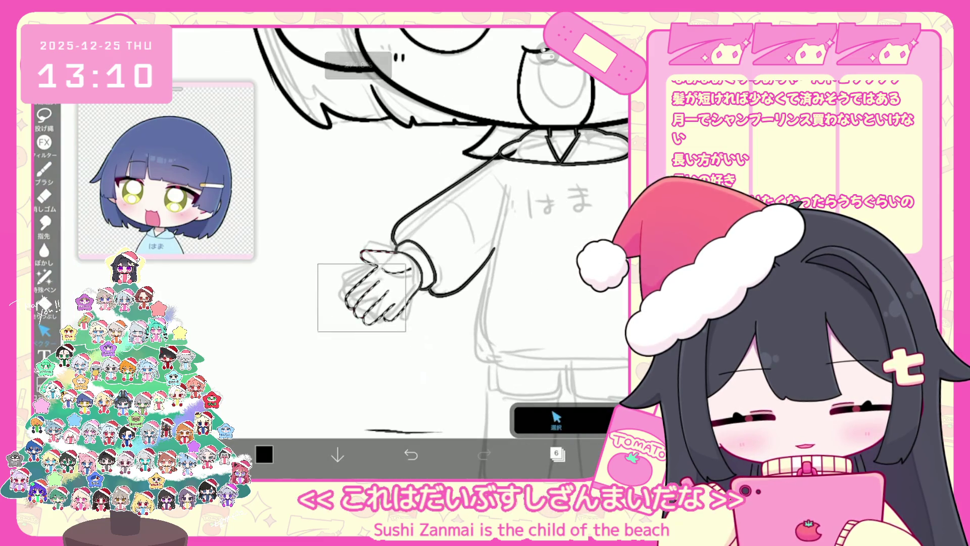
left_click_drag(383, 230, 394, 231)
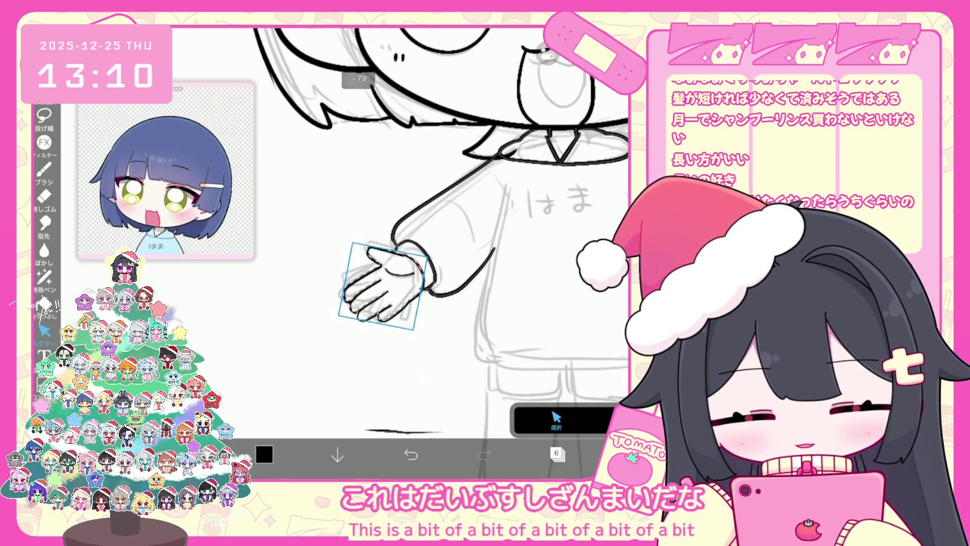
scroll(384, 283, "up", 5)
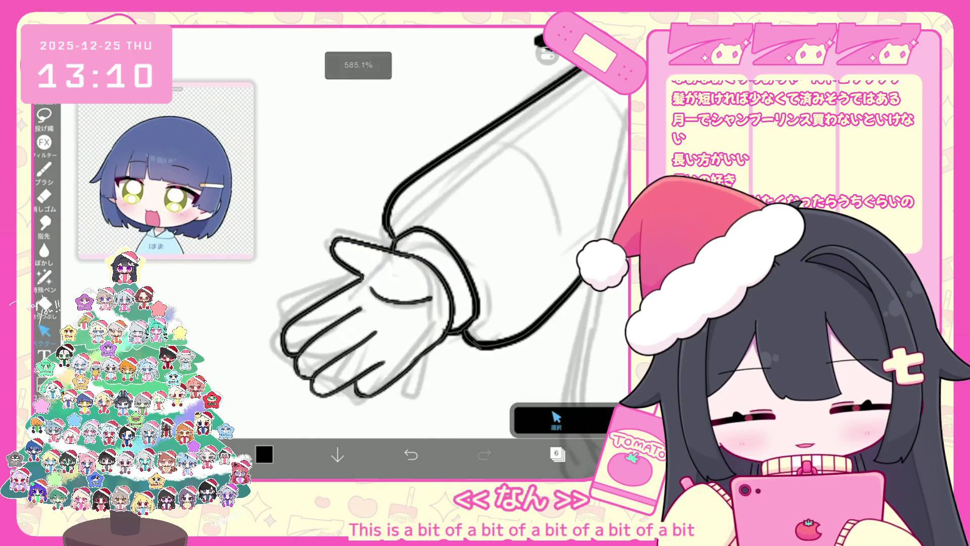
Select the old thumb stroke, revert a trial rotation, and delete it
left_click(368, 253)
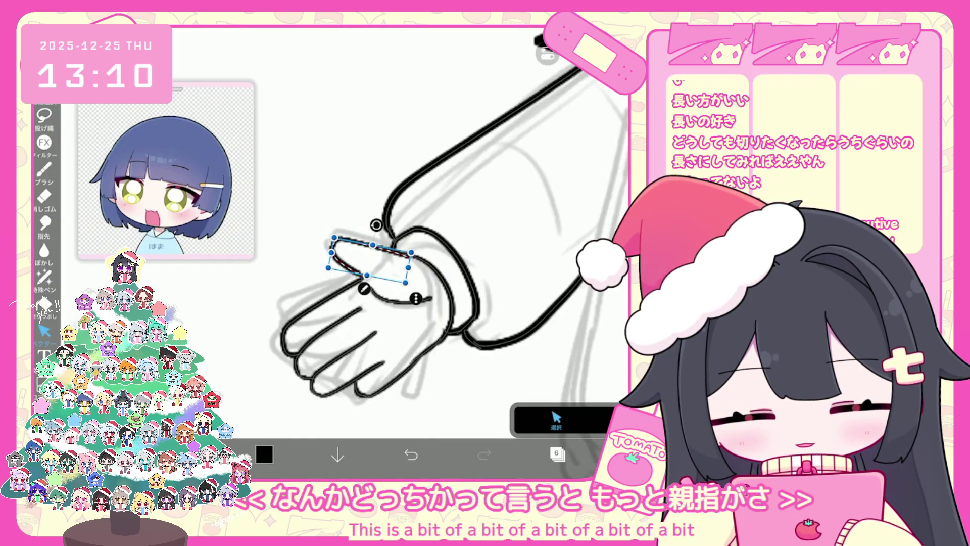
left_click_drag(374, 227, 384, 228)
key("ctrl+z")
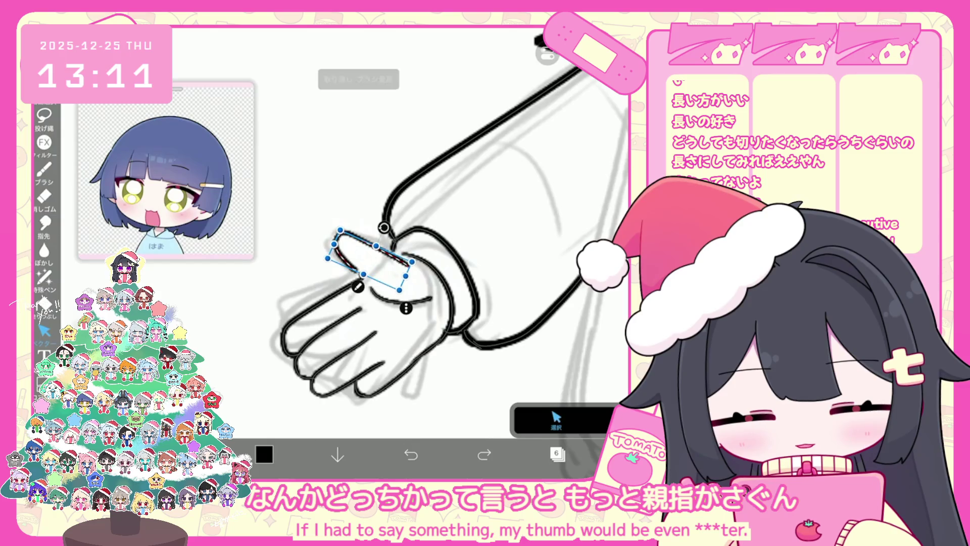
key("ctrl+z")
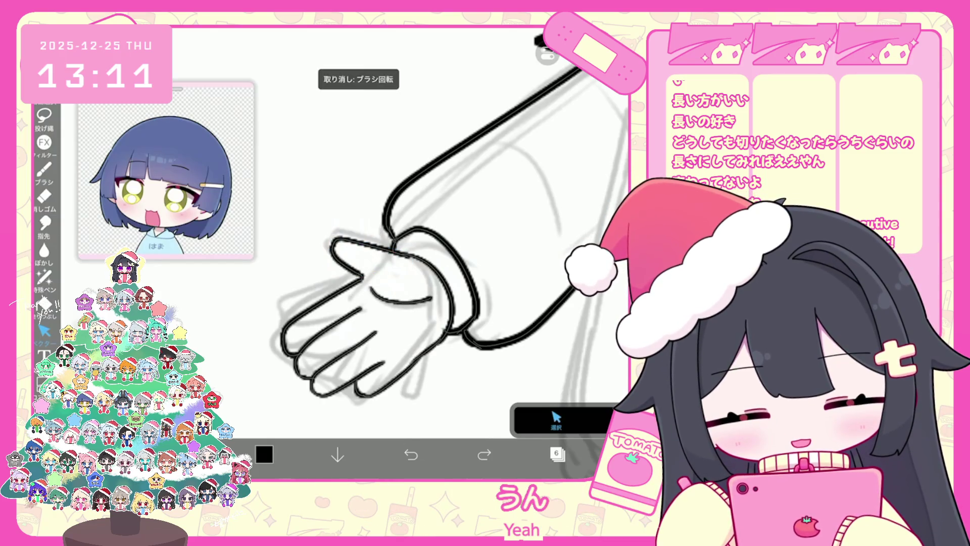
left_click(371, 253)
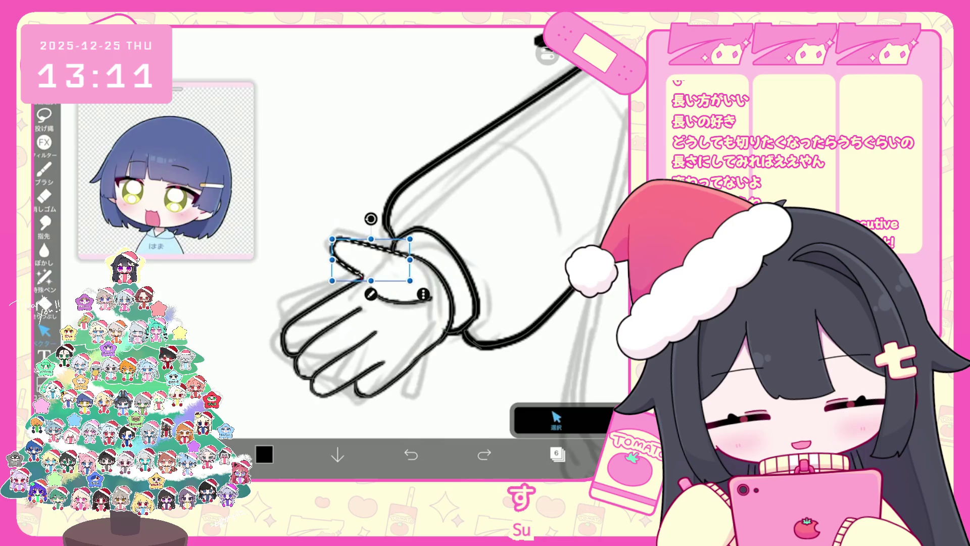
left_click(556, 420)
key("Delete")
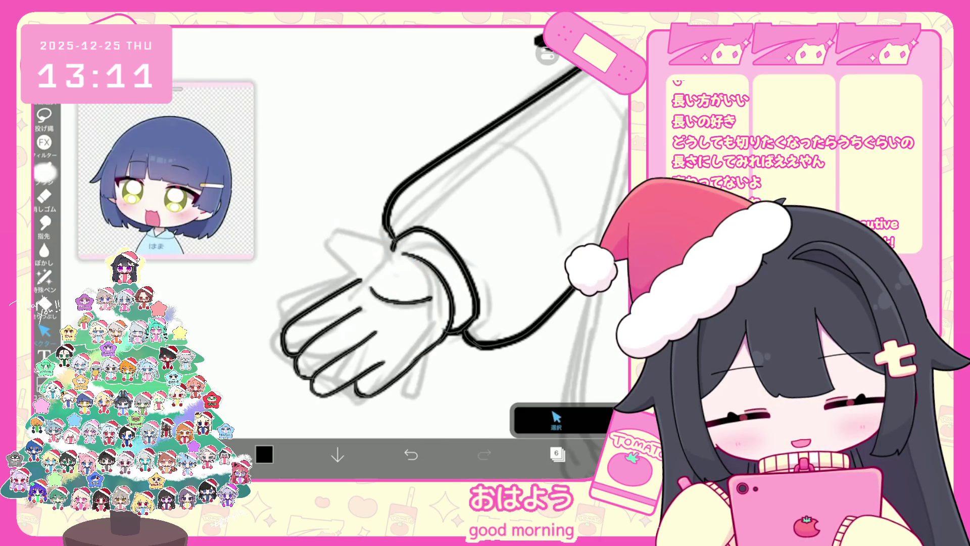
Draw a new, rounder thumb outline at the wrist, retrying until it fits
key("b")
mouse_move(392, 233)
left_mouse_down()
mouse_move(339, 250)
mouse_move(371, 273)
left_mouse_up()
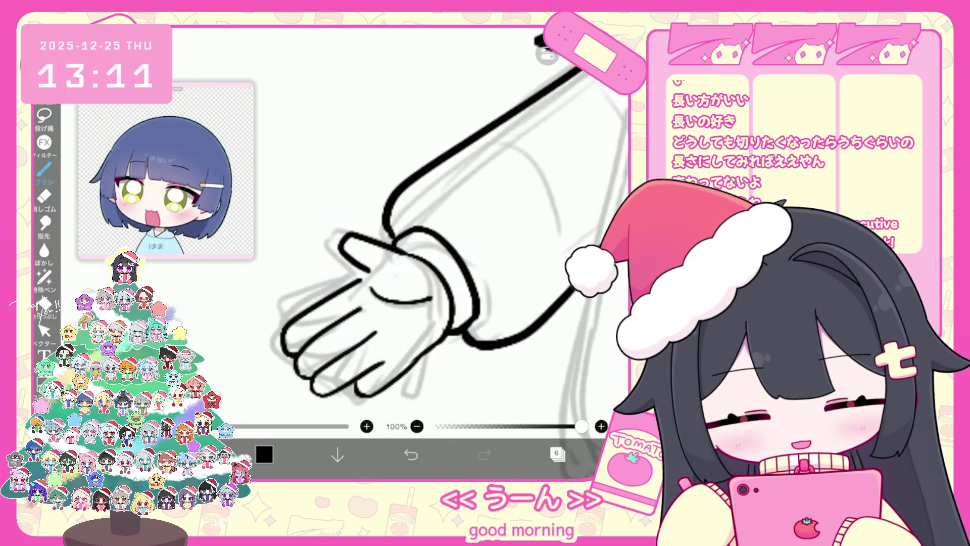
left_click(411, 454)
left_click_drag(407, 238, 323, 257)
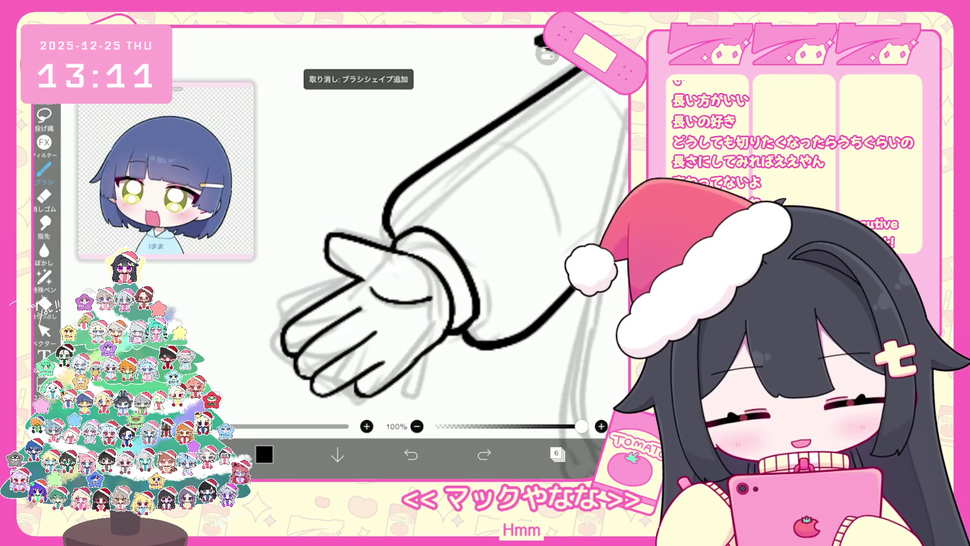
left_click(410, 455)
left_click(411, 455)
mouse_move(394, 240)
left_mouse_down()
mouse_move(331, 247)
mouse_move(372, 275)
left_mouse_up()
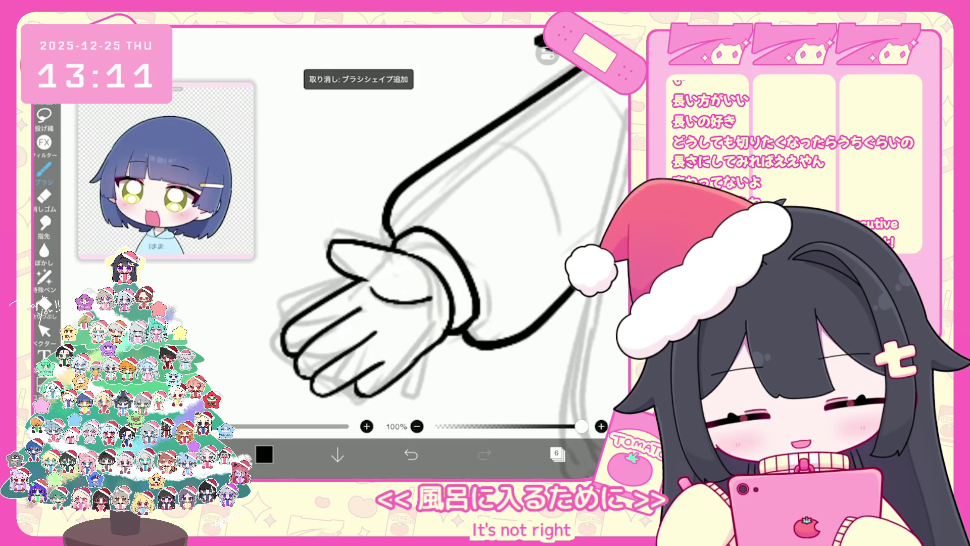
scroll(435, 227, "down", 5)
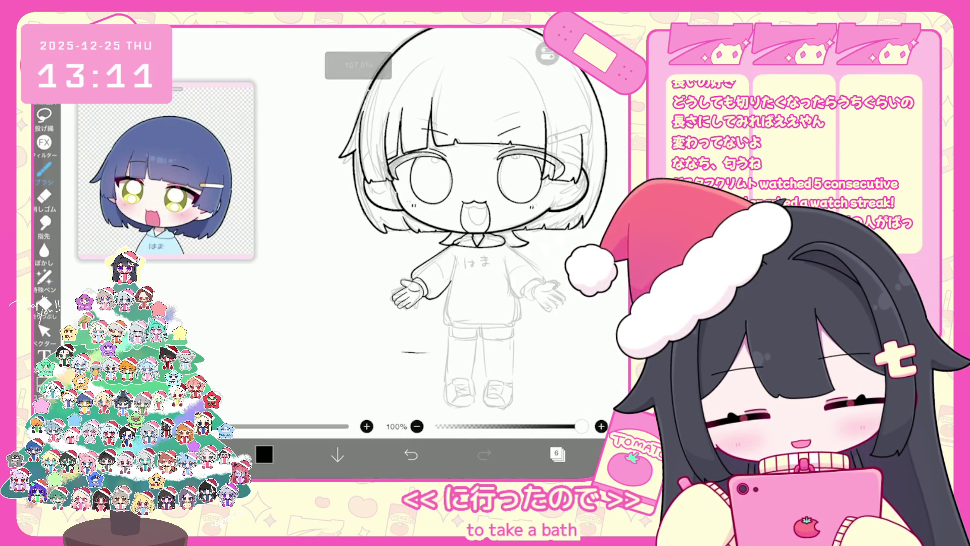
left_click(45, 331)
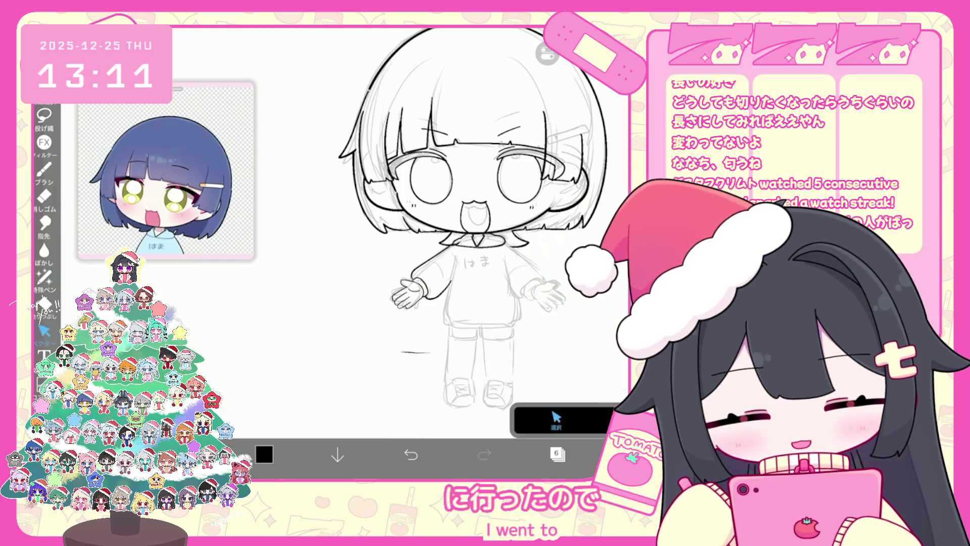
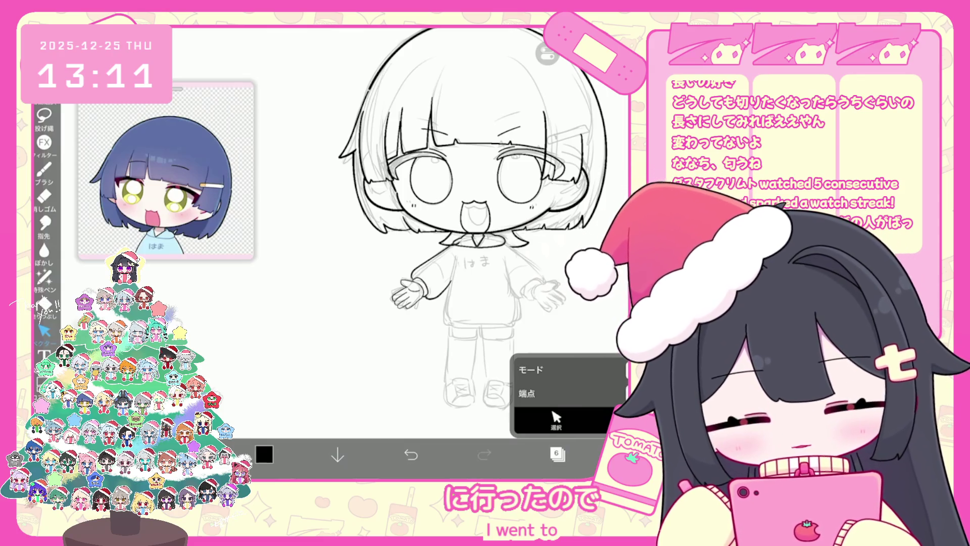
Ink the sleeve cuff line around the right hand's wrist, redrawing it once
scroll(438, 230, "up", 3)
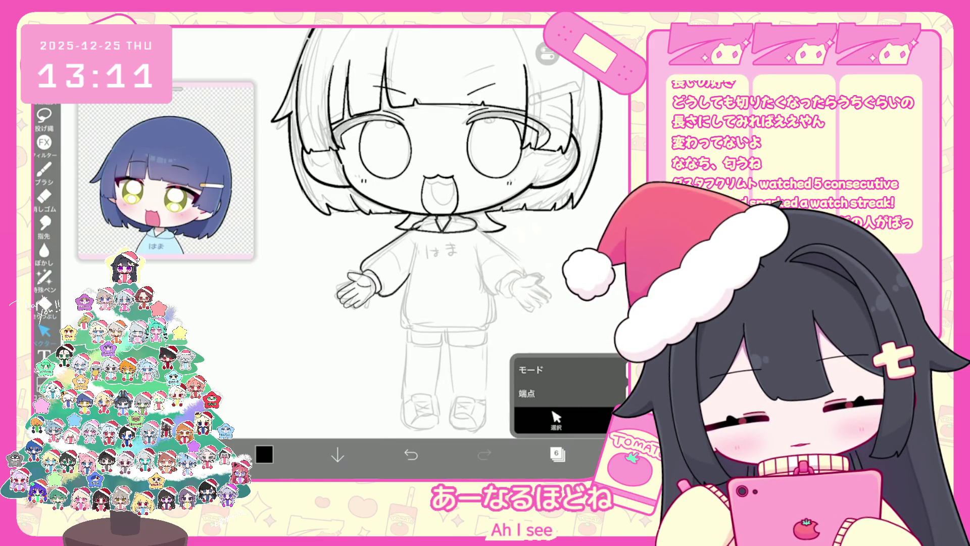
left_click(44, 169)
scroll(531, 309, "up", 5)
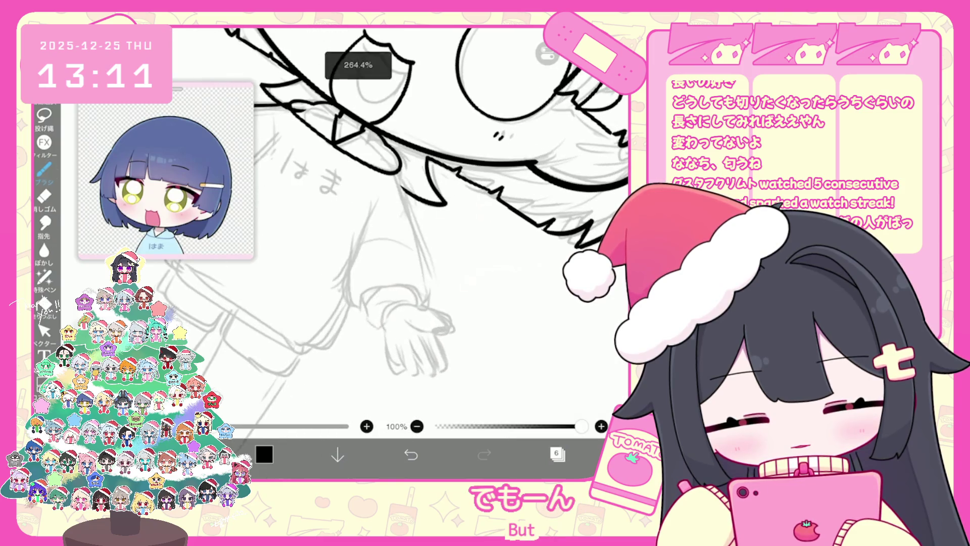
key("ctrl+z")
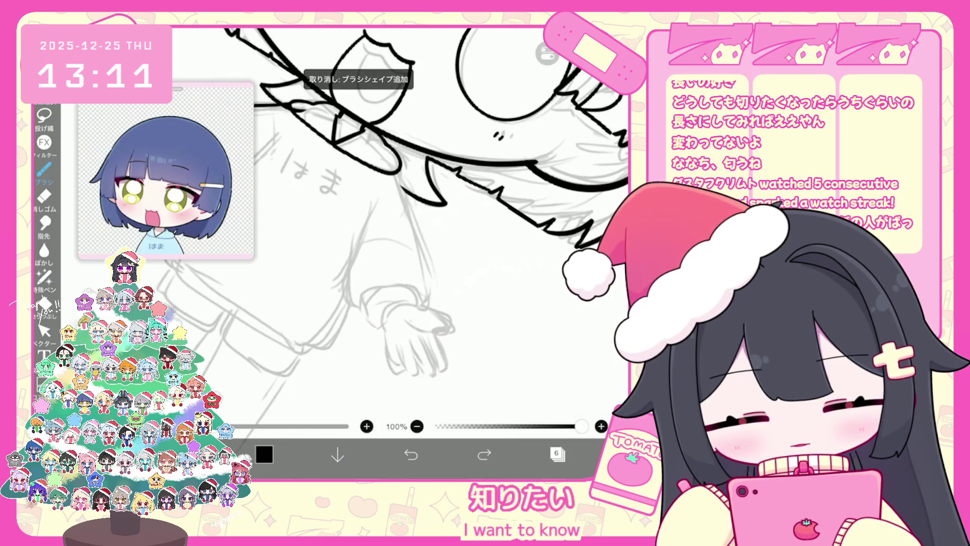
left_click_drag(369, 289, 350, 316)
scroll(399, 228, "down", 2)
scroll(404, 253, "up", 3)
key("ctrl+z")
scroll(404, 253, "down", 2)
scroll(404, 253, "up", 4)
mouse_move(424, 270)
left_mouse_down()
mouse_move(384, 291)
mouse_move(494, 260)
mouse_move(456, 262)
mouse_move(510, 261)
mouse_move(541, 278)
left_mouse_up()
scroll(404, 253, "up", 2)
Redraw the right hand's thumb outline, undoing the rejected thumb strokes
key("ctrl+z")
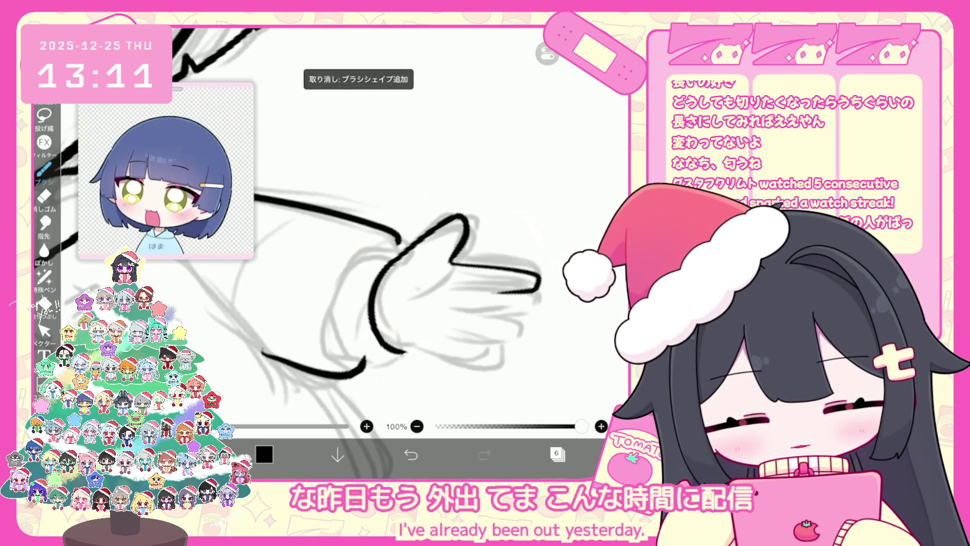
key("ctrl+z")
scroll(404, 252, "up", 1)
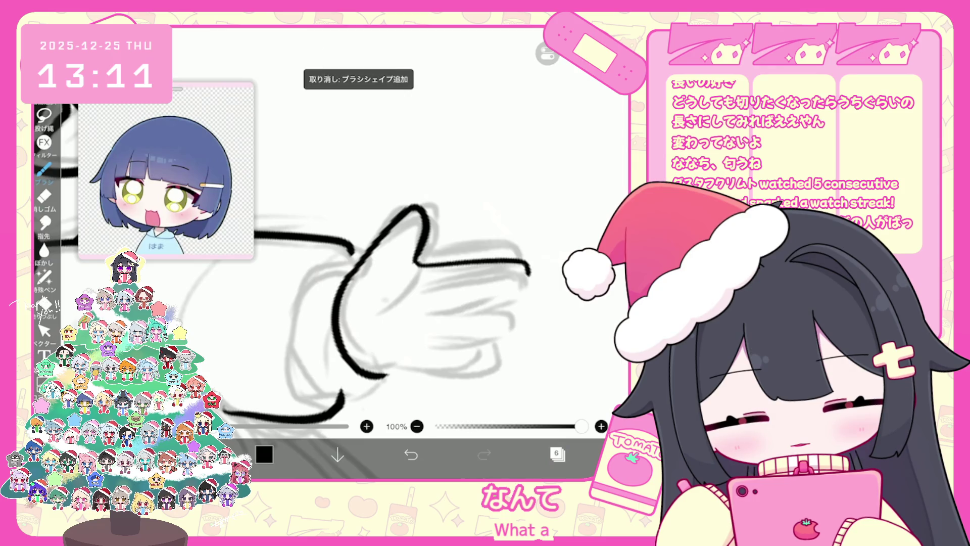
key("ctrl+z")
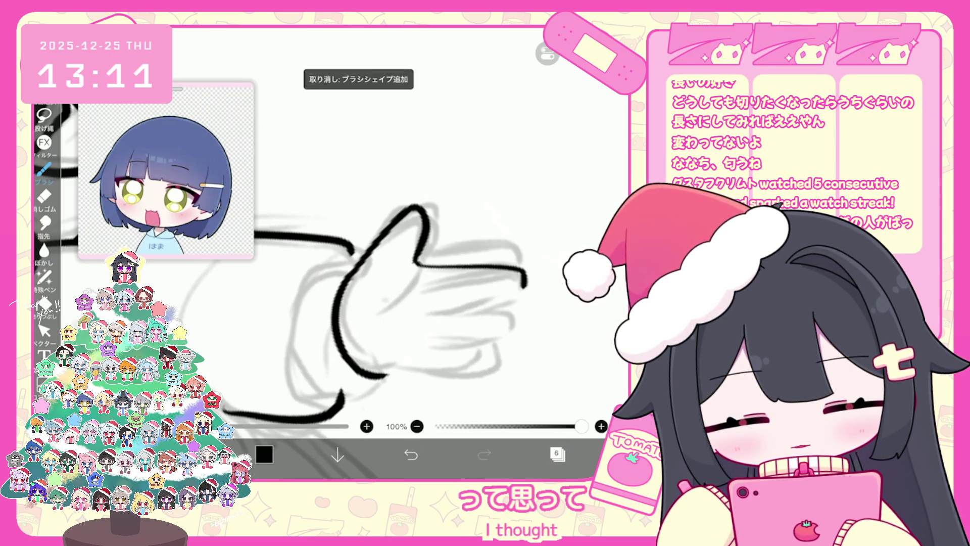
key("ctrl+z")
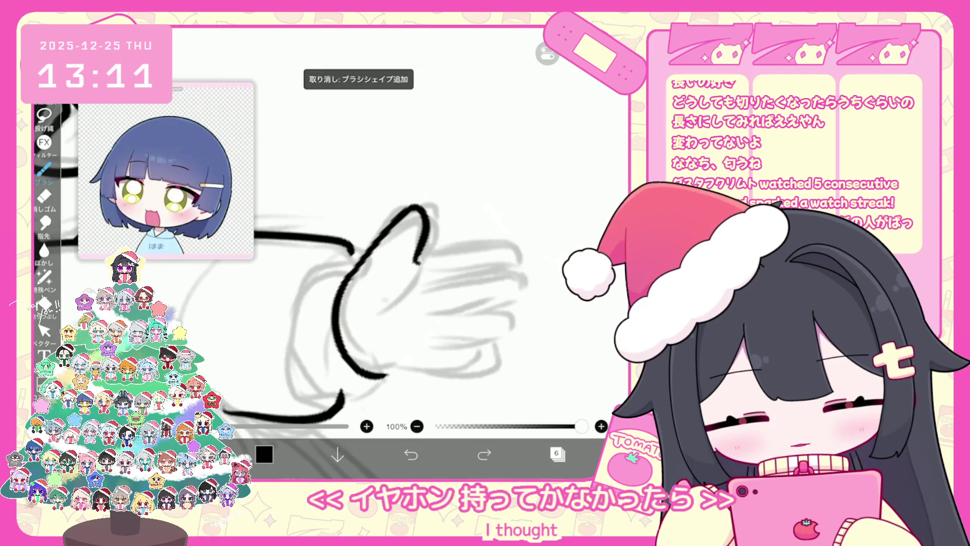
left_click_drag(420, 290, 528, 312)
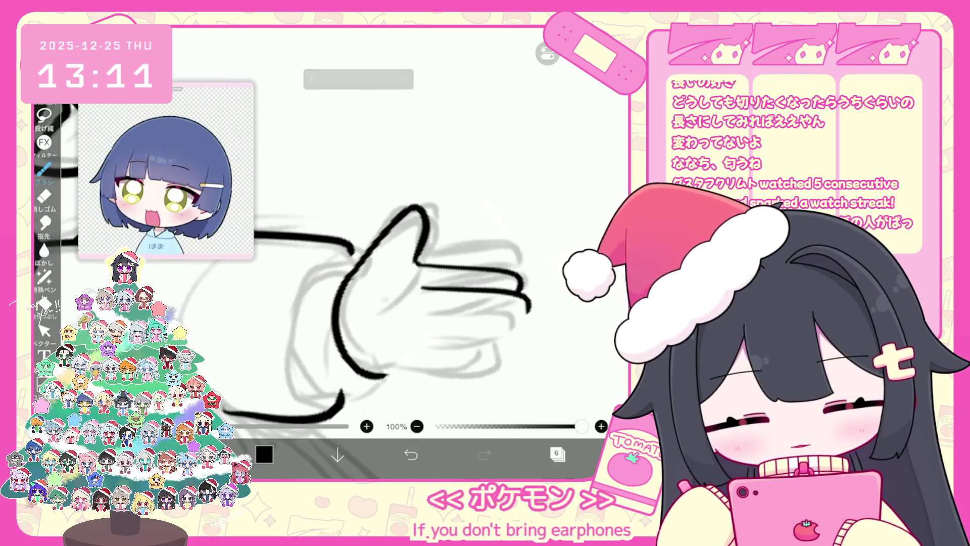
key("ctrl+z")
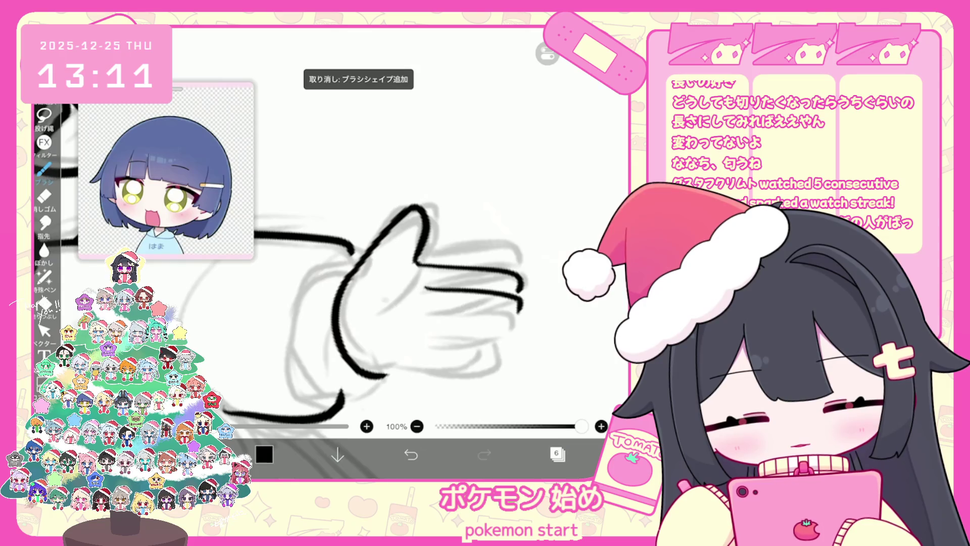
key("ctrl+z")
Ink the lower finger outlines and close the hand's lower-right edge
mouse_move(519, 295)
left_mouse_down()
mouse_move(513, 319)
mouse_move(428, 331)
left_mouse_up()
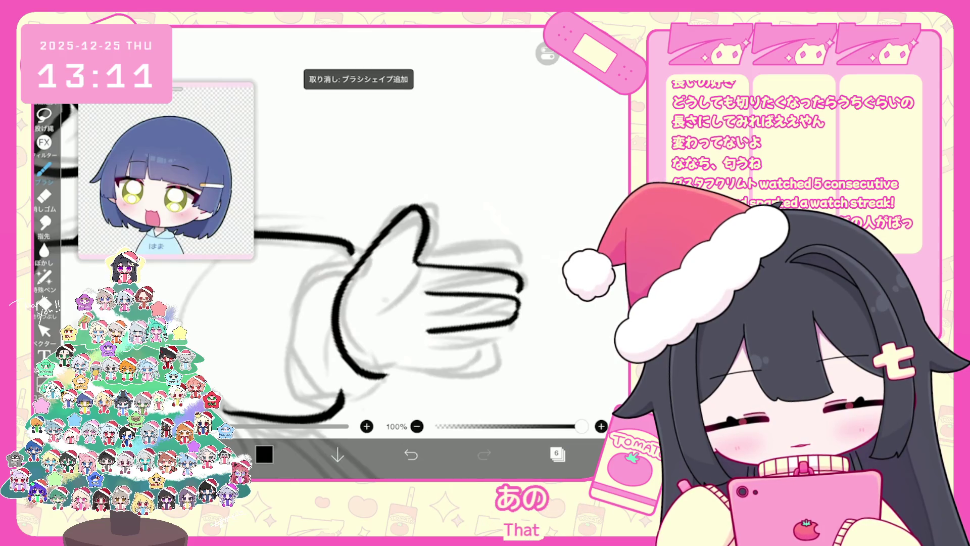
left_click_drag(519, 300, 495, 320)
key("ctrl+z")
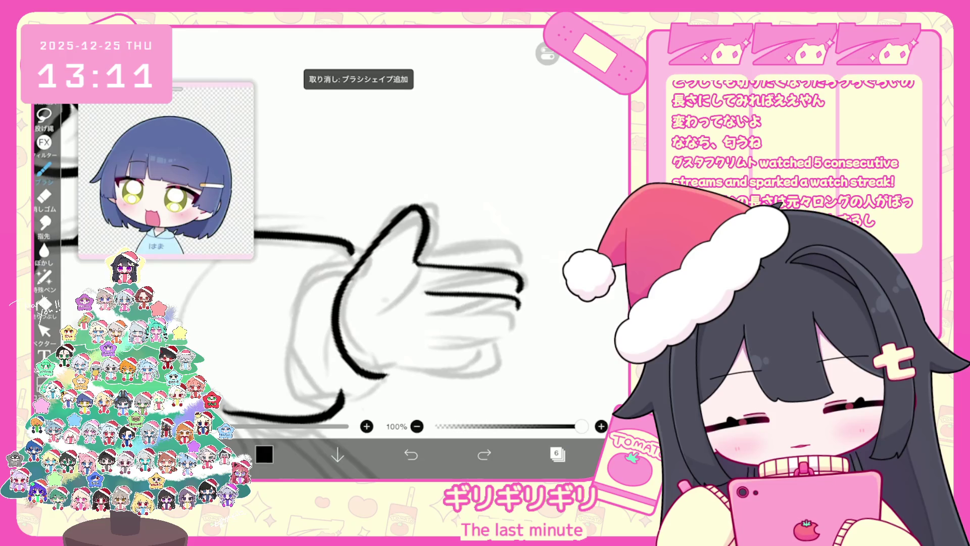
scroll(405, 278, "down", 1)
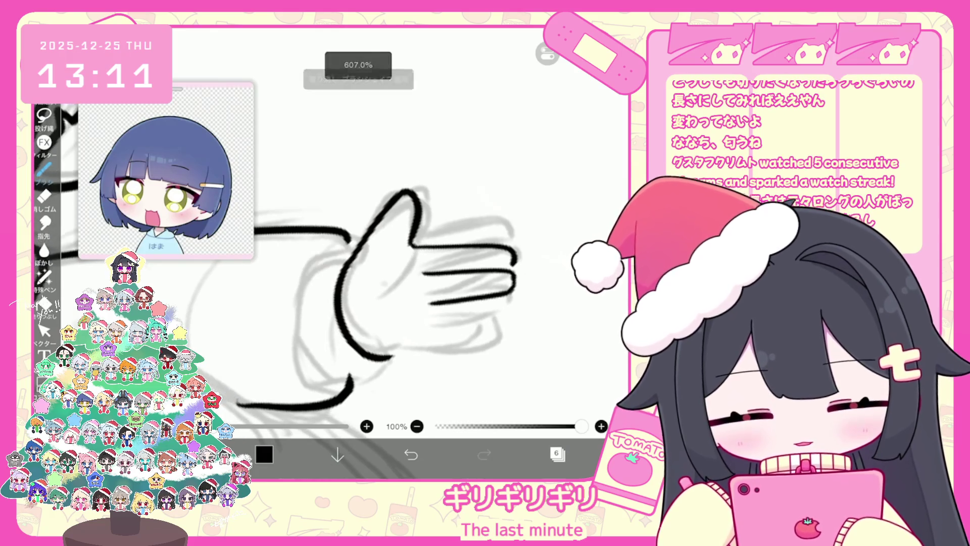
left_click_drag(495, 317, 433, 332)
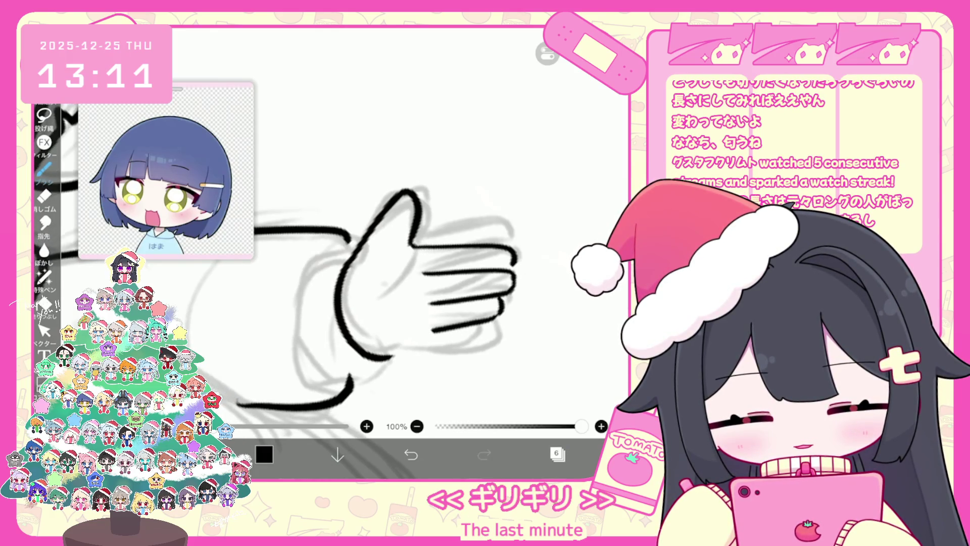
left_click(411, 454)
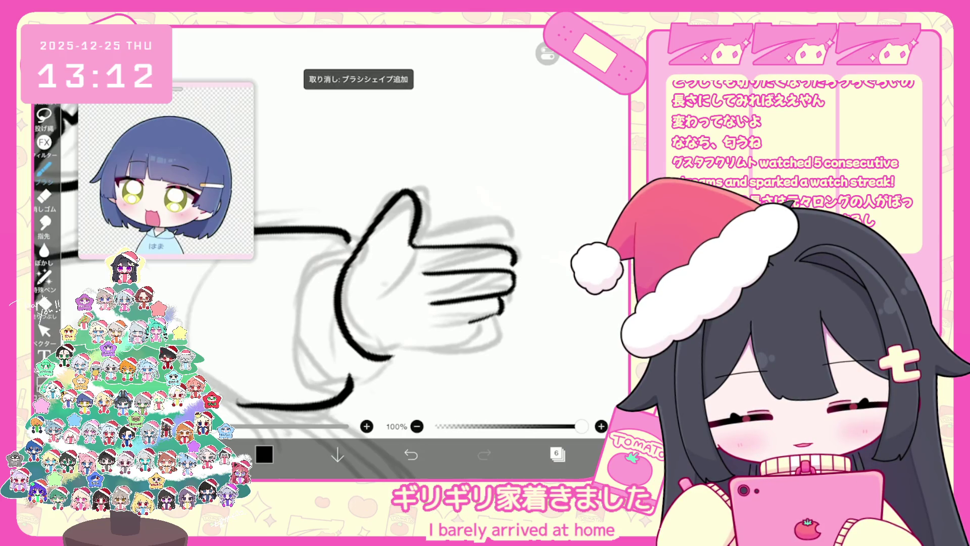
key("ctrl+z")
key("ctrl+z")
key("ctrl+y")
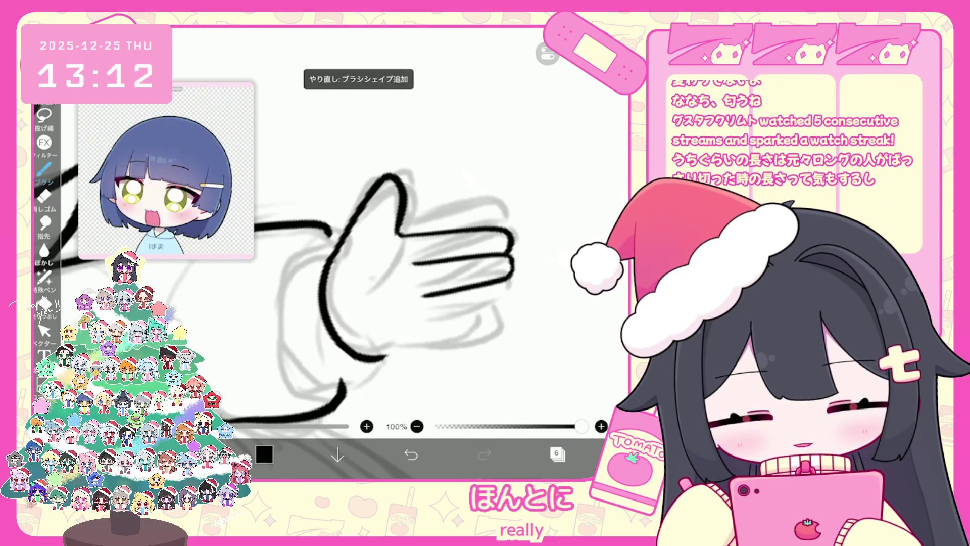
left_click_drag(509, 283, 436, 321)
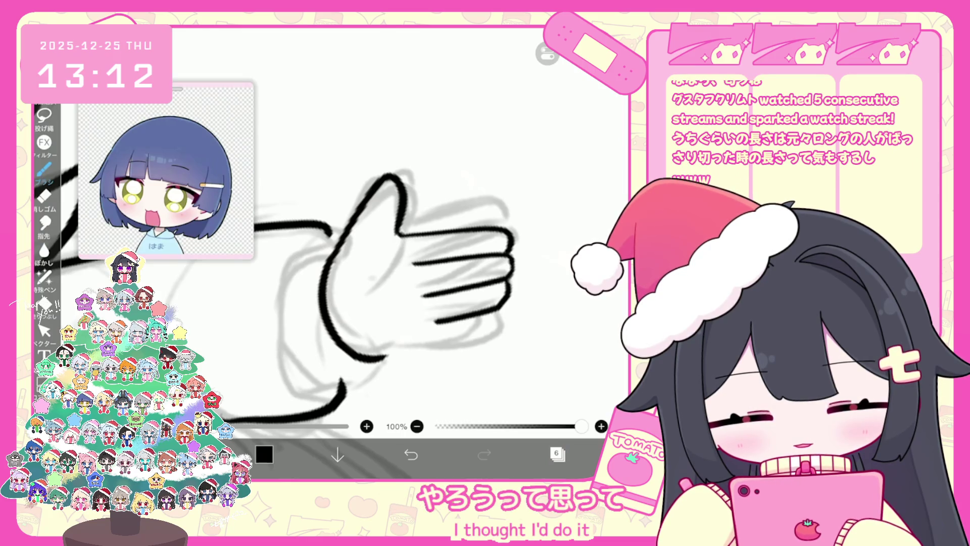
left_click_drag(489, 318, 371, 358)
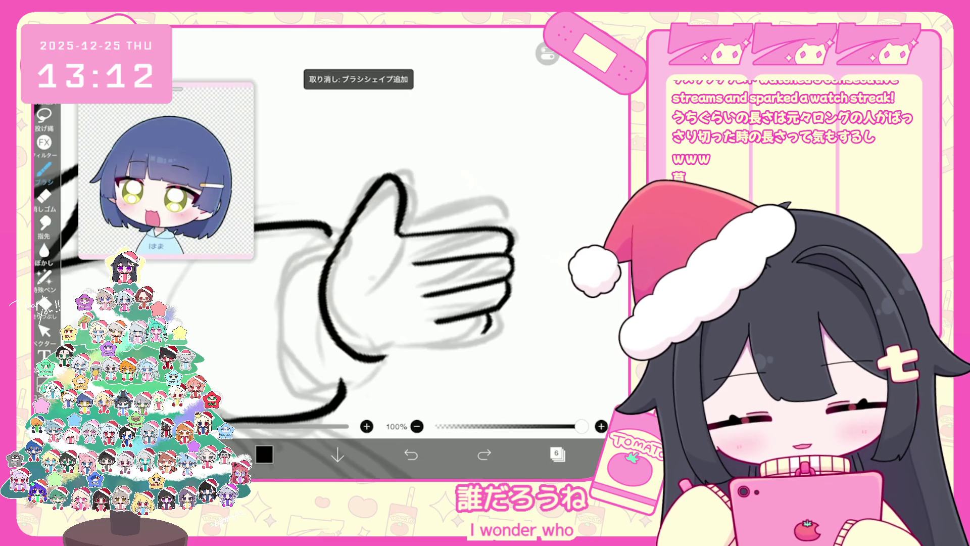
left_click_drag(368, 319, 368, 308)
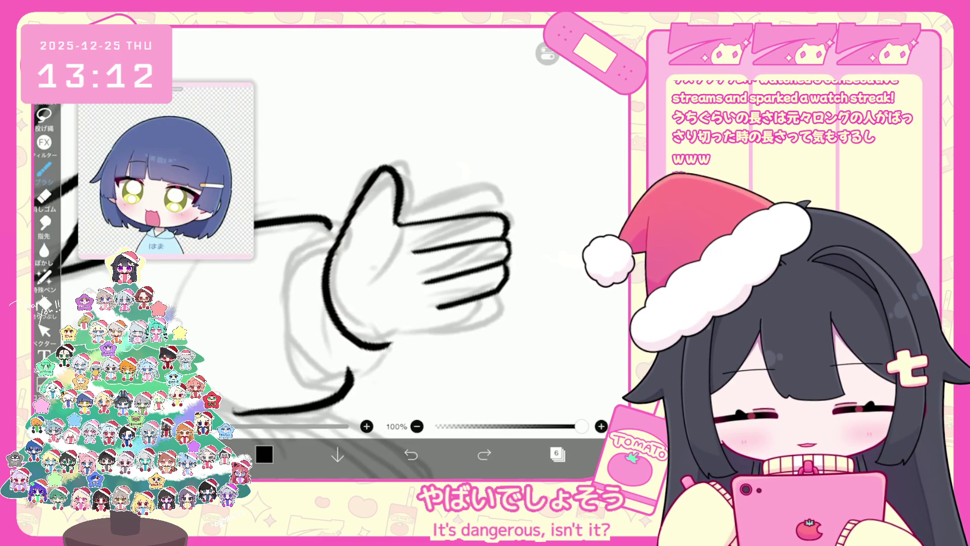
scroll(399, 228, "down", 5)
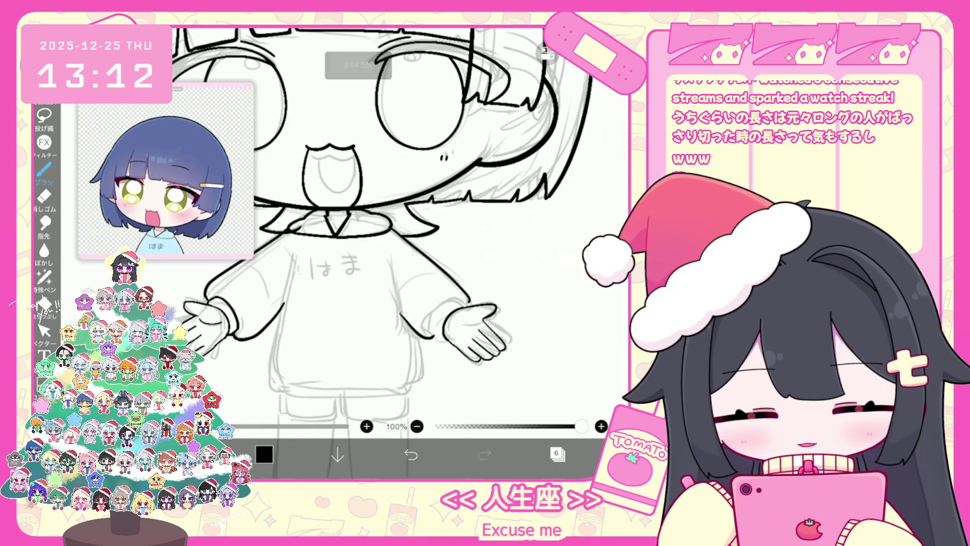
Extend the palm's inner curve line on the right hand
scroll(470, 323, "up", 5)
mouse_move(434, 306)
left_mouse_down()
mouse_move(452, 302)
mouse_move(432, 311)
left_mouse_up()
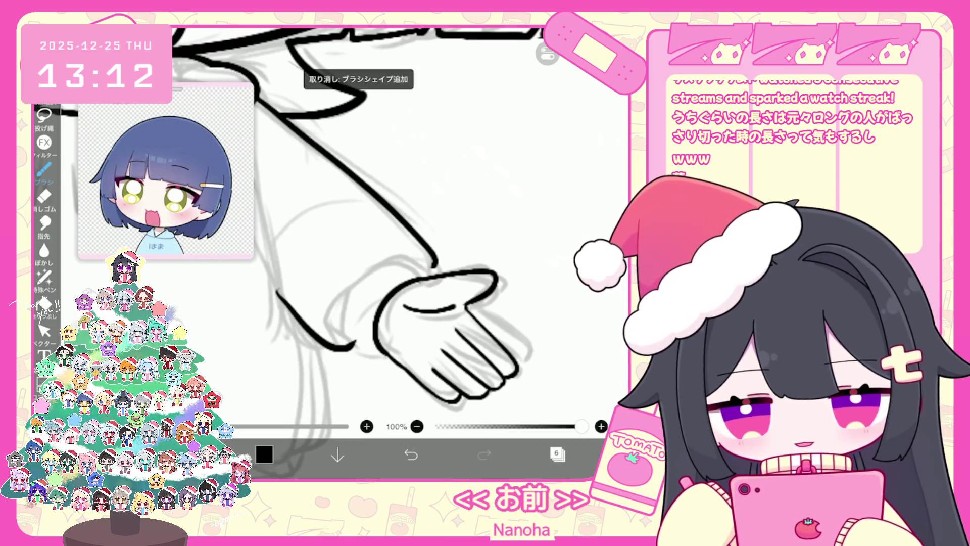
scroll(404, 243, "down", 3)
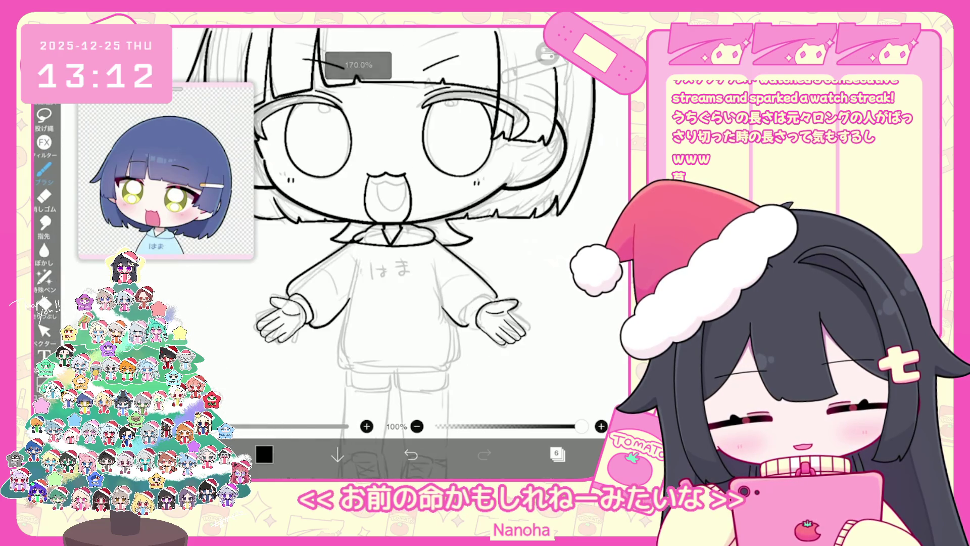
scroll(500, 319, "up", 5)
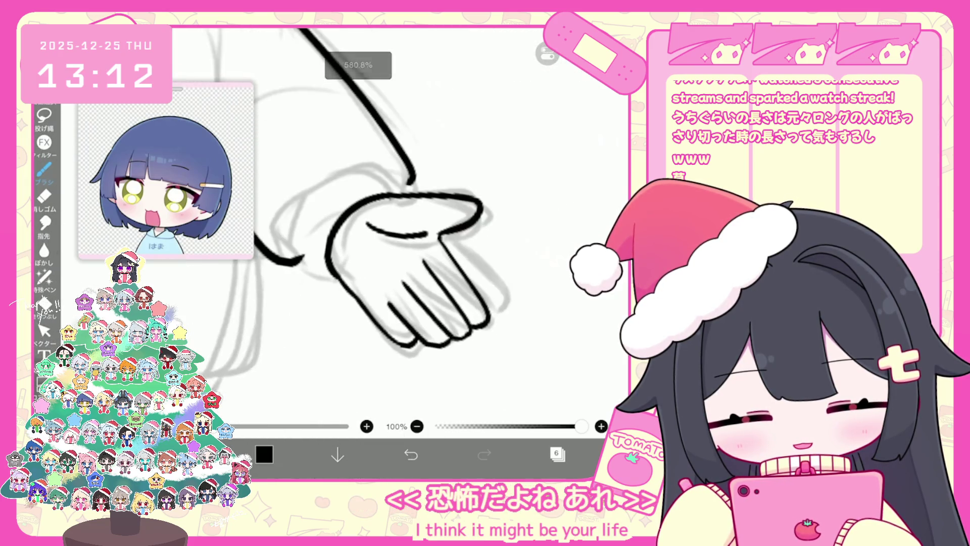
Select the hand's lower-left strokes in Vector Select mode, then return to the brush
left_click(44, 331)
left_click(526, 394)
left_click(357, 303)
left_click_drag(407, 347, 325, 265)
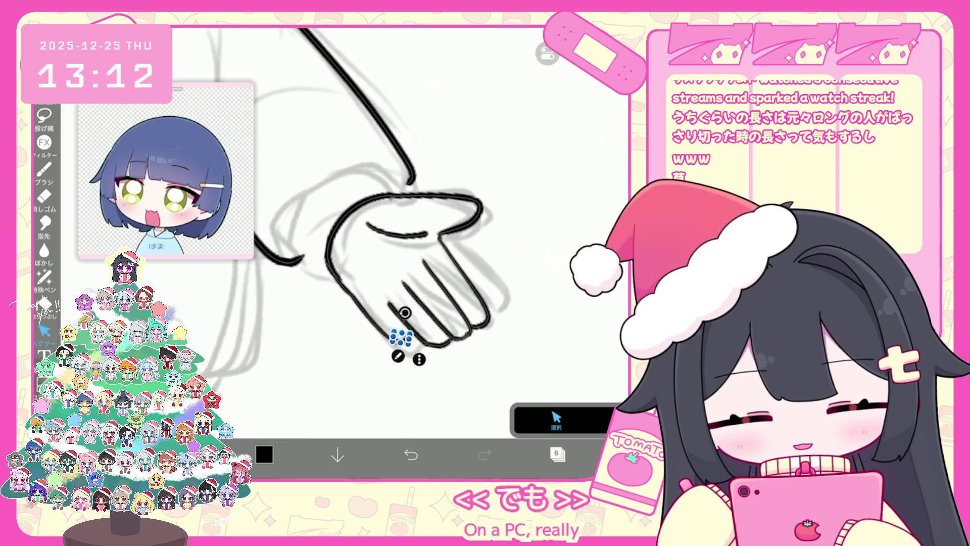
left_click(45, 169)
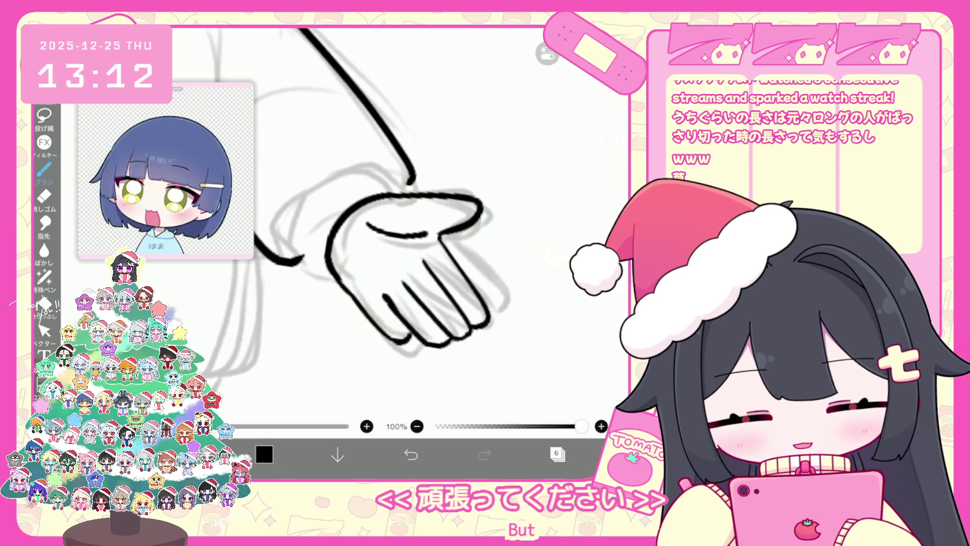
scroll(430, 227, "down", 5)
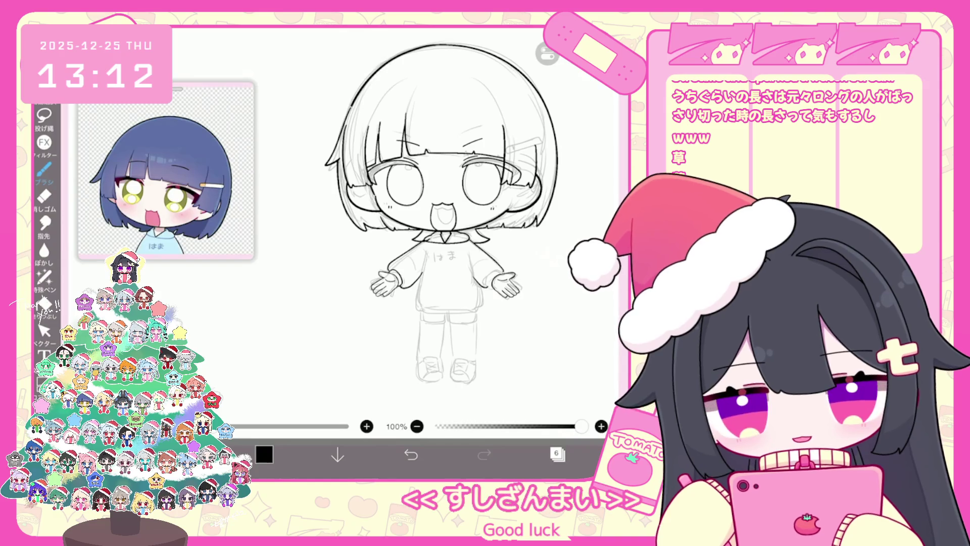
Undo the last two brush strokes and a small trial mark near the wrist
scroll(500, 283, "up", 5)
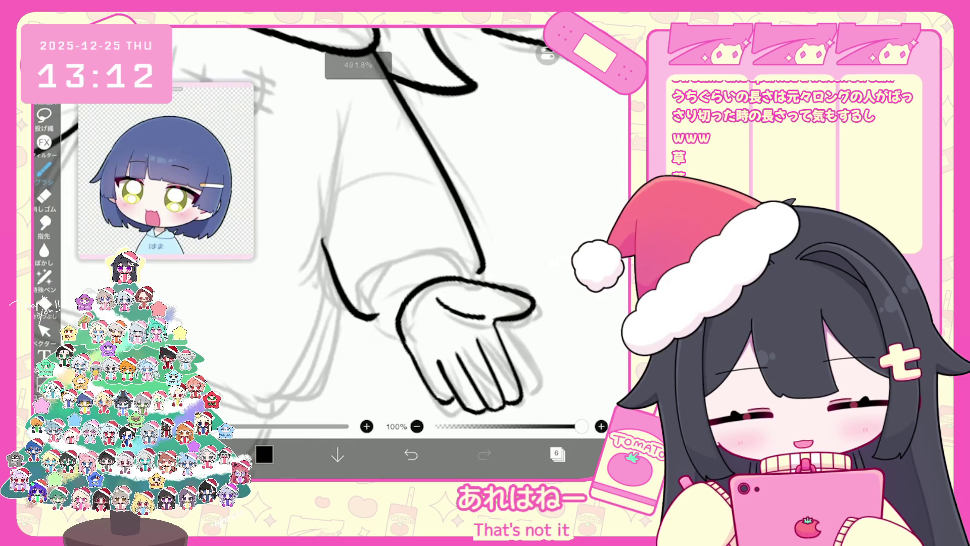
key("ctrl+z")
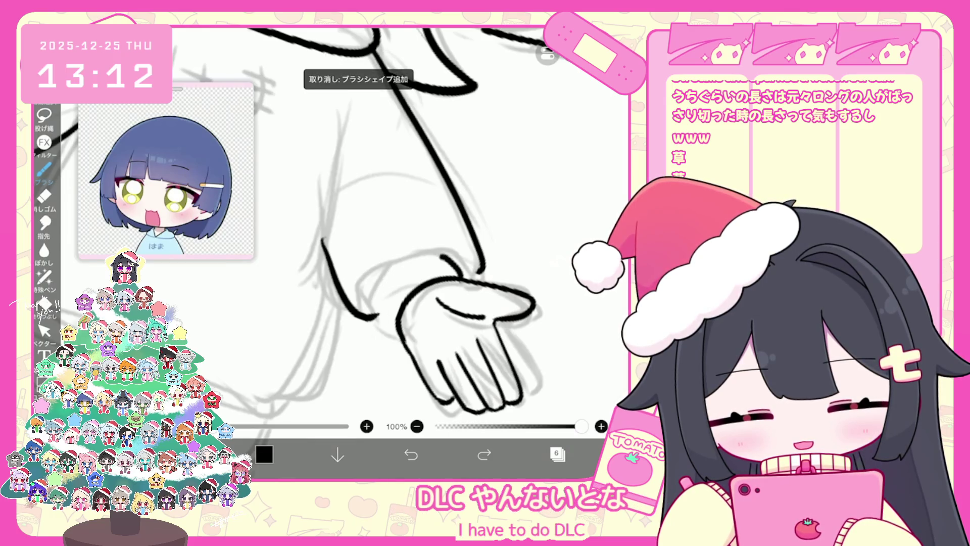
key("ctrl+z")
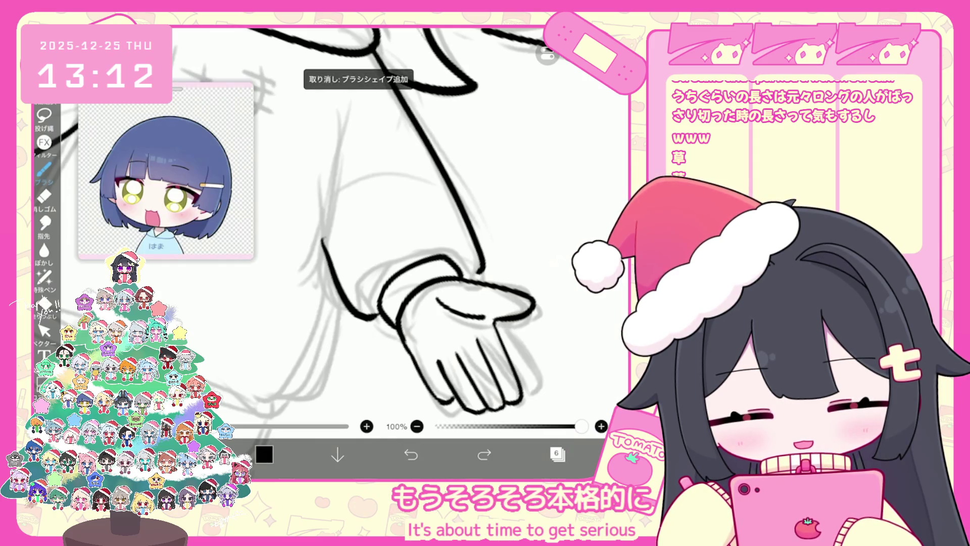
left_click_drag(482, 259, 477, 273)
key("ctrl+z")
Clear the sleeve stroke selection and undo the last erase on the sleeve
key("b")
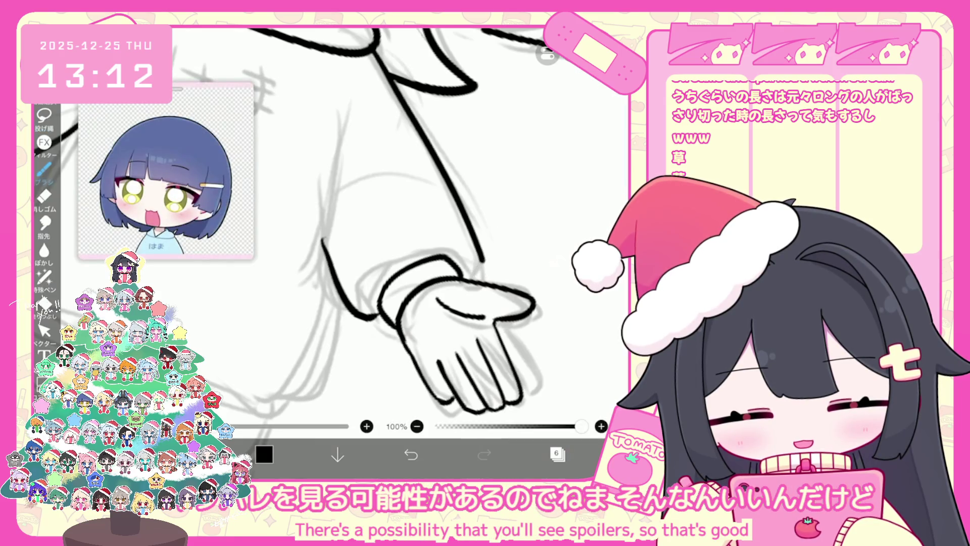
key("v")
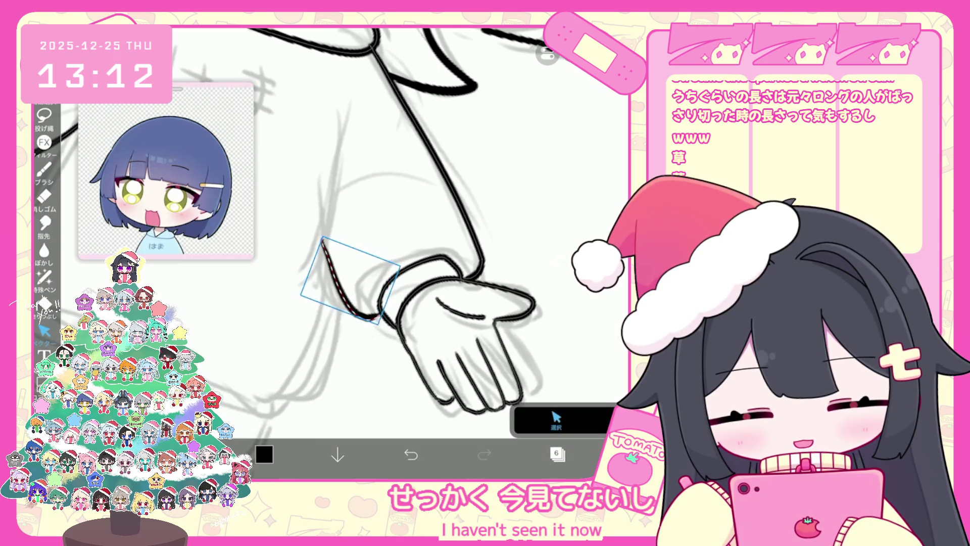
left_click(556, 420)
left_click(410, 454)
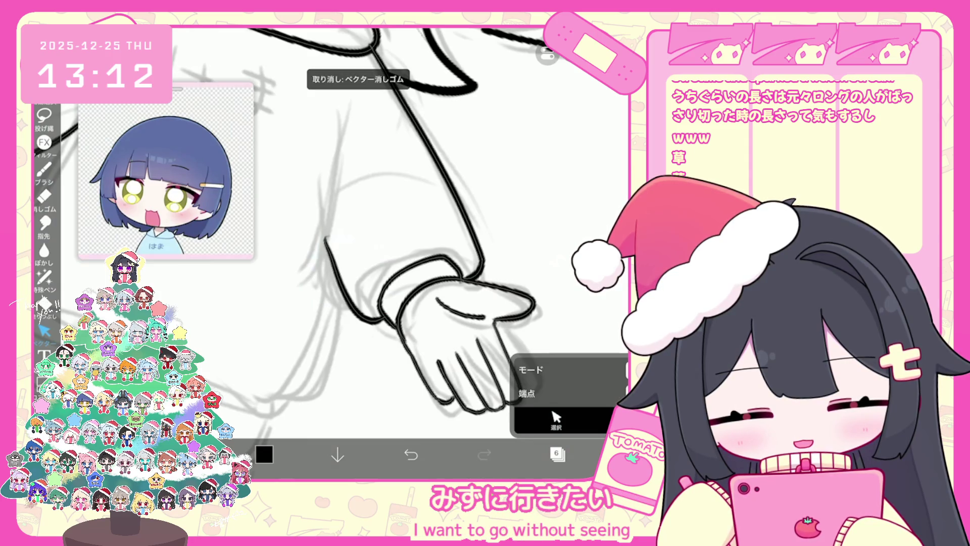
scroll(400, 238, "down", 5)
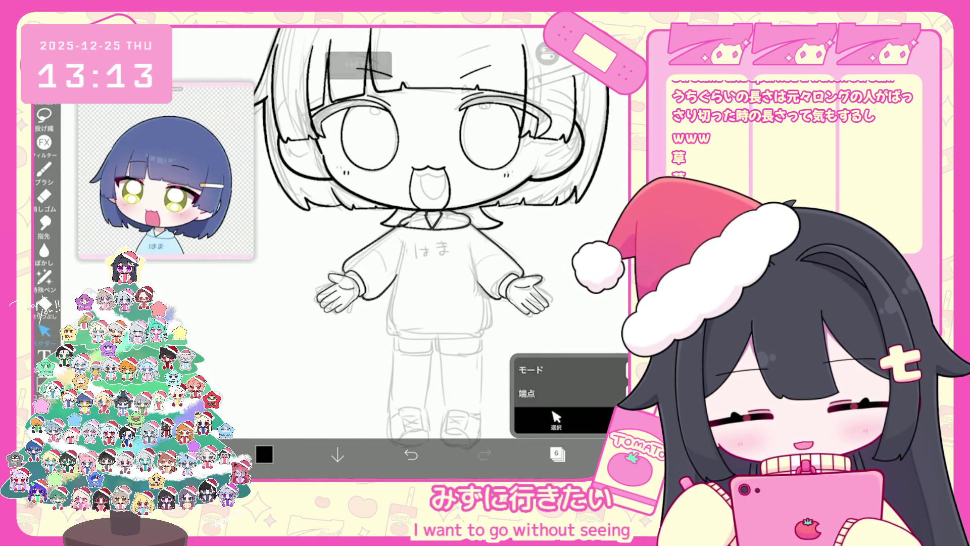
Ink the sweater's left side edge in black, redrawing its upper part
left_click(45, 169)
scroll(435, 228, "up", 5)
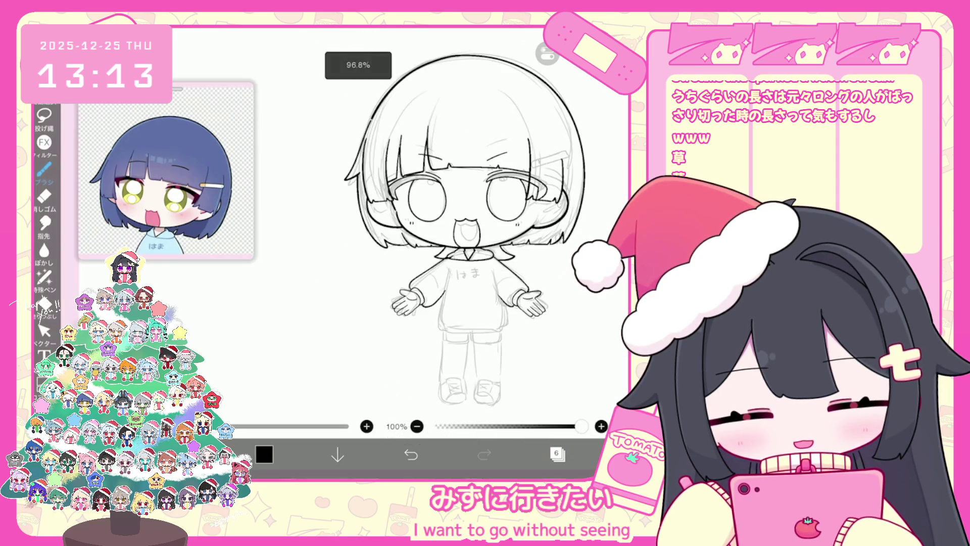
scroll(420, 253, "up", 3)
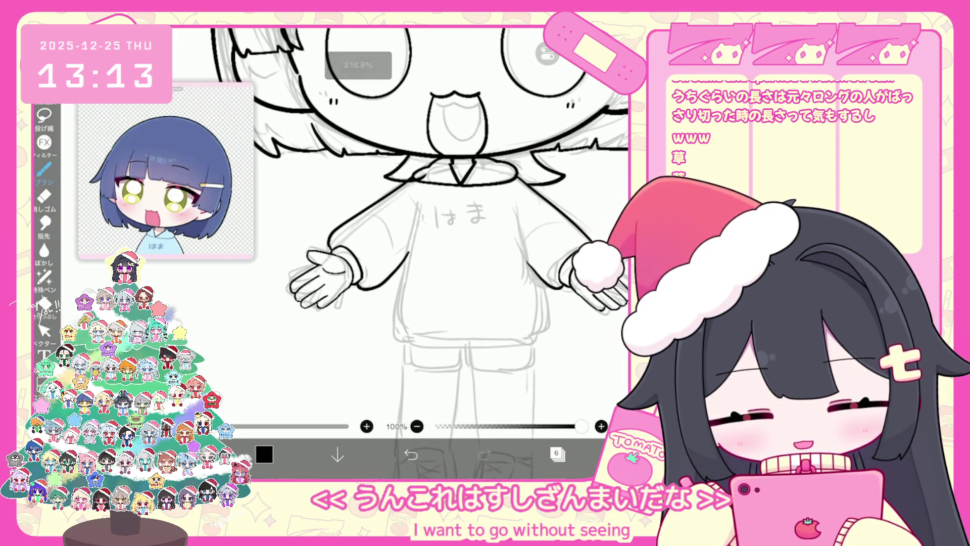
key("ctrl+z")
left_click_drag(415, 202, 399, 338)
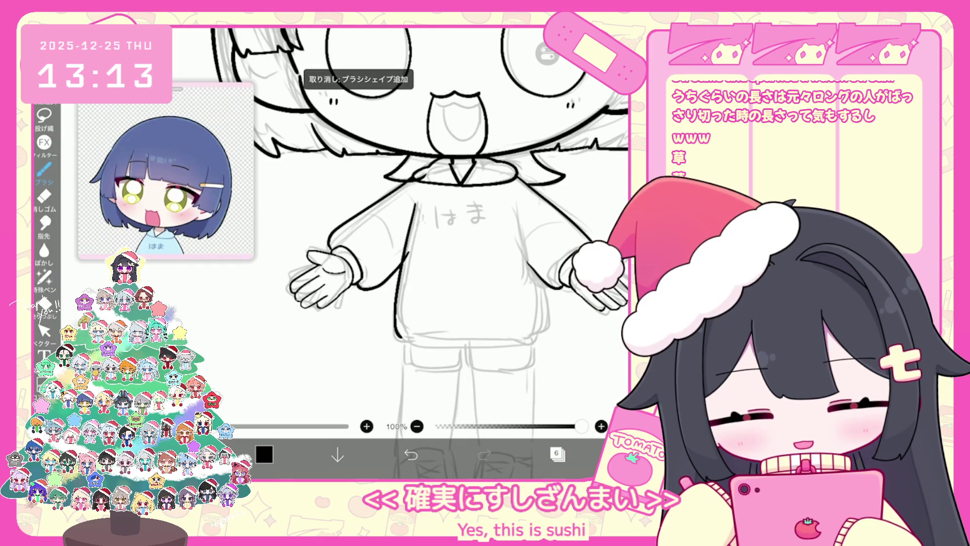
left_click_drag(417, 202, 401, 264)
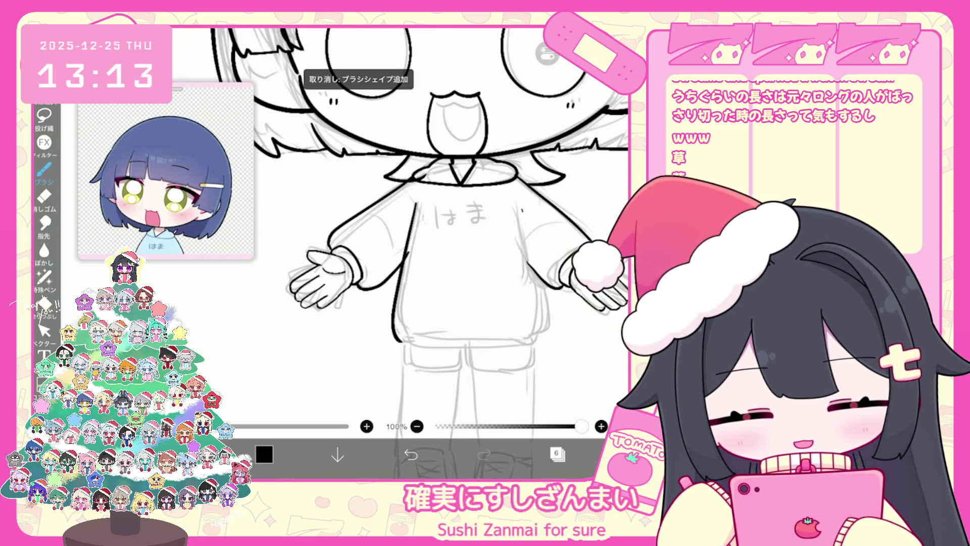
scroll(404, 252, "up", 2)
scroll(404, 252, "down", 2)
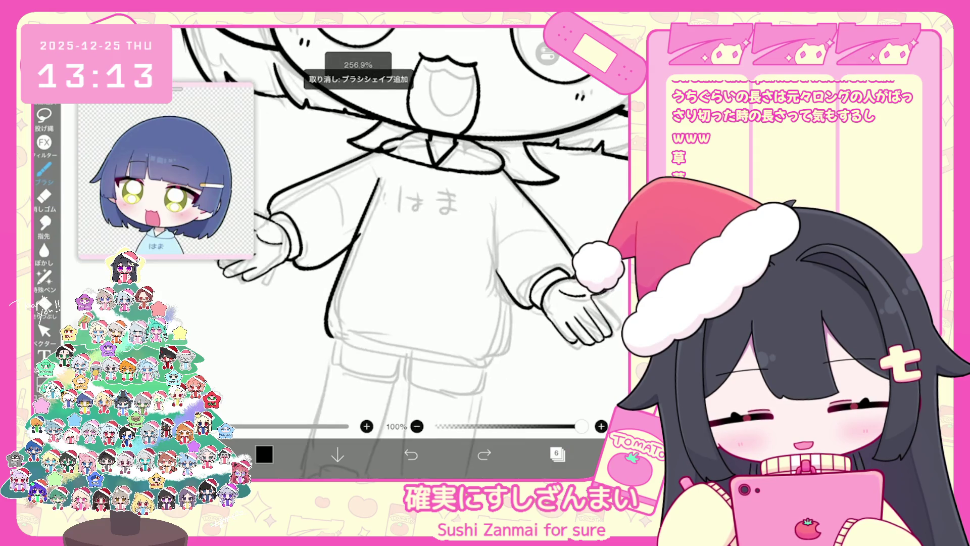
Rotate the selected arm slightly and return to the brush
left_click(45, 331)
scroll(399, 253, "up", 2)
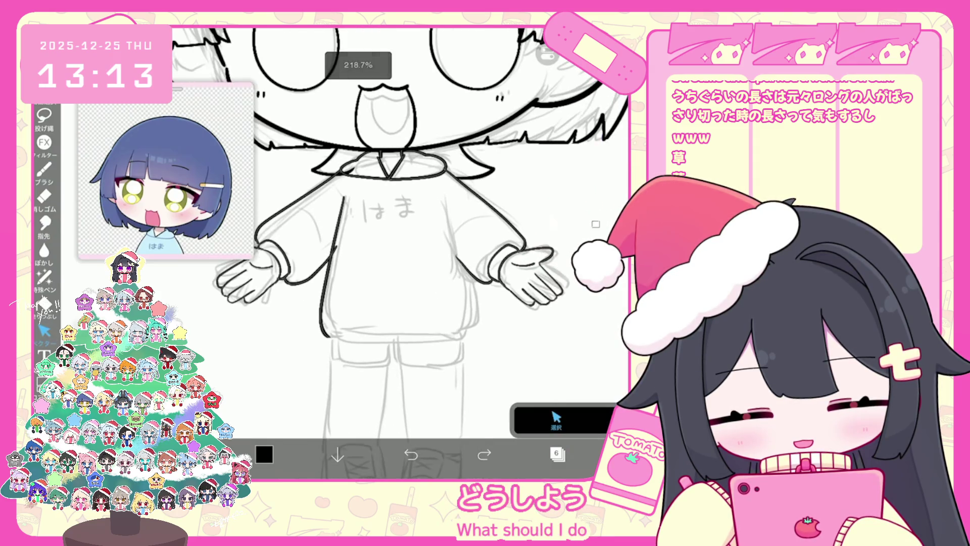
left_click_drag(507, 146, 503, 145)
left_click(44, 169)
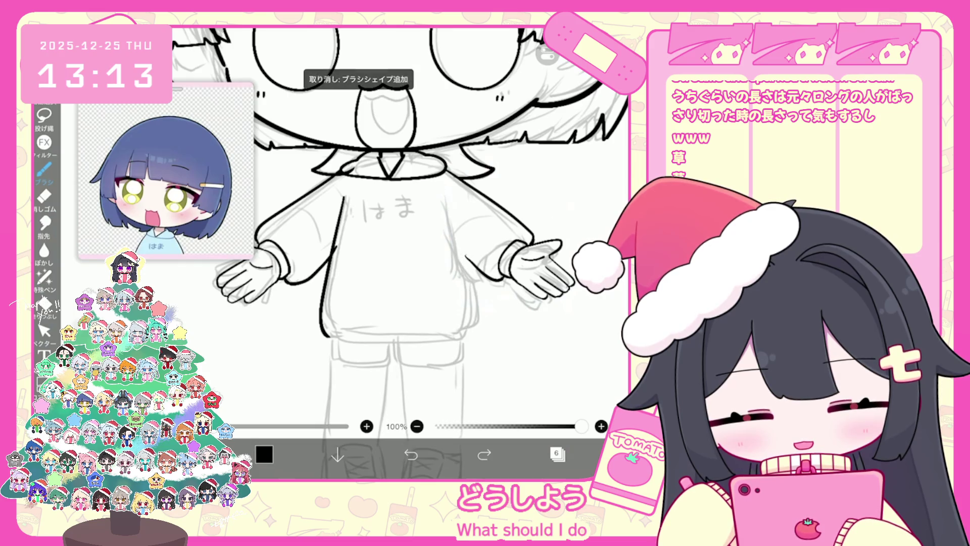
scroll(399, 242, "up", 2)
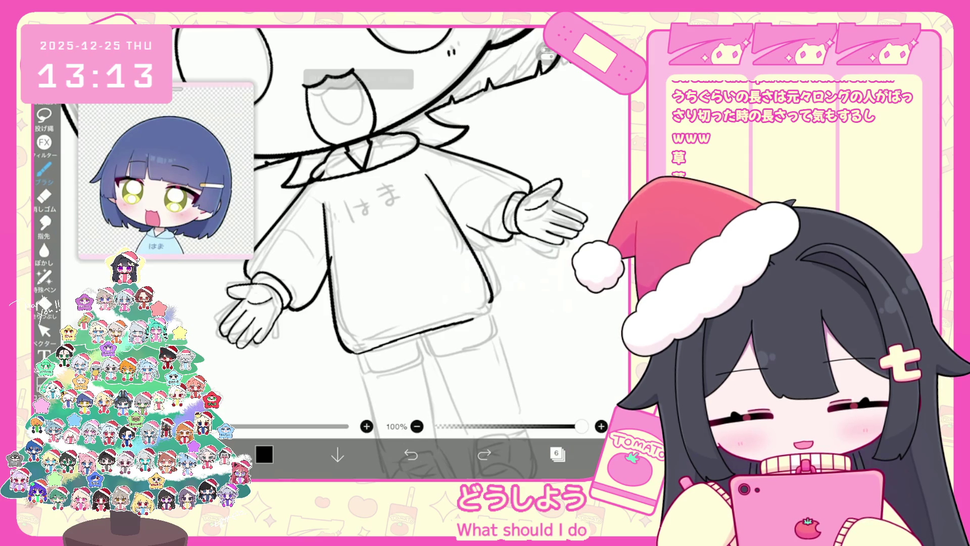
Try the sweater hem strokes, undoing rejected ones and resetting canvas rotation upright
key("ctrl+z")
key("ctrl+z")
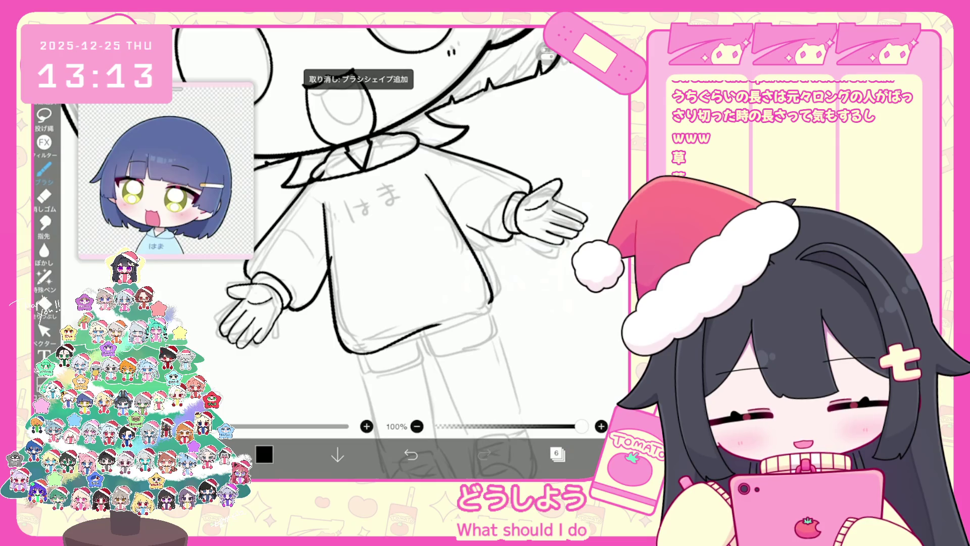
key("ctrl+z")
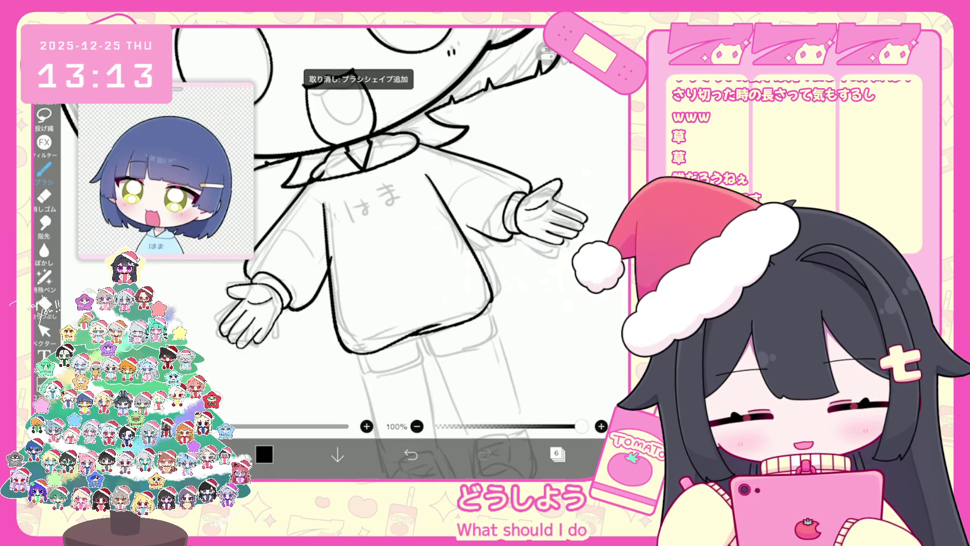
scroll(405, 243, "down", 2)
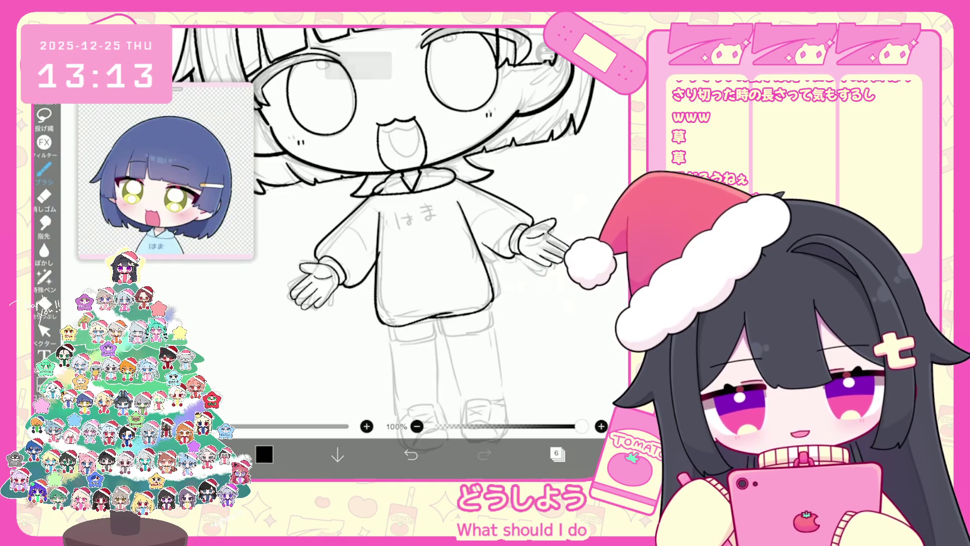
scroll(405, 243, "up", 3)
key("ctrl+z")
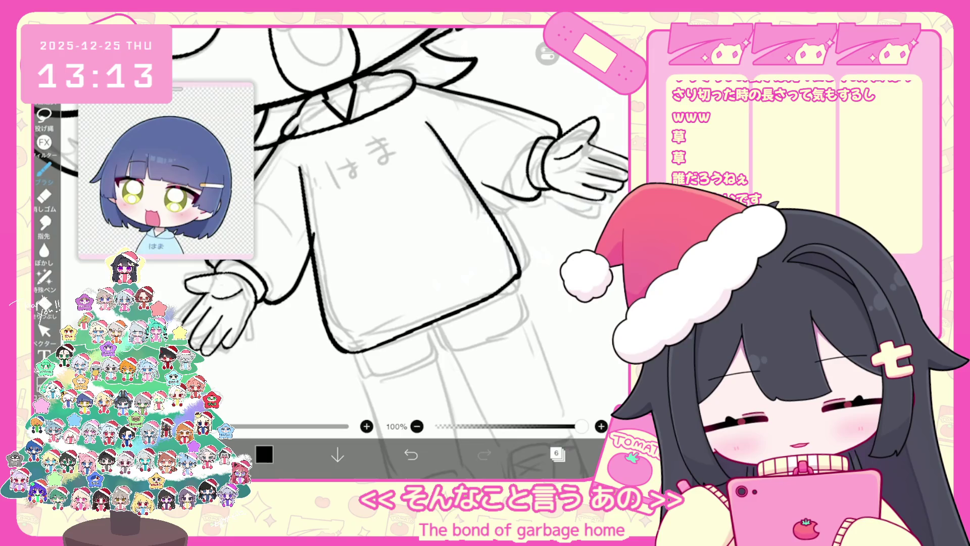
left_click_drag(348, 350, 384, 346)
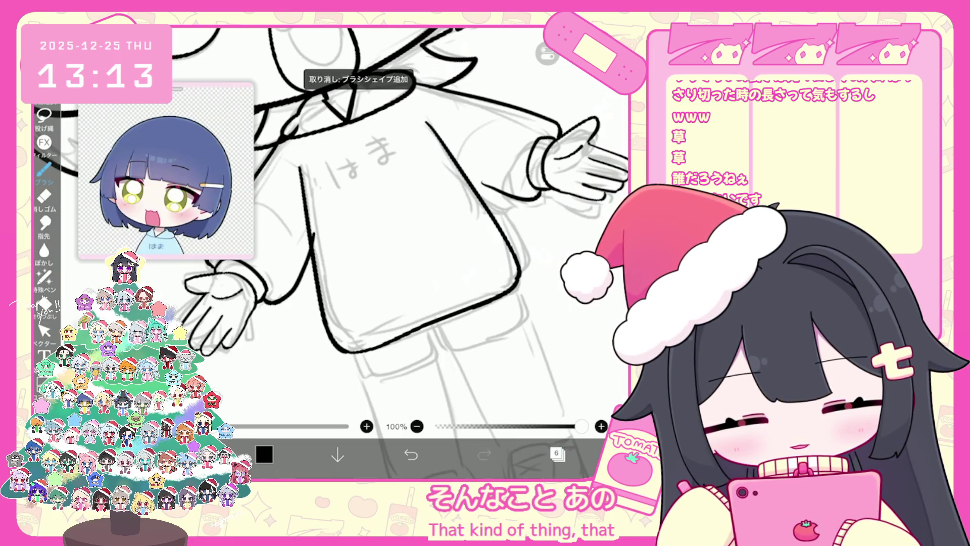
key("ctrl+z")
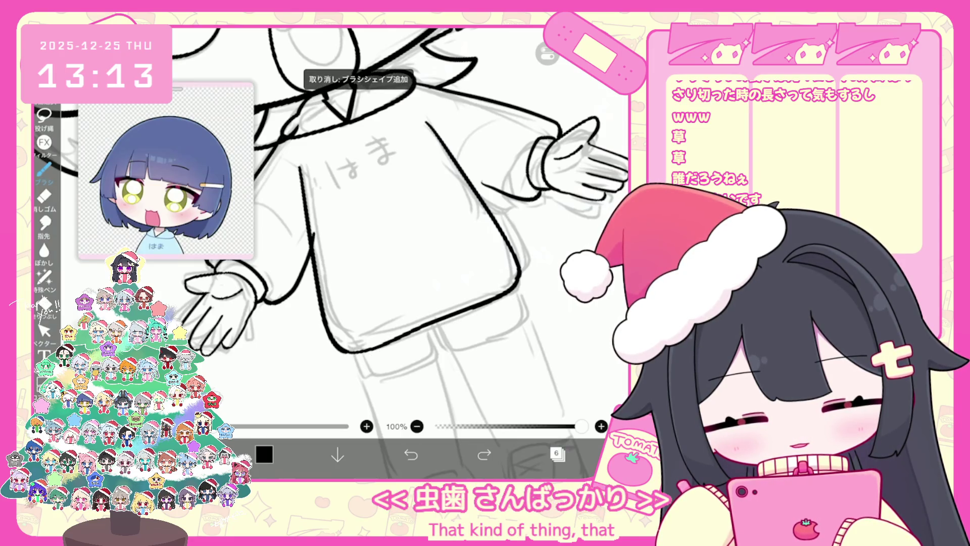
left_click_drag(349, 362, 516, 307)
key("ctrl+z")
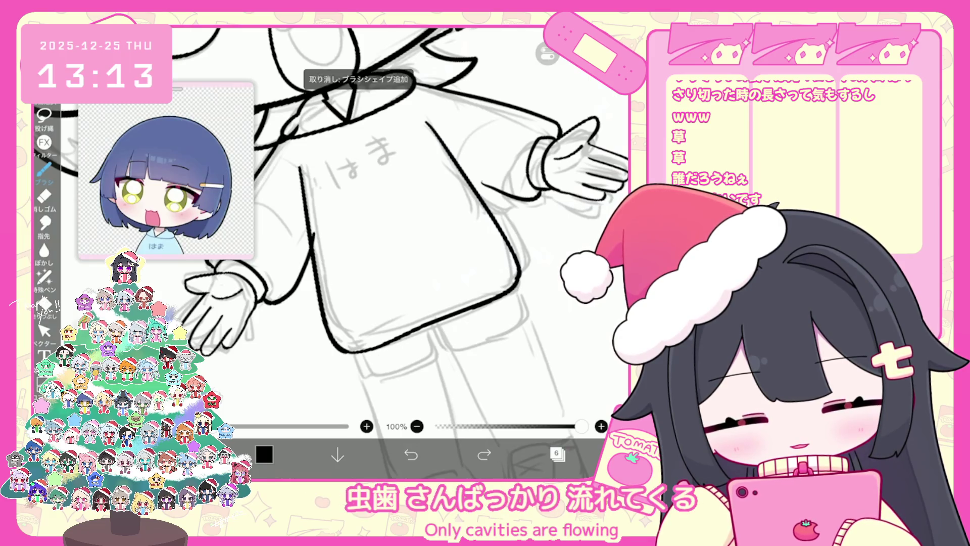
left_click(484, 454)
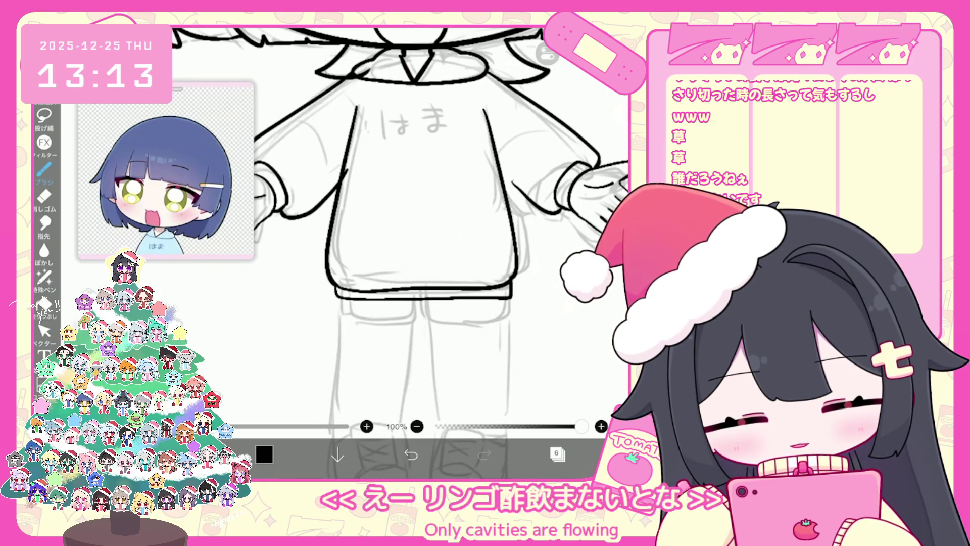
key("ctrl+z")
Outline both shorts legs: bottom edge, inner edges, and the right leg's hem
left_click_drag(337, 299, 400, 320)
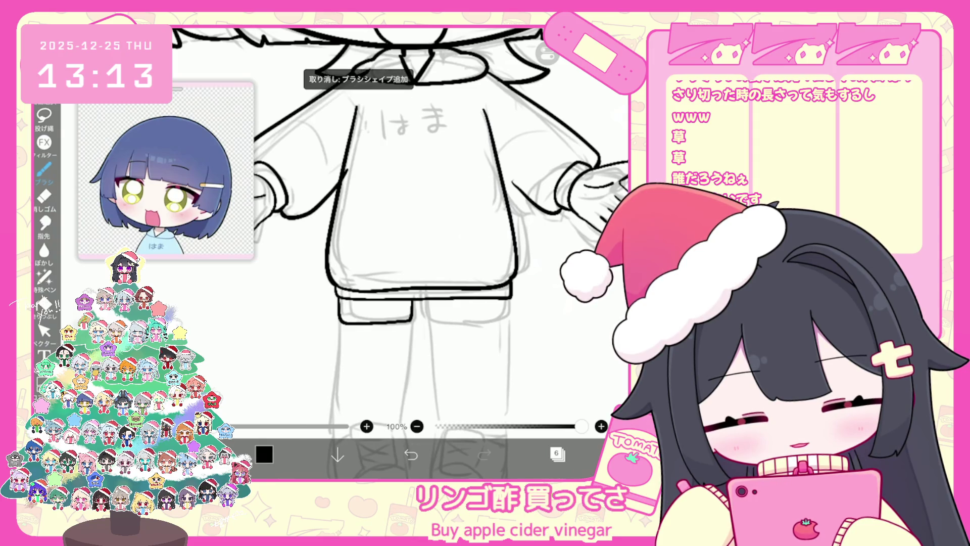
left_click_drag(297, 311, 406, 334)
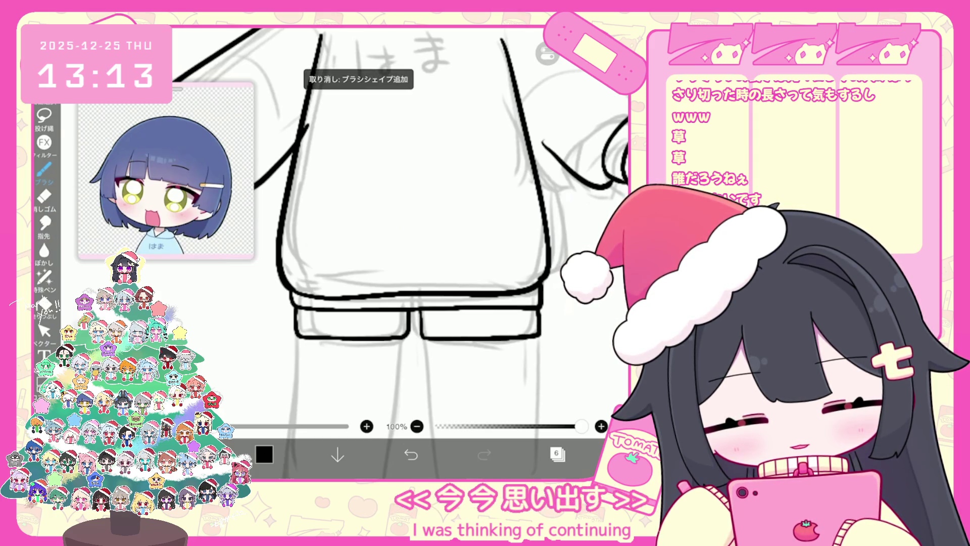
scroll(423, 253, "up", 2)
left_click_drag(374, 297, 382, 324)
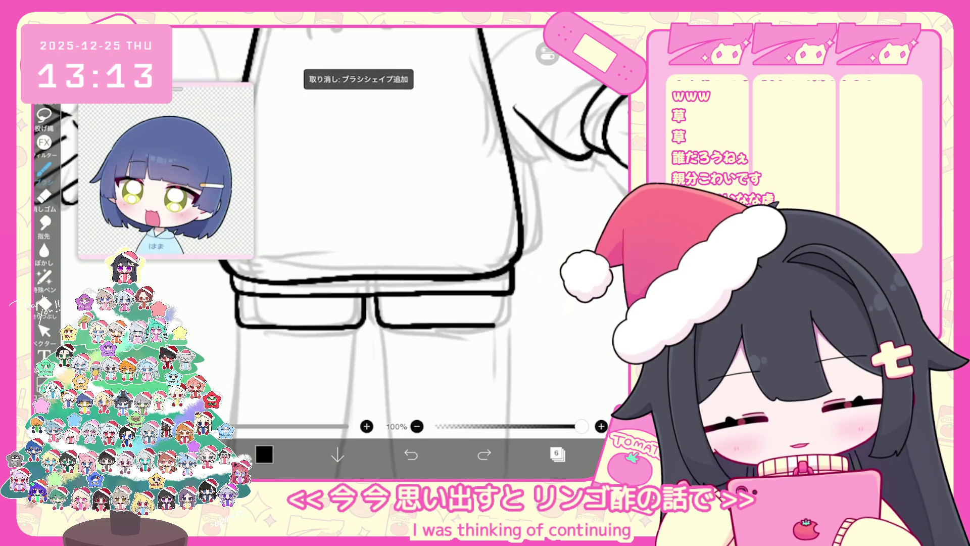
left_click_drag(510, 295, 506, 322)
scroll(423, 252, "down", 1)
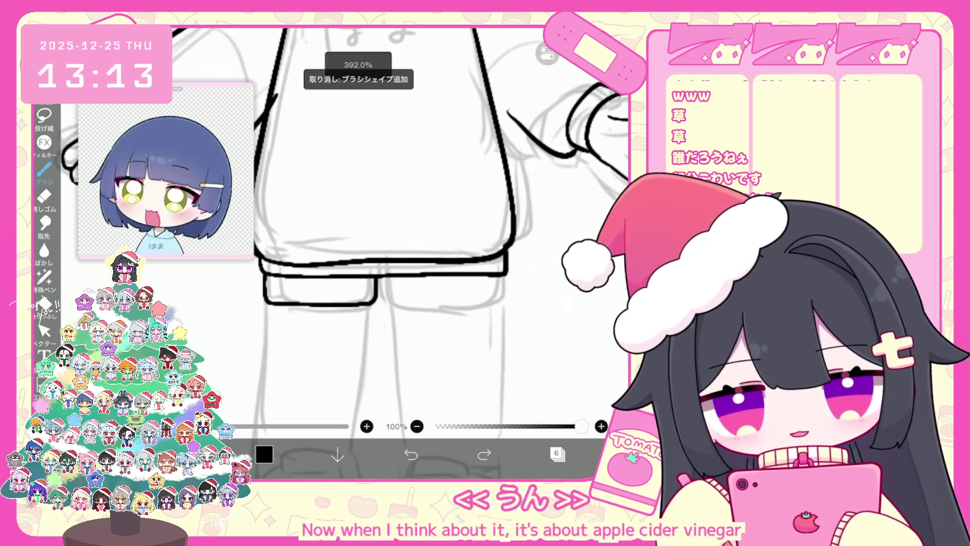
mouse_move(386, 277)
left_mouse_down()
mouse_move(389, 302)
mouse_move(504, 299)
left_mouse_up()
scroll(404, 238, "down", 3)
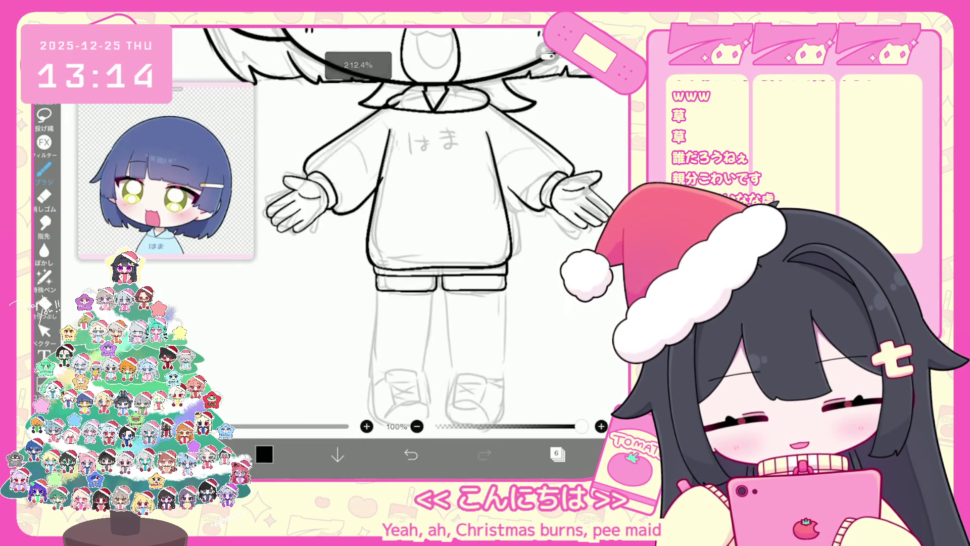
Ink the inner and outer leg lines running down from the shorts
scroll(404, 238, "up", 1)
scroll(404, 237, "down", 1)
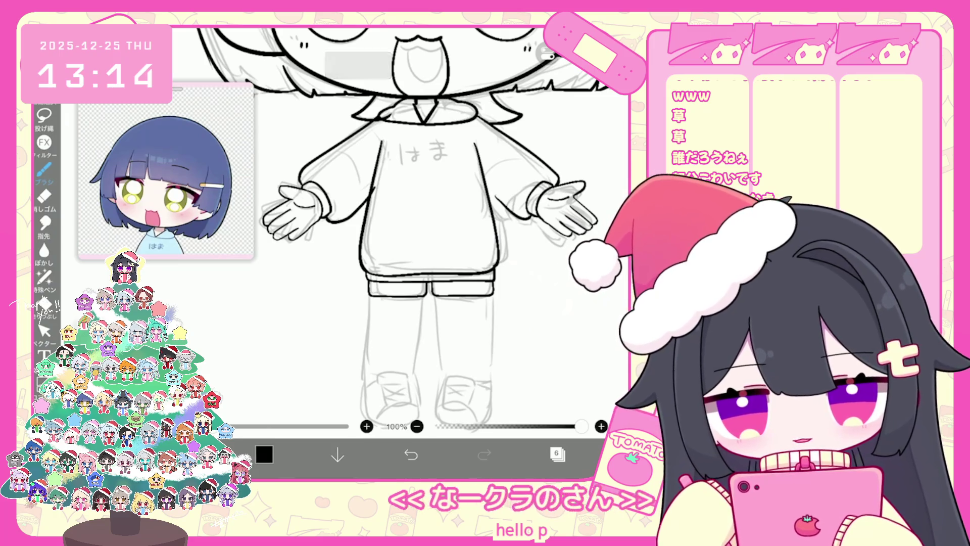
scroll(404, 228, "down", 2)
left_click_drag(432, 258, 439, 337)
key("ctrl+z")
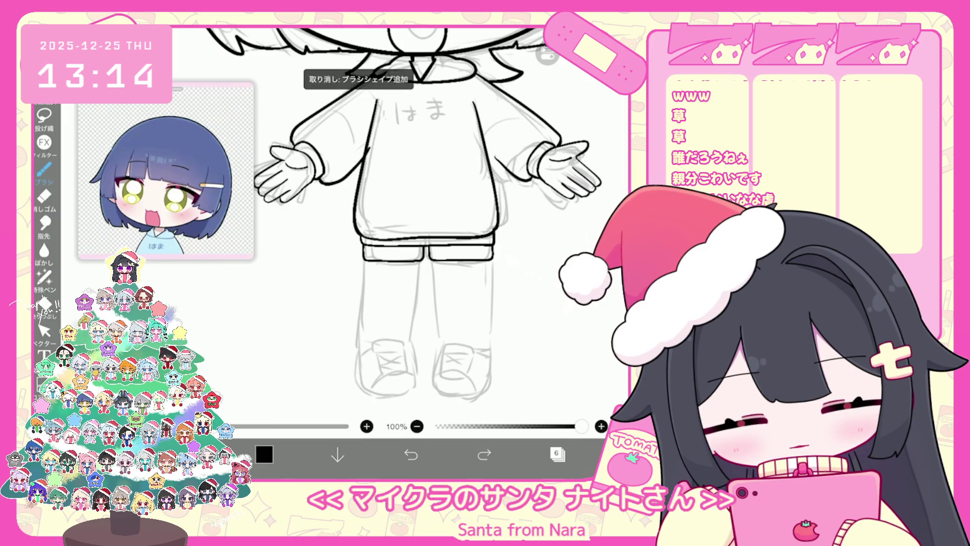
left_click_drag(432, 259, 436, 300)
left_click_drag(491, 266, 488, 350)
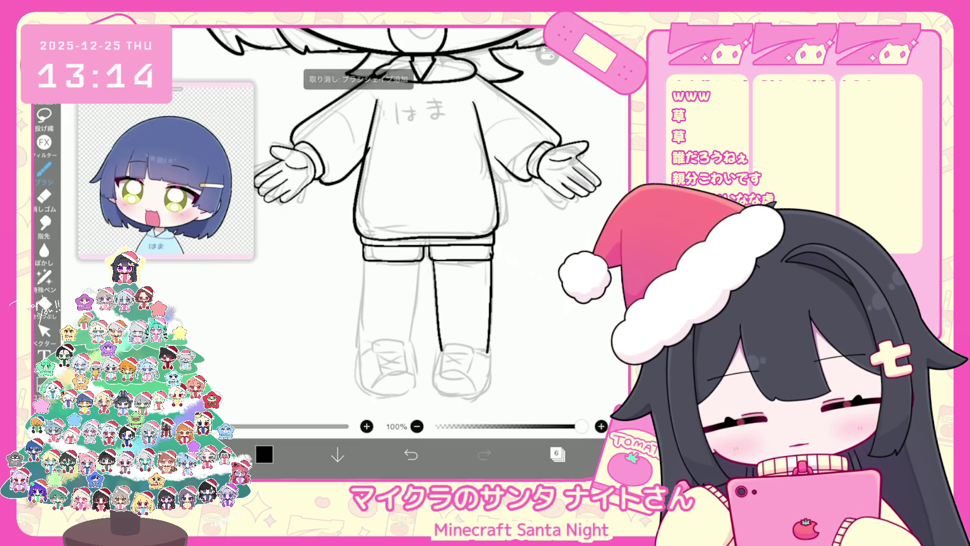
scroll(434, 227, "up", 3)
left_click_drag(428, 252, 406, 374)
key("ctrl+z")
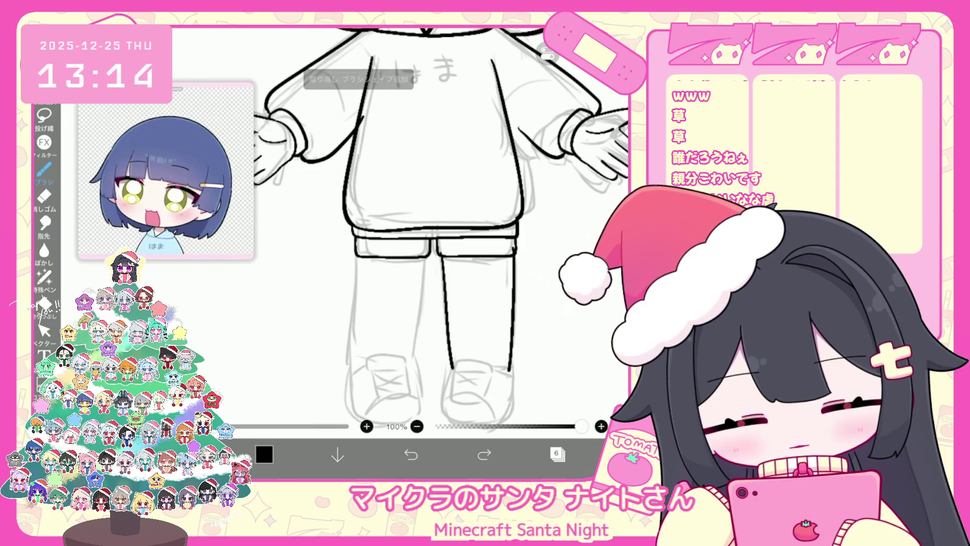
left_click_drag(350, 365, 352, 384)
key("ctrl+z")
left_click_drag(357, 255, 352, 384)
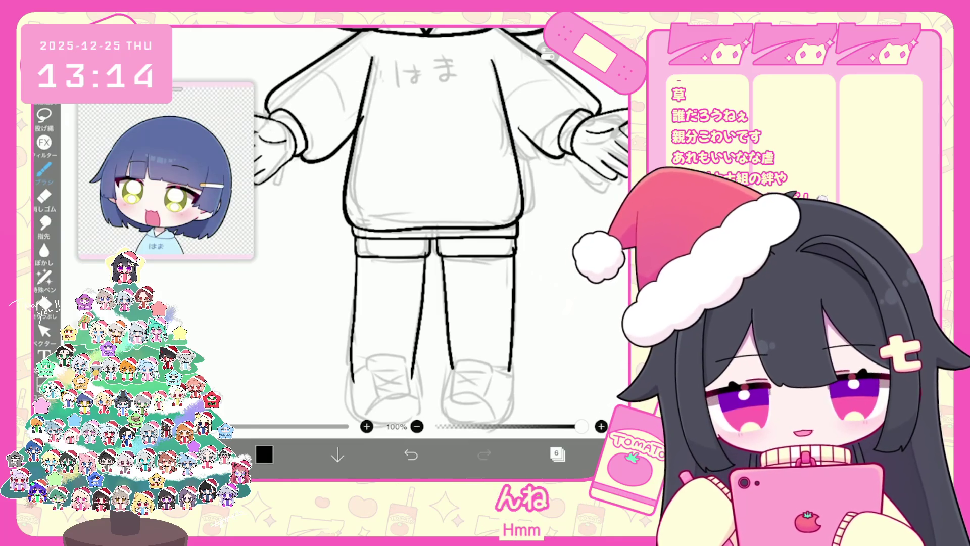
Briefly switch to vector editing, then return to the brush and zoom onto the shoes
left_click(44, 331)
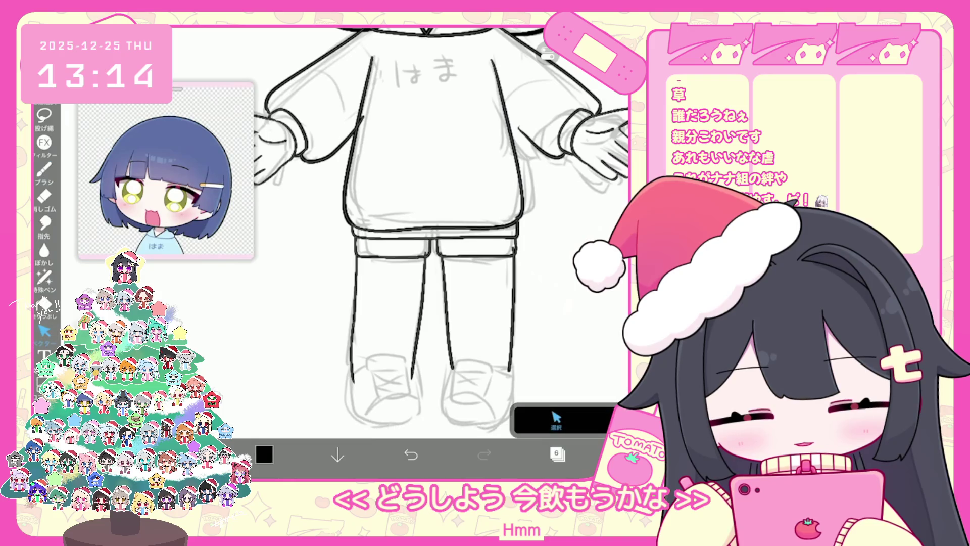
scroll(400, 250, "up", 3)
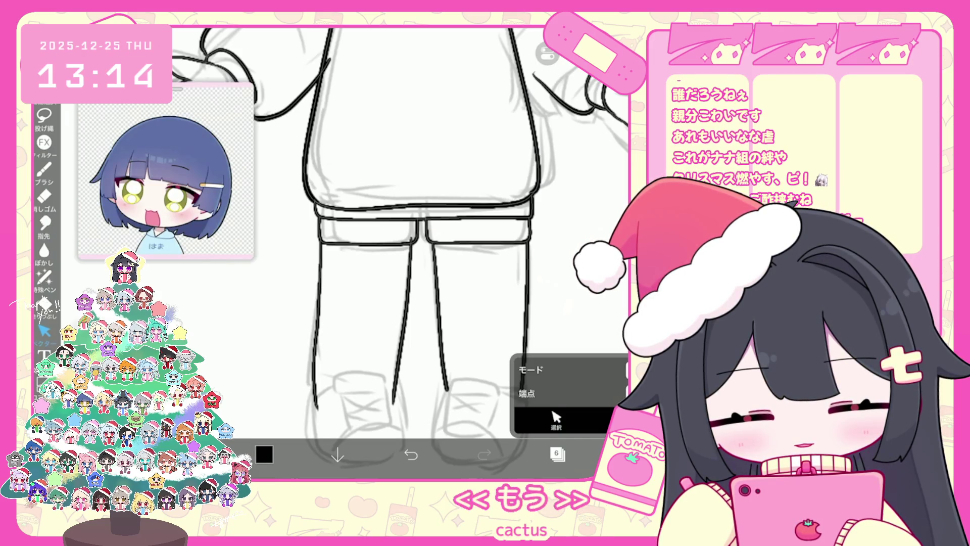
key("b")
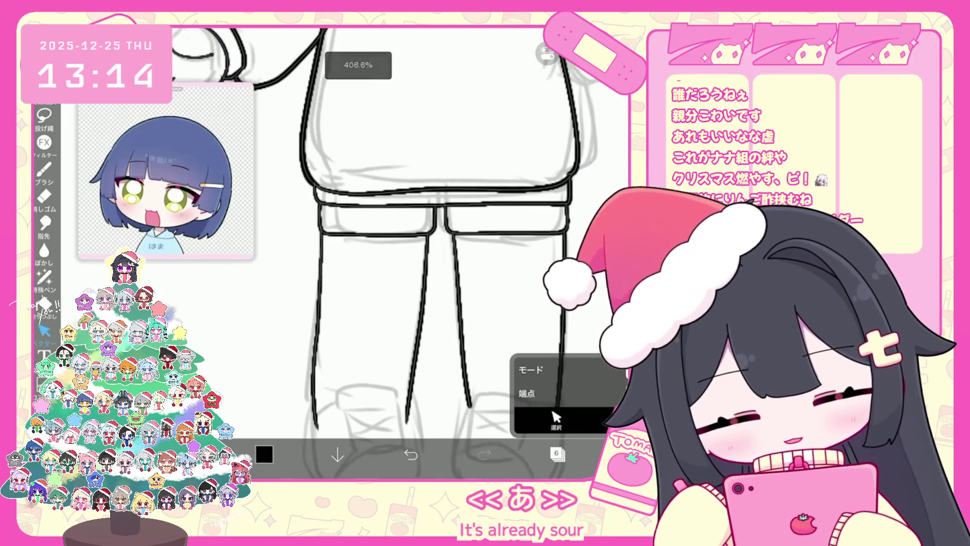
scroll(404, 227, "down", 3)
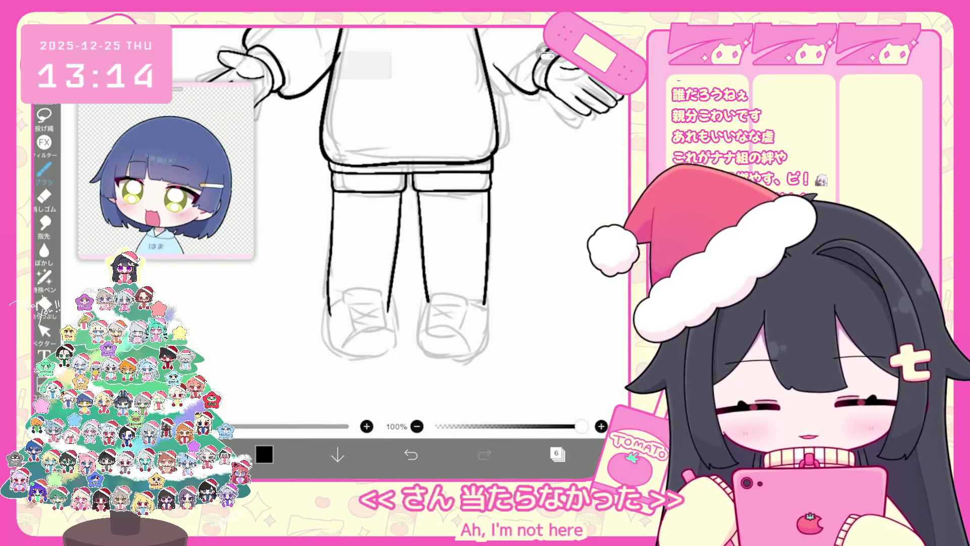
scroll(354, 227, "up", 3)
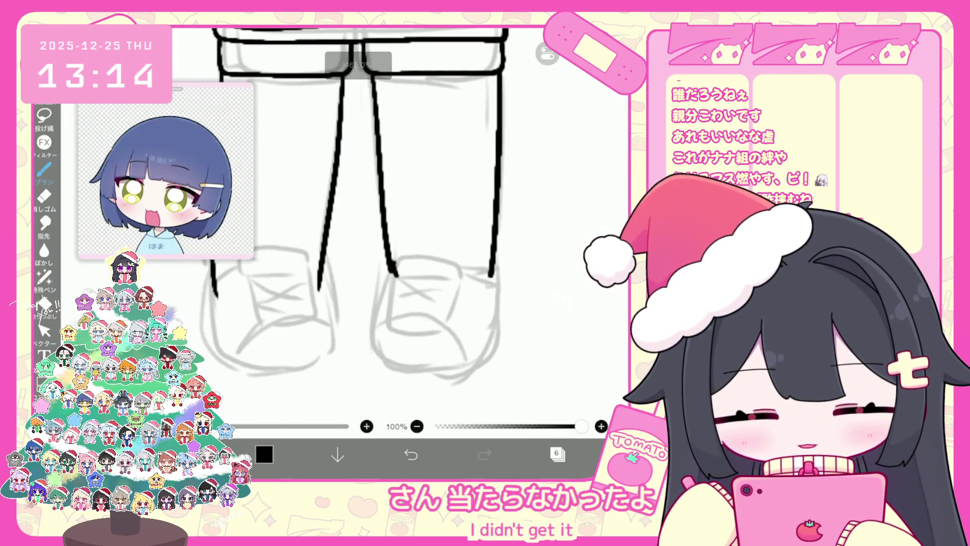
Trace the right pant hem and the right shoe's outline
left_click_drag(394, 272, 463, 284)
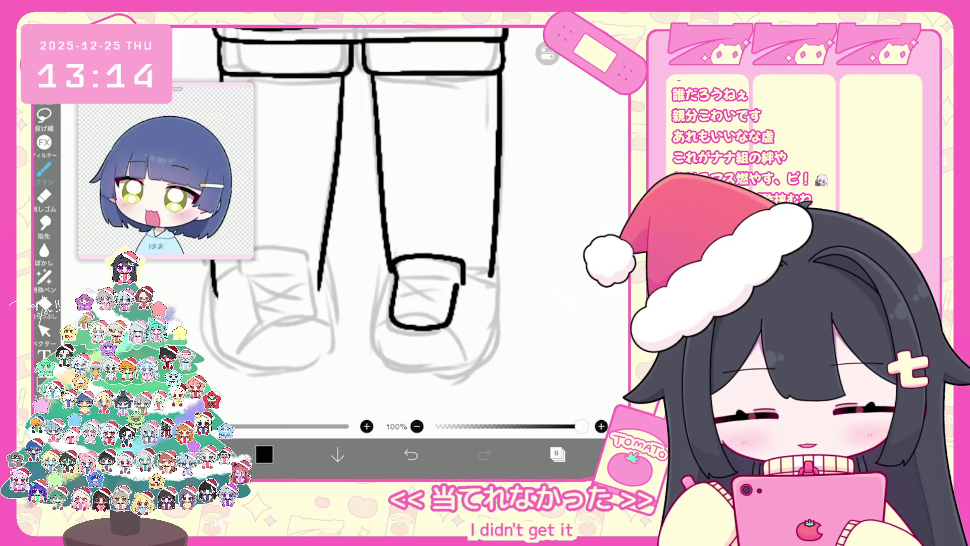
key("ctrl+z")
left_click_drag(394, 275, 451, 328)
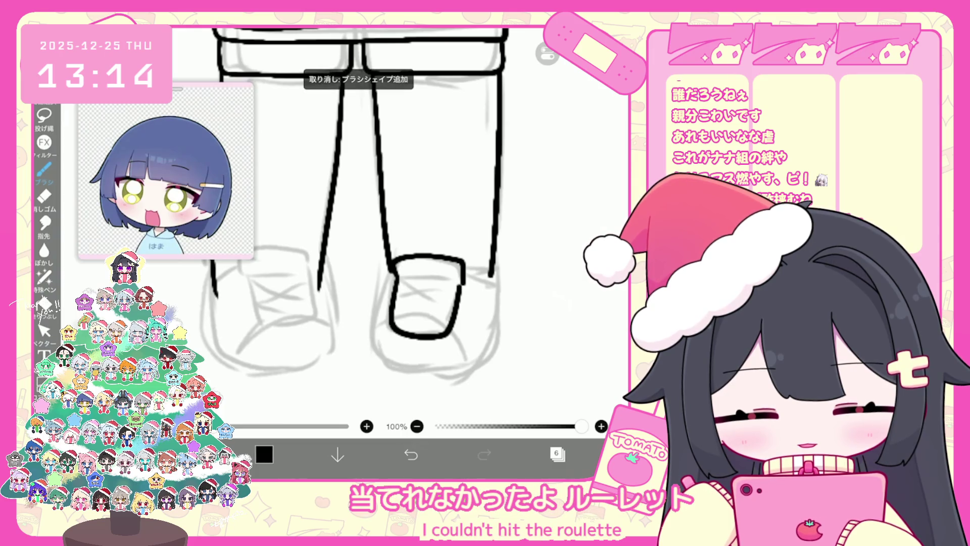
left_click_drag(435, 280, 463, 280)
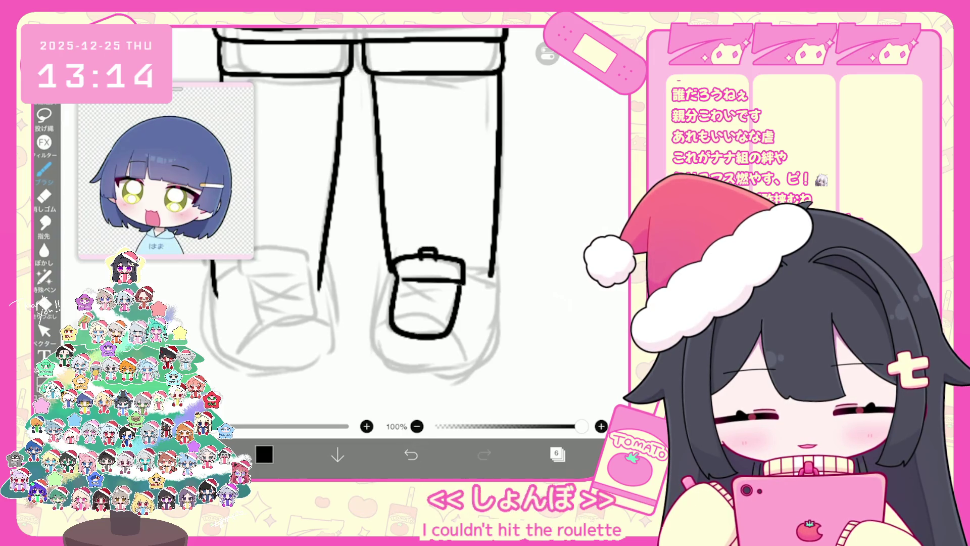
key("ctrl+z")
key("ctrl+y")
scroll(384, 207, "down", 2)
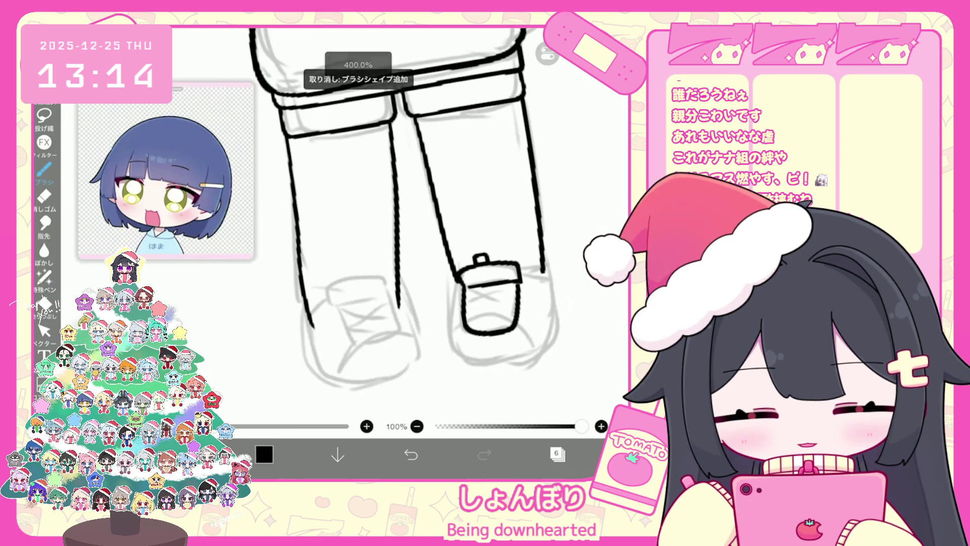
Redraw the left shoe's top tab and rounded toe
key("ctrl+z")
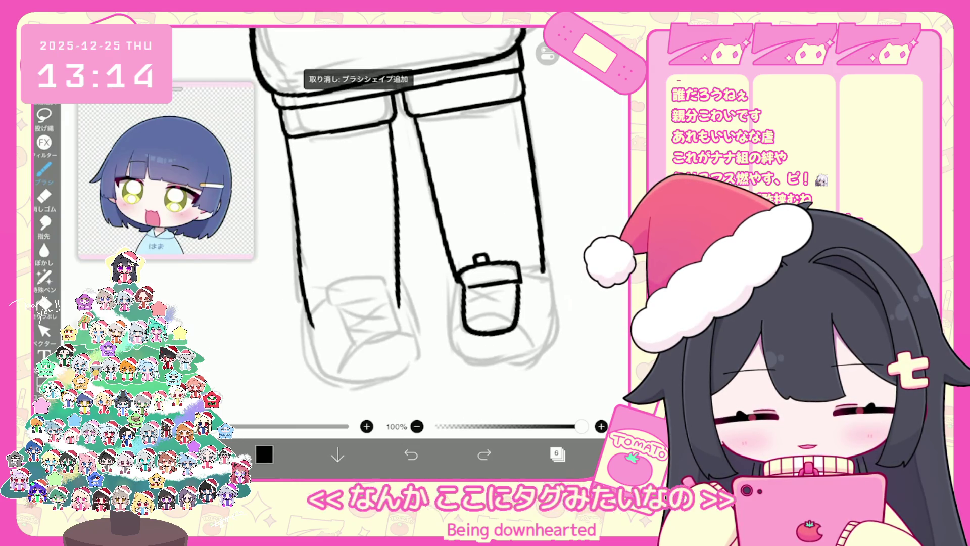
mouse_move(331, 309)
left_mouse_down()
mouse_move(392, 303)
mouse_move(355, 277)
mouse_move(366, 285)
left_mouse_up()
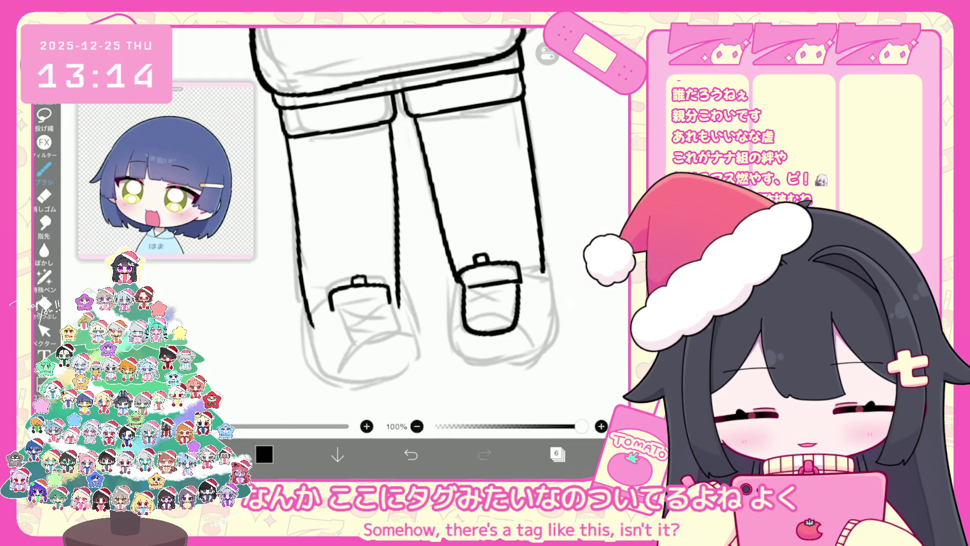
key("ctrl+z")
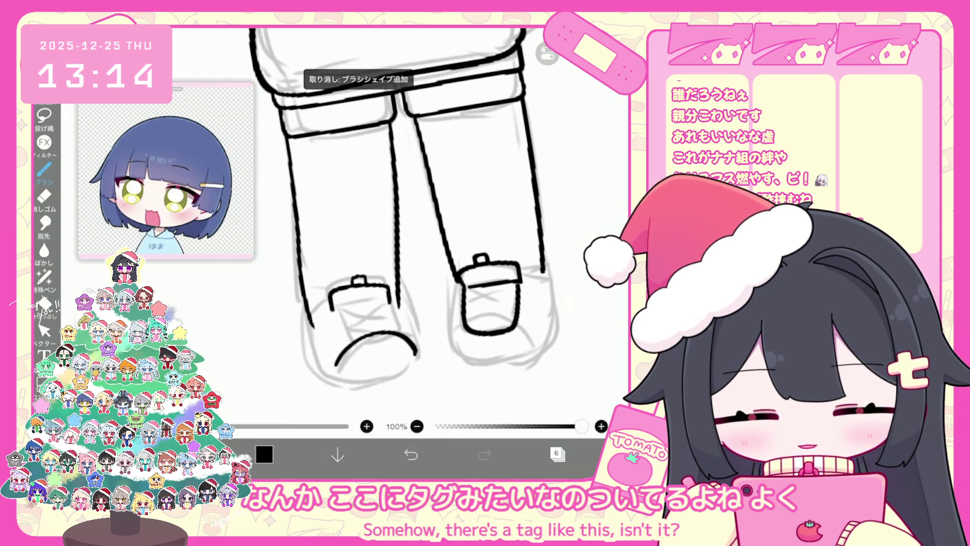
key("ctrl+z")
left_click_drag(337, 365, 357, 339)
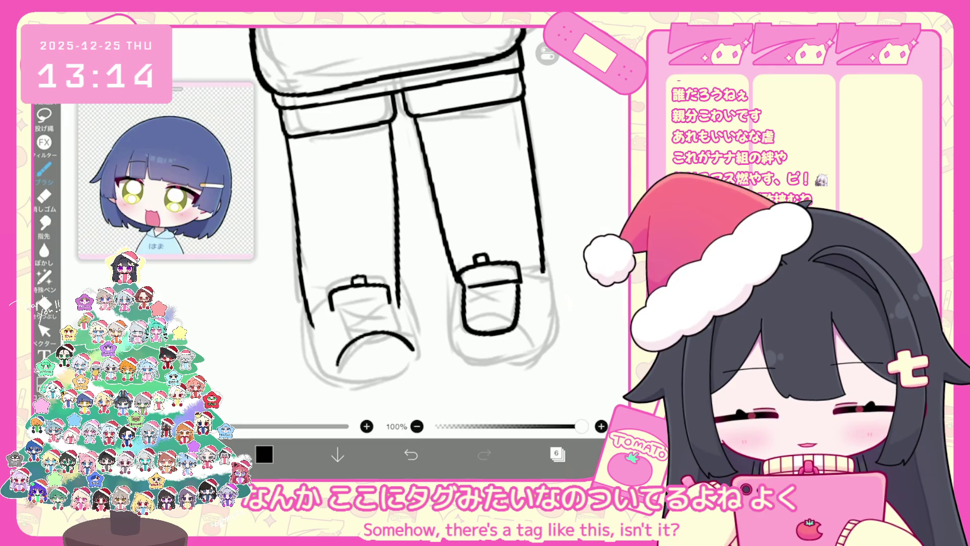
key("ctrl+z")
mouse_move(336, 361)
left_mouse_down()
mouse_move(410, 370)
mouse_move(413, 351)
left_mouse_up()
left_click_drag(468, 332, 451, 352)
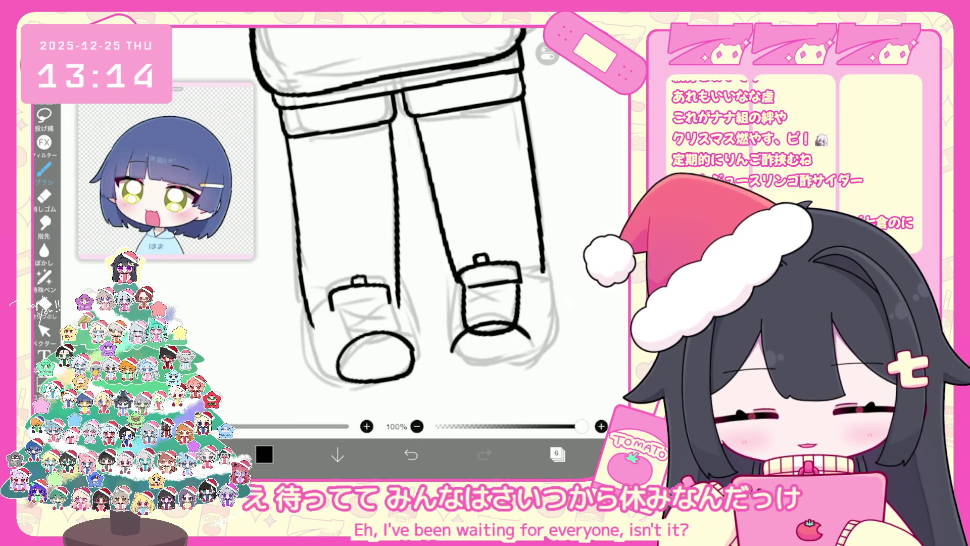
left_click(410, 455)
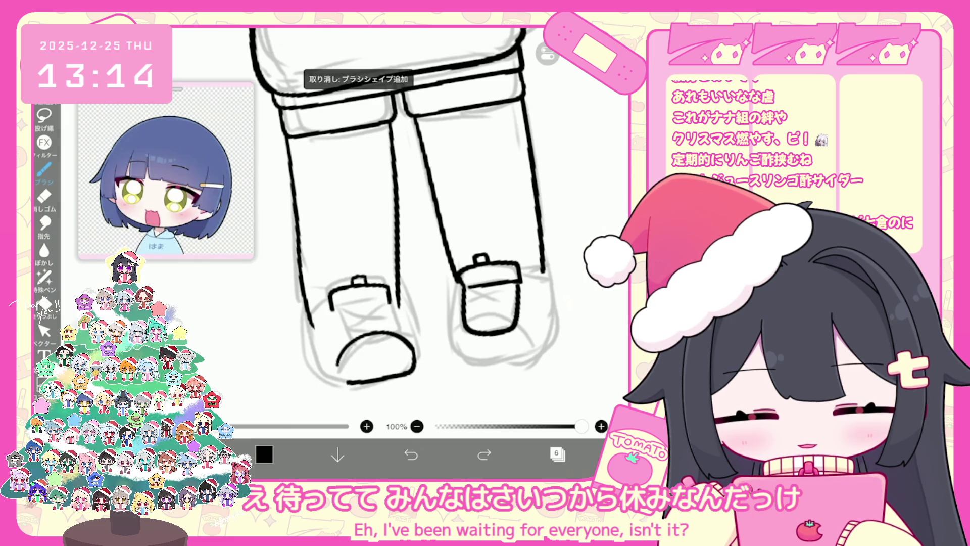
Ink the right shoe's upper and redraw its toe as a closed oval
scroll(392, 212, "up", 1)
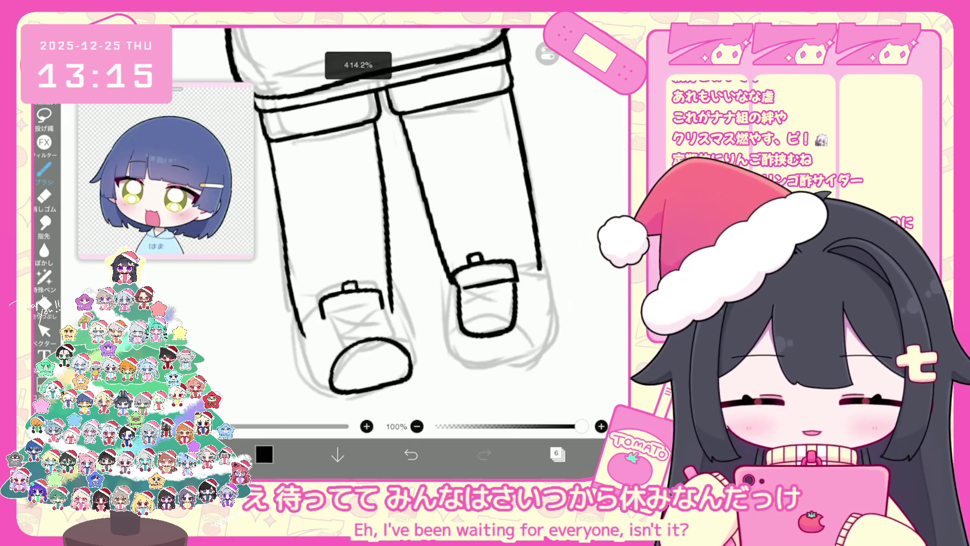
mouse_move(455, 317)
left_mouse_down()
mouse_move(502, 309)
mouse_move(525, 340)
mouse_move(444, 351)
left_mouse_up()
left_click(410, 454)
mouse_move(521, 346)
left_mouse_down()
mouse_move(499, 318)
mouse_move(436, 365)
mouse_move(499, 311)
left_mouse_up()
left_click_drag(443, 357, 517, 342)
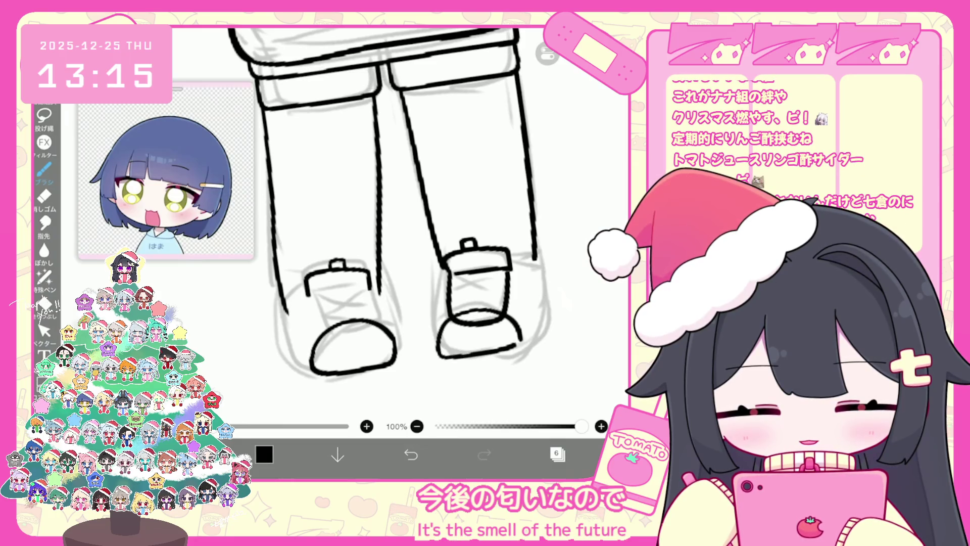
key("ctrl+z")
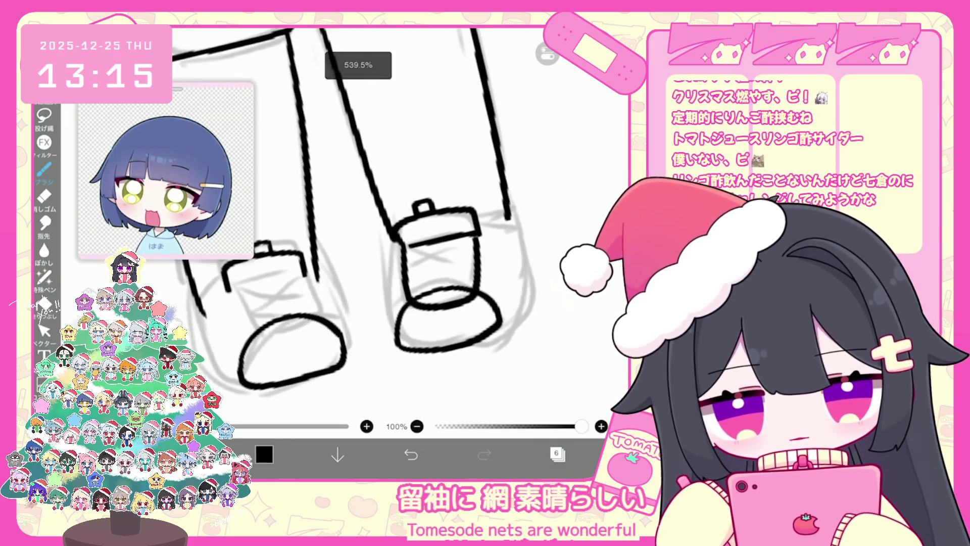
key("ctrl+z")
mouse_move(395, 348)
left_mouse_down()
mouse_move(431, 349)
mouse_move(498, 328)
left_mouse_up()
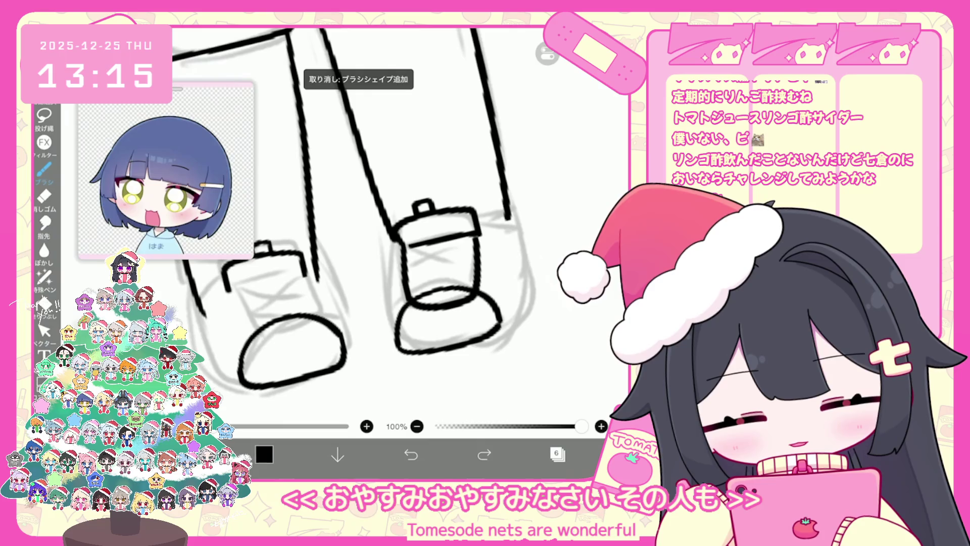
scroll(354, 212, "down", 2)
scroll(372, 199, "up", 2)
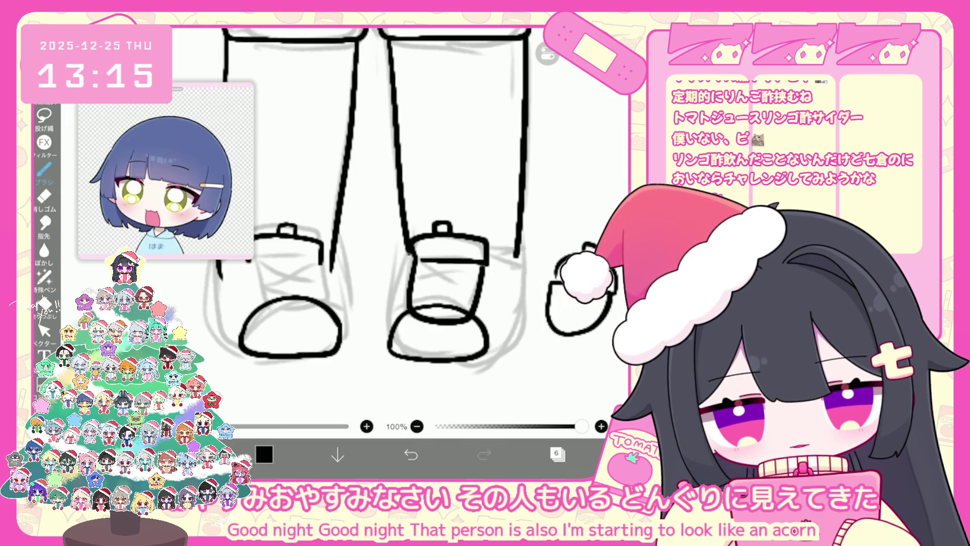
Redraw the right shoe's left side line and carry the right leg line down to the shoe
key("ctrl+z")
left_click_drag(406, 250, 387, 351)
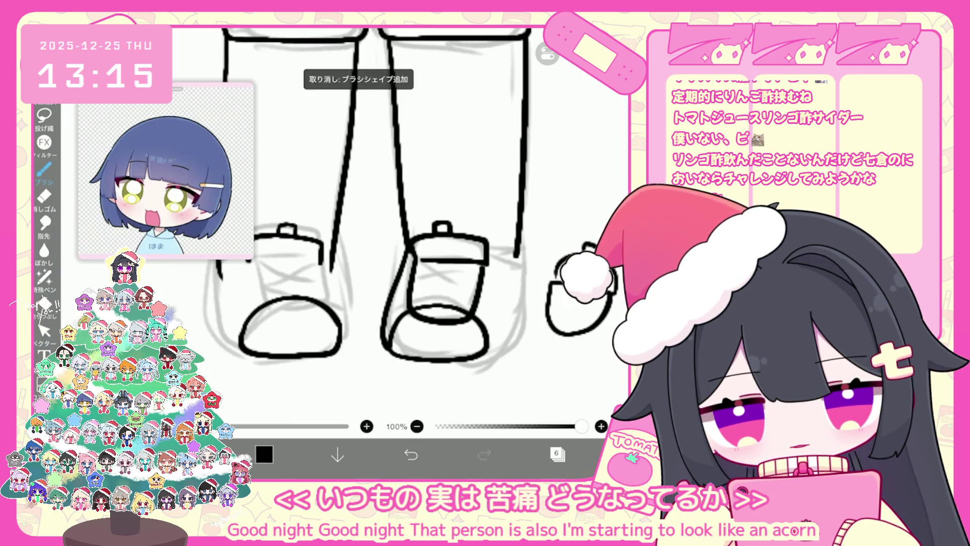
left_click_drag(517, 260, 505, 349)
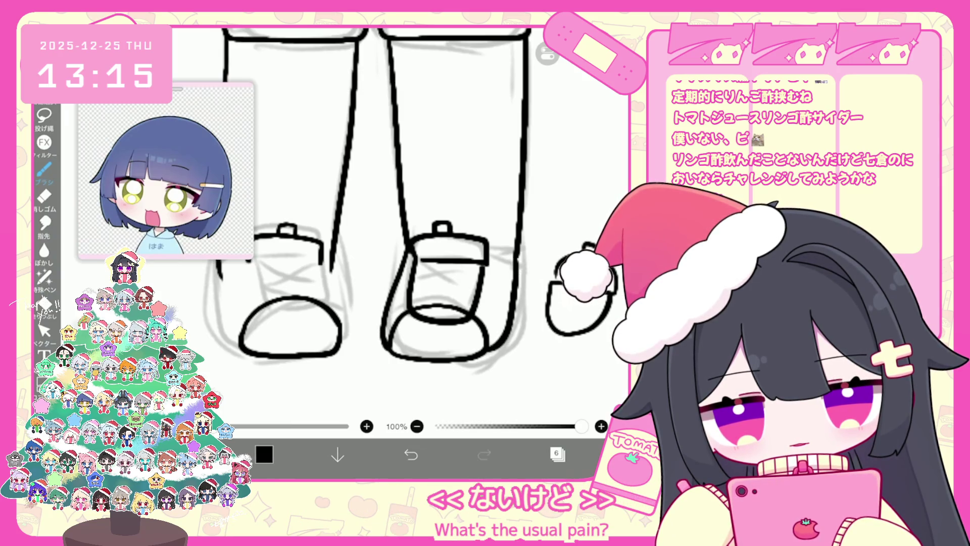
left_click(411, 454)
left_click(411, 455)
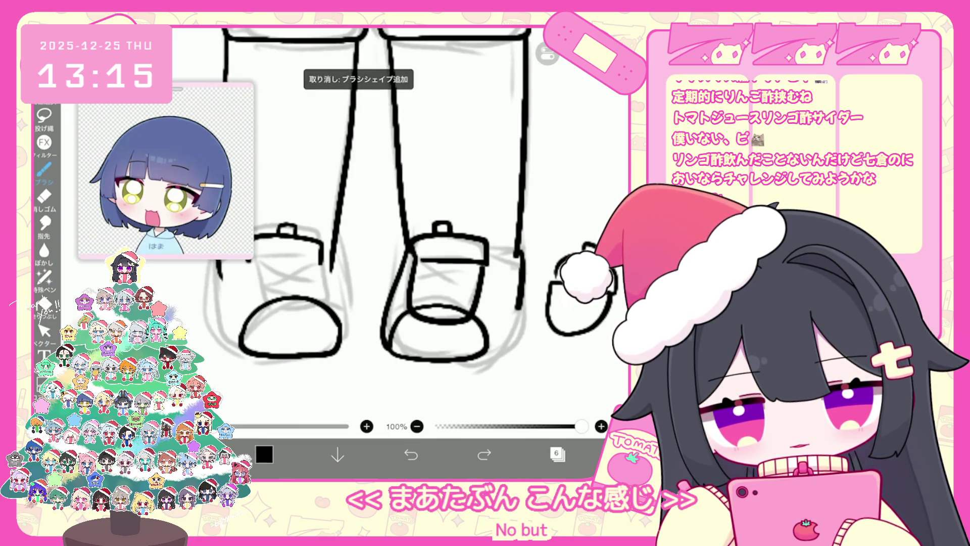
left_click(410, 454)
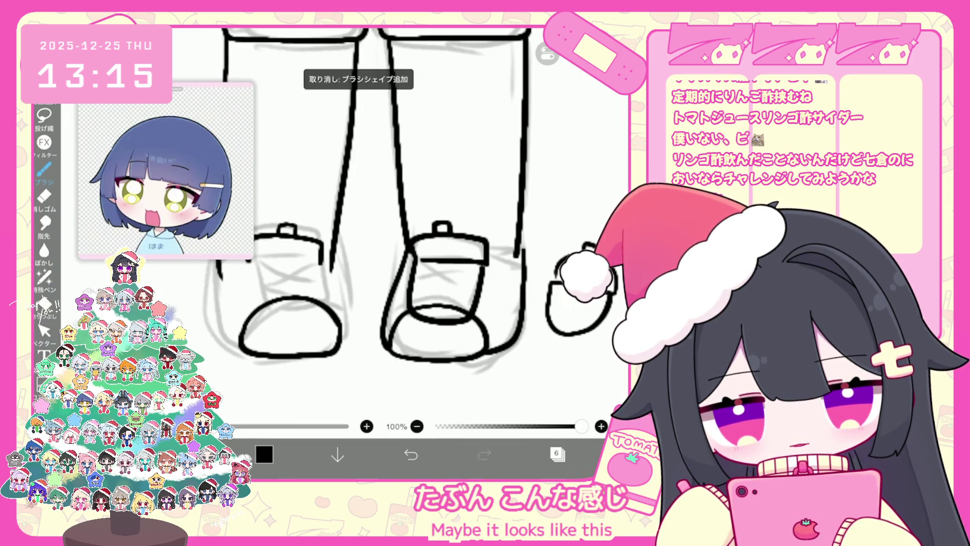
left_click_drag(521, 250, 520, 346)
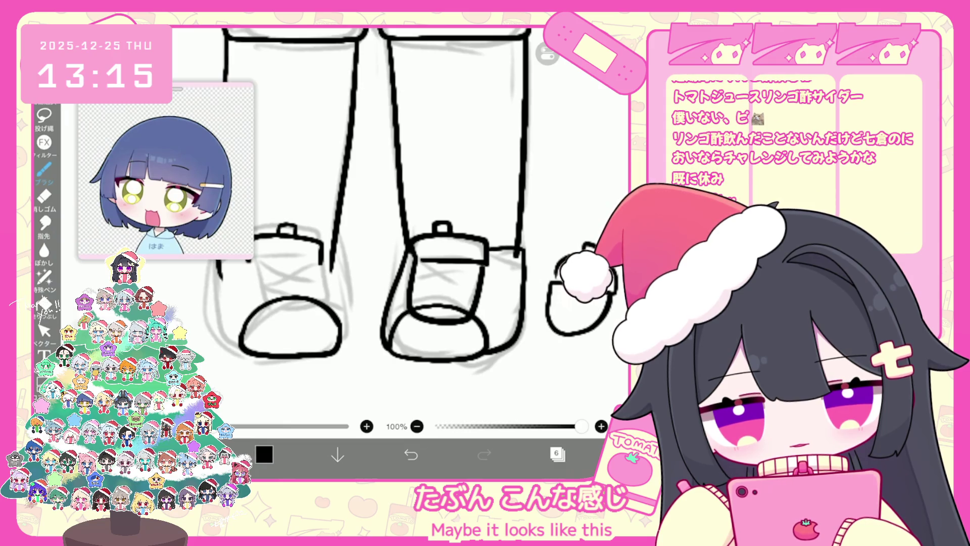
Replace the short stroke atop the right shoe with a line across its top, then undo it
left_click(410, 454)
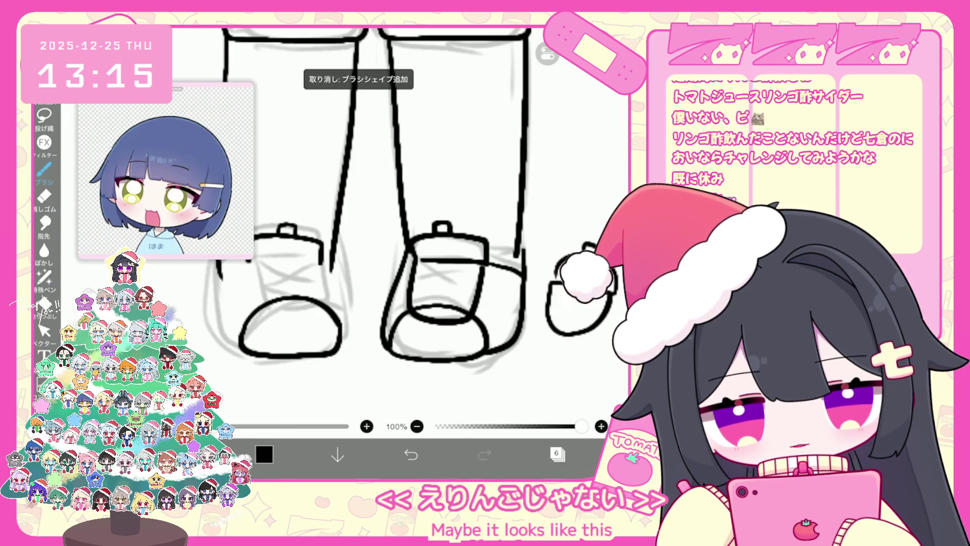
left_click_drag(488, 259, 522, 259)
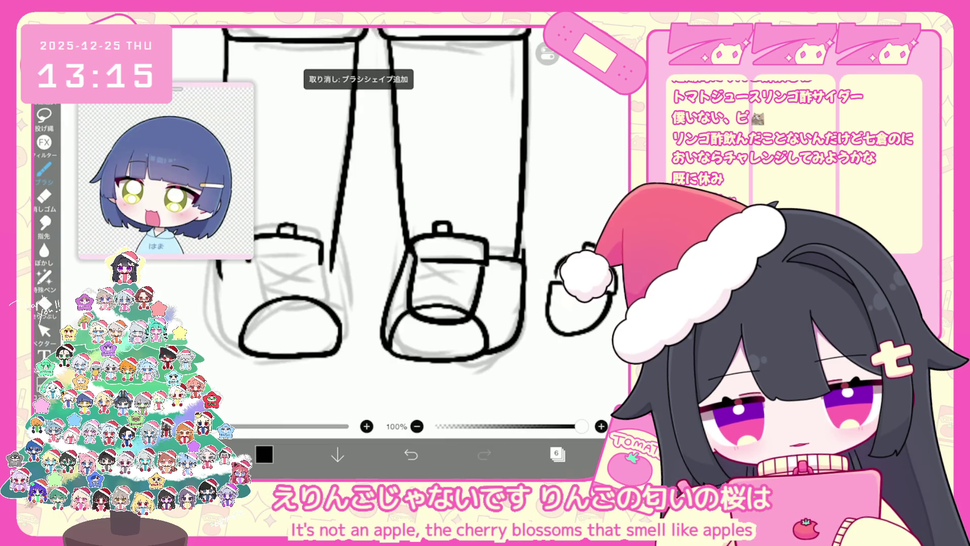
left_click(44, 331)
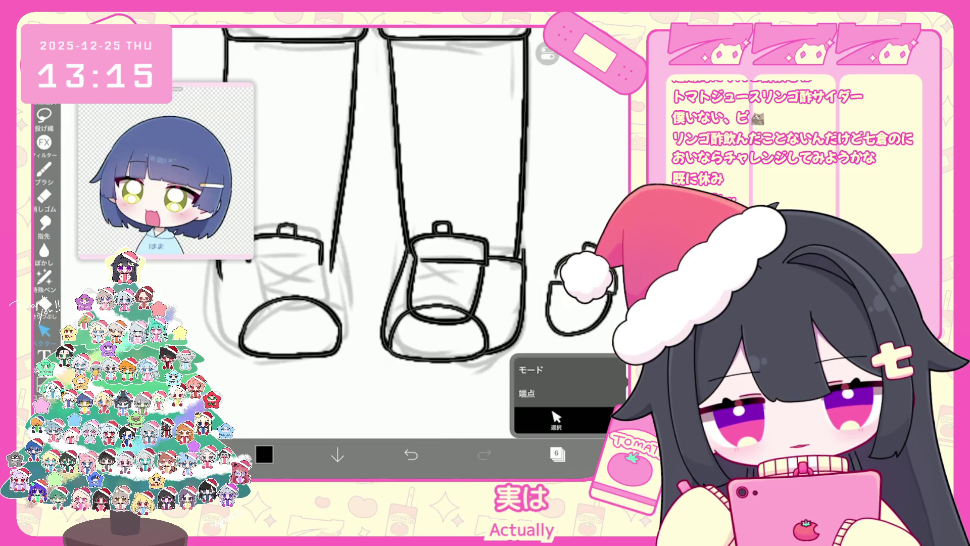
left_click(45, 170)
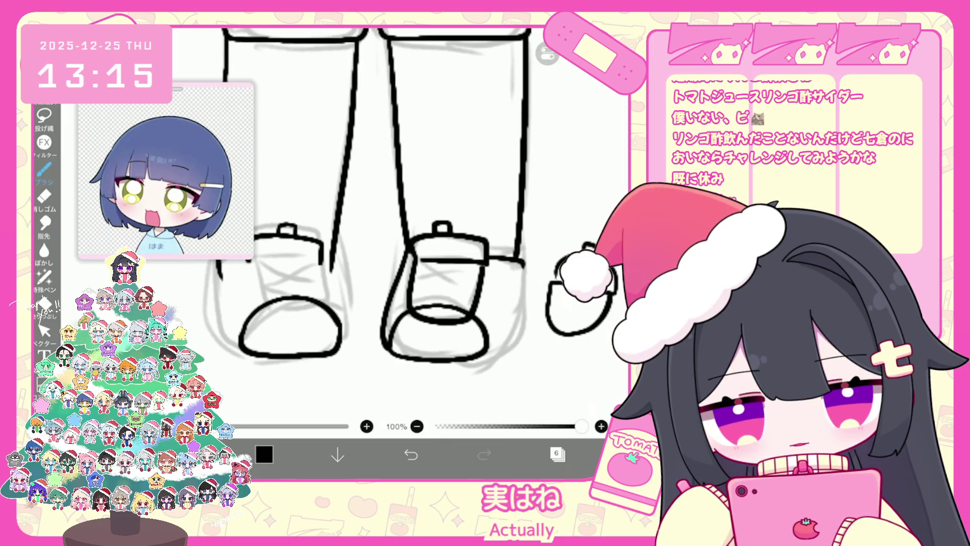
key("ctrl+z")
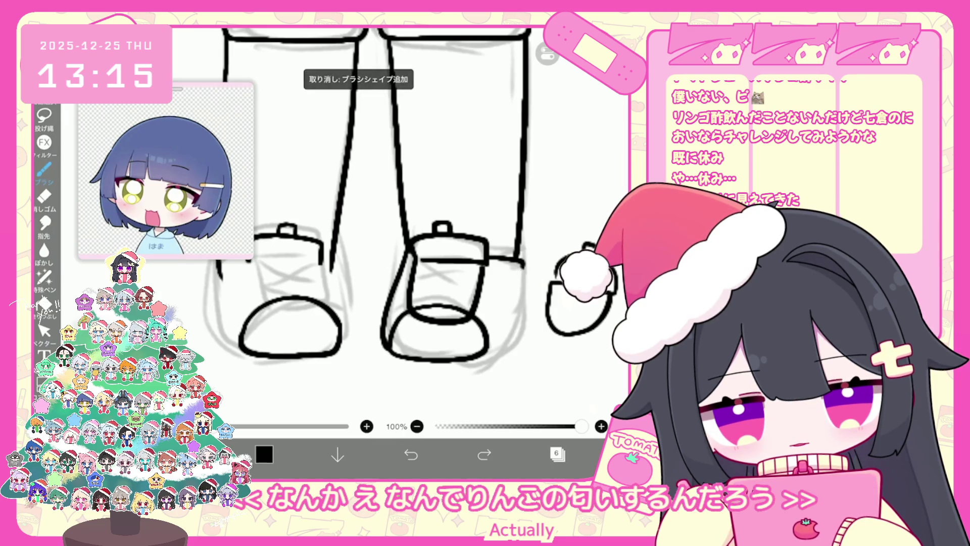
scroll(348, 203, "right", 2)
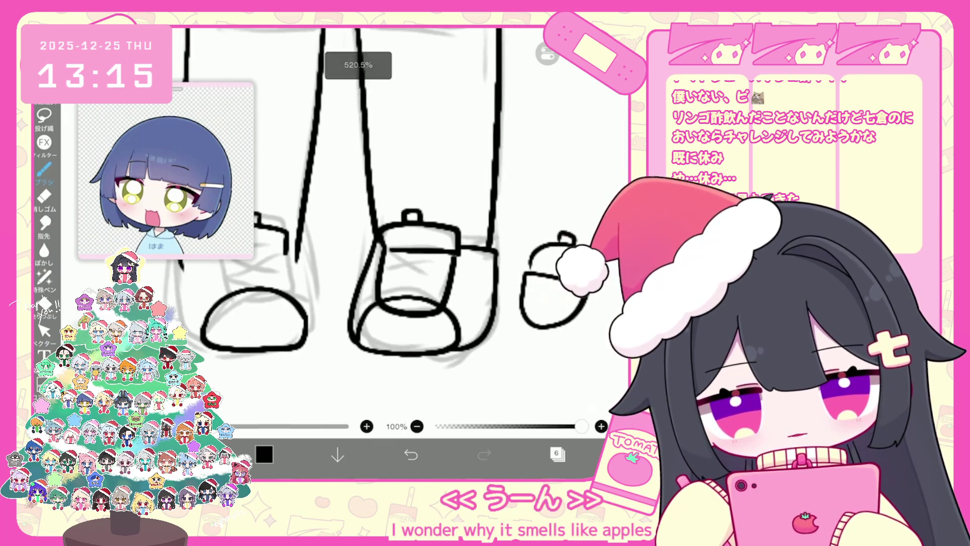
Draw a horizontal cuff line across the left boot, discarding the extra boot stroke
key("ctrl+z")
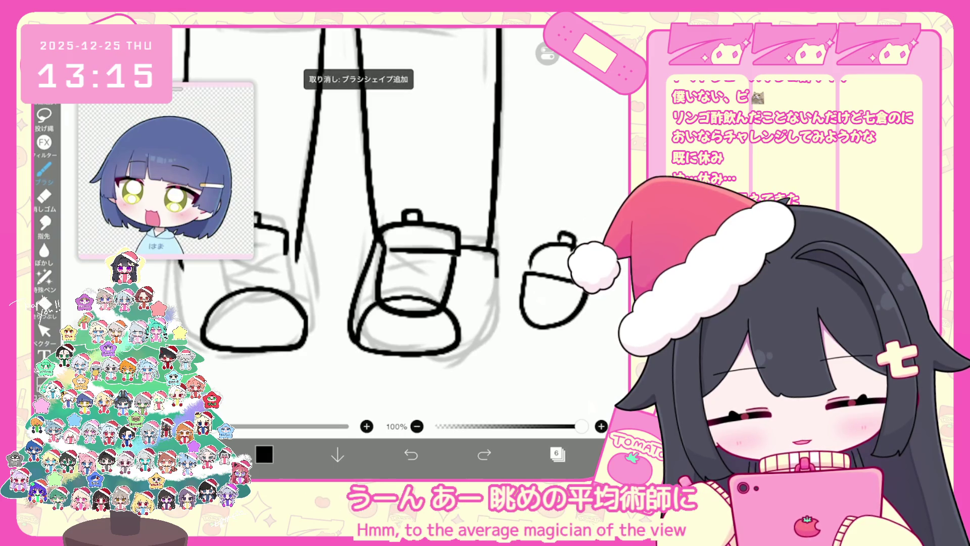
scroll(353, 202, "left", 5)
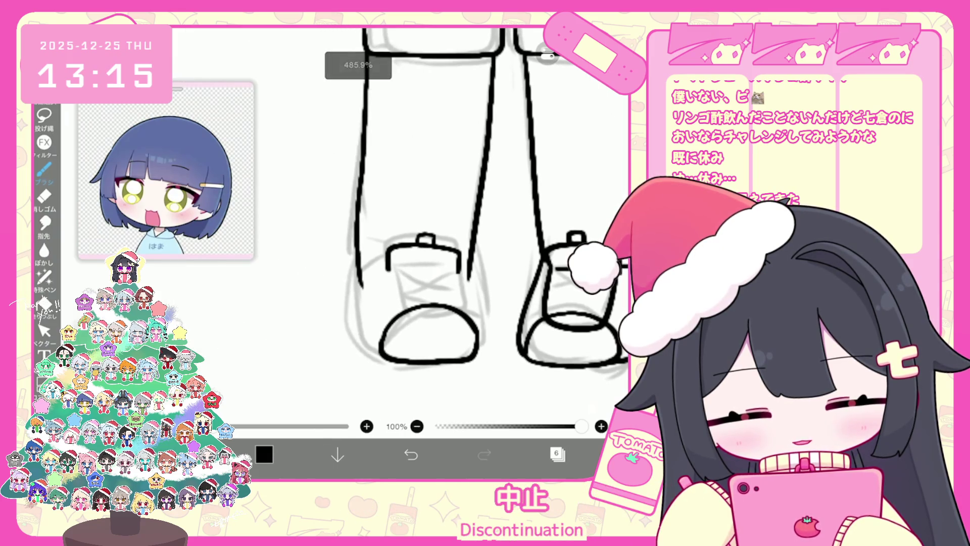
key("ctrl+z")
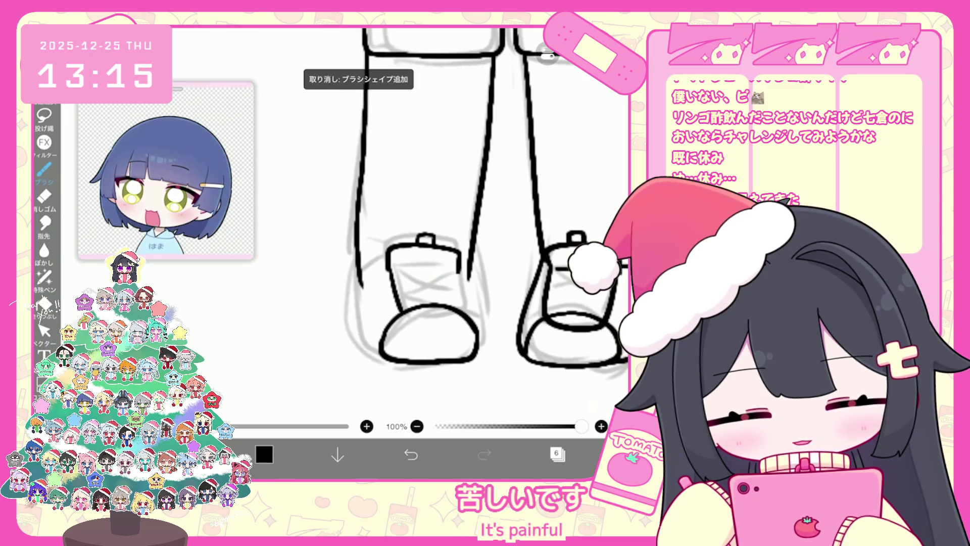
left_click_drag(394, 269, 445, 268)
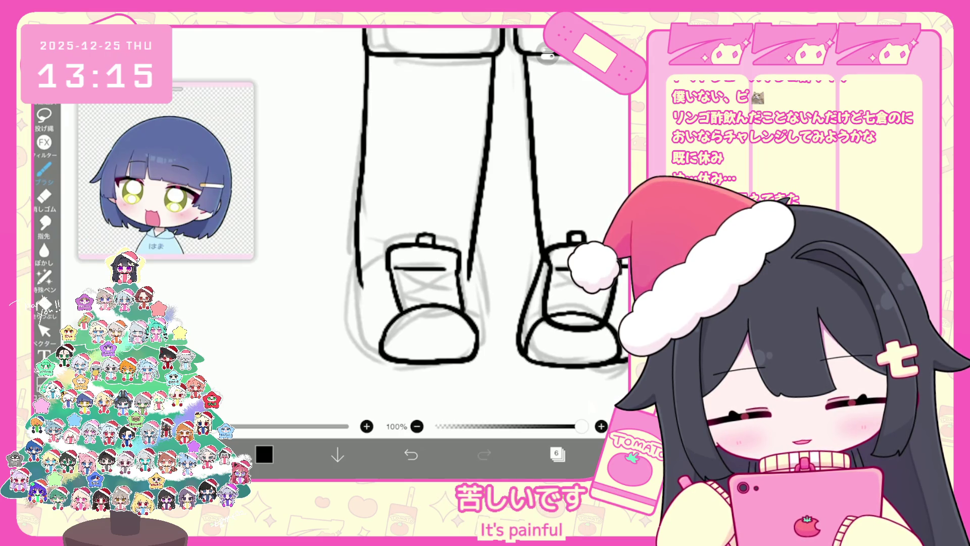
left_click_drag(483, 307, 486, 350)
key("ctrl+z")
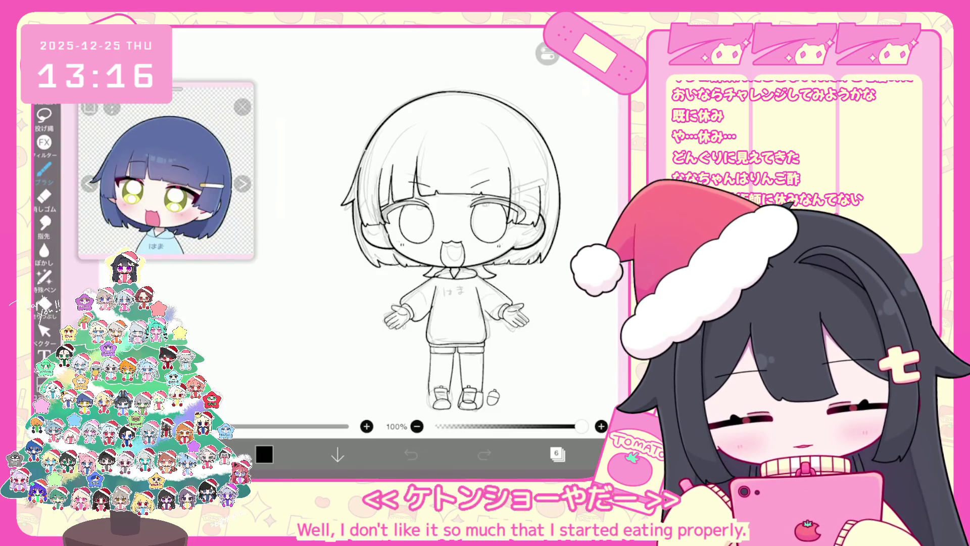
Ink the left boot's right edge and retry the outer edges of the left leg and boot
scroll(434, 227, "up", 5)
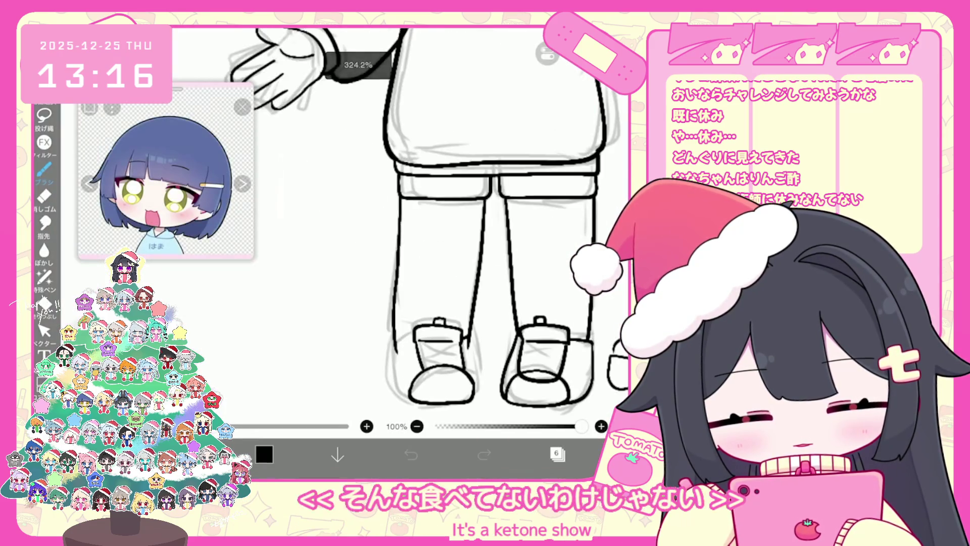
left_click_drag(481, 316, 489, 375)
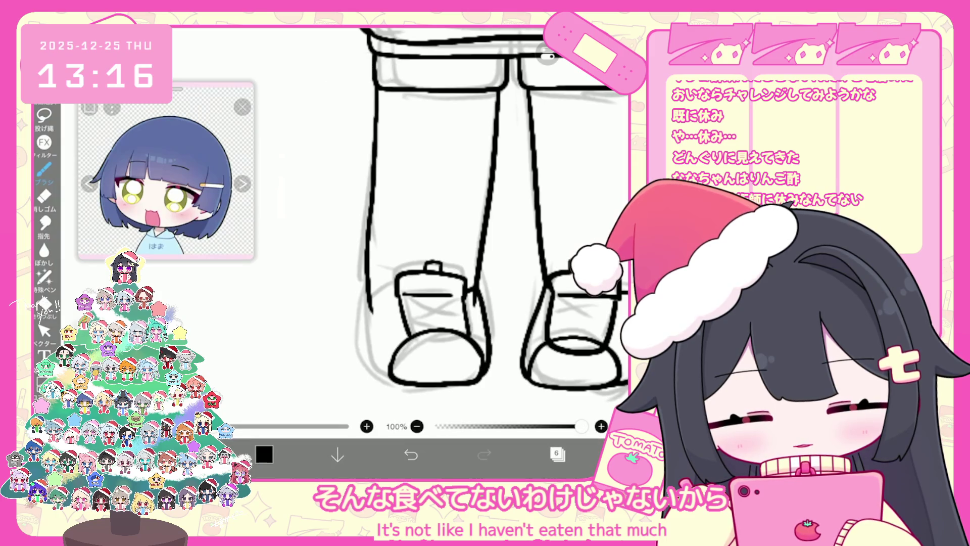
left_click_drag(376, 293, 358, 353)
key("ctrl+z")
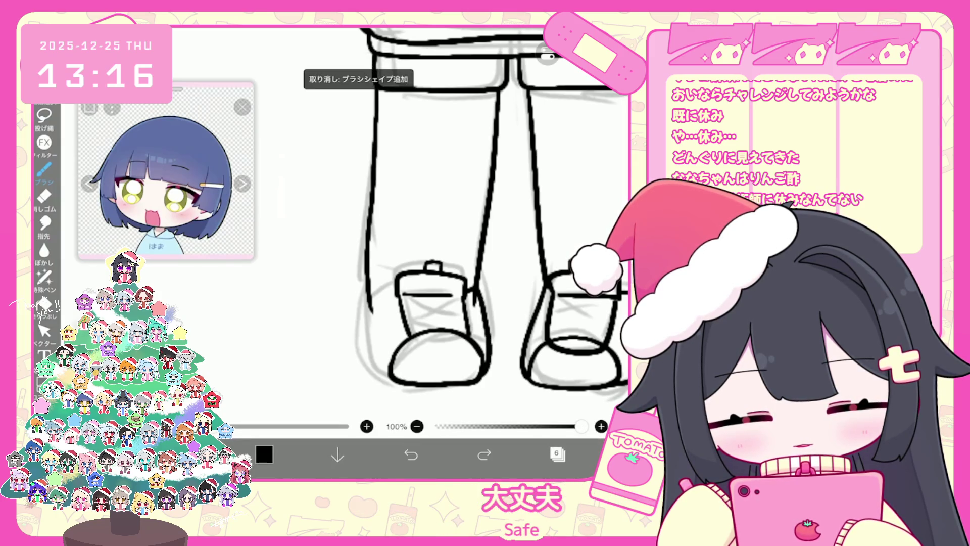
mouse_move(371, 300)
left_mouse_down()
mouse_move(362, 343)
mouse_move(374, 379)
left_mouse_up()
key("ctrl+z")
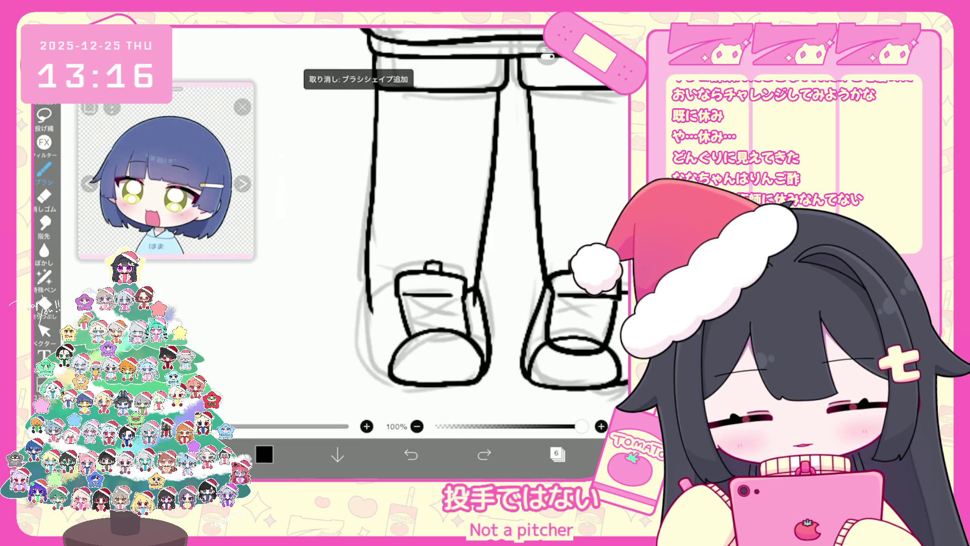
mouse_move(368, 292)
left_mouse_down()
mouse_move(361, 339)
mouse_move(407, 380)
left_mouse_up()
key("ctrl+z")
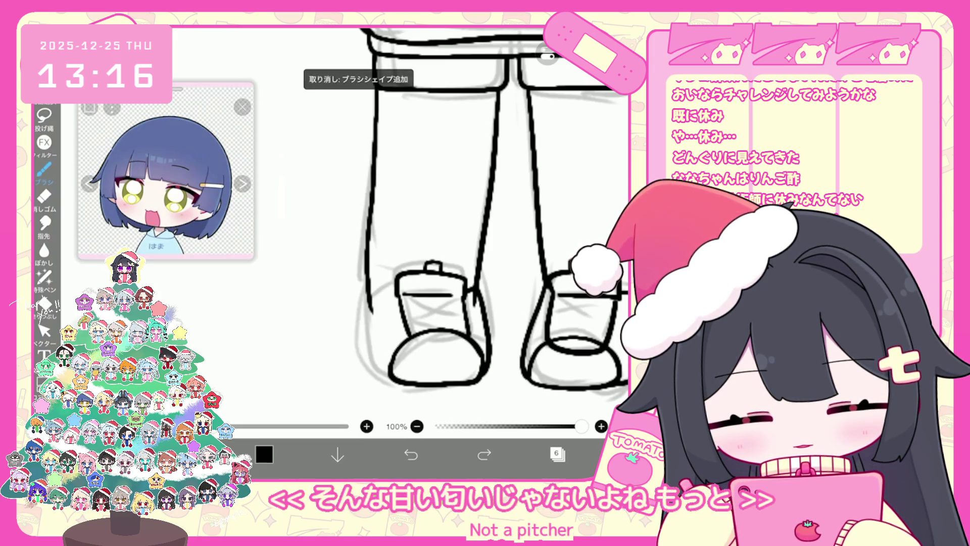
key("ctrl+z")
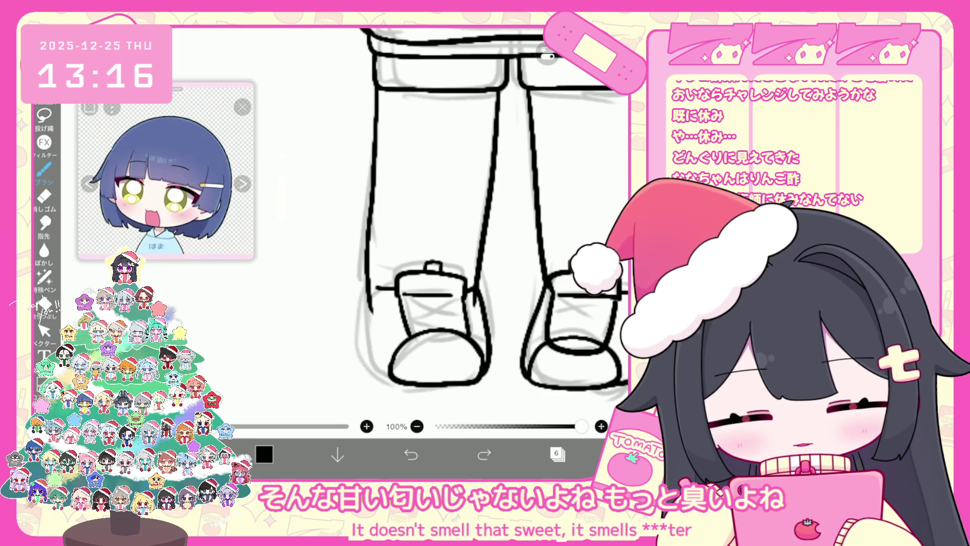
Compare the latest boot strokes with undo and redo, finally removing the last two
scroll(477, 212, "down", 3)
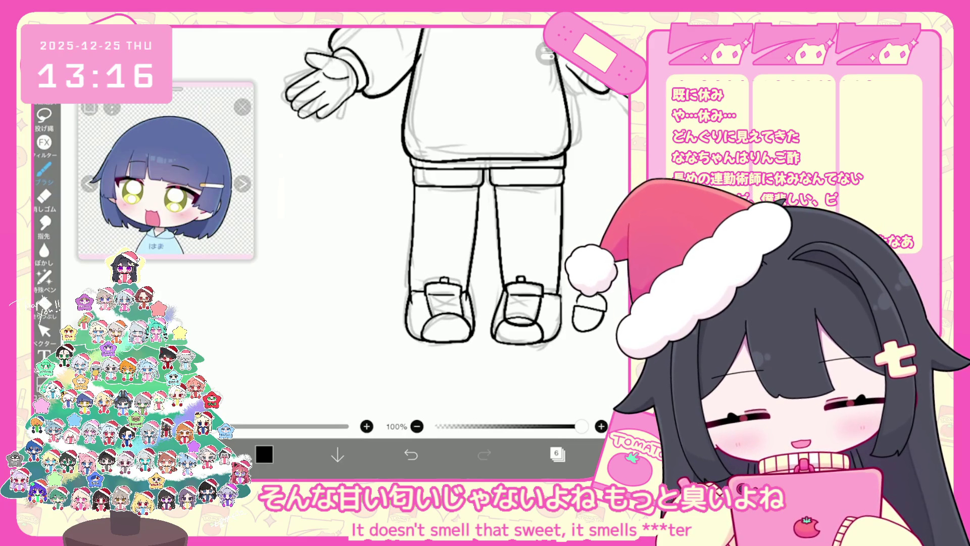
scroll(505, 189, "up", 2)
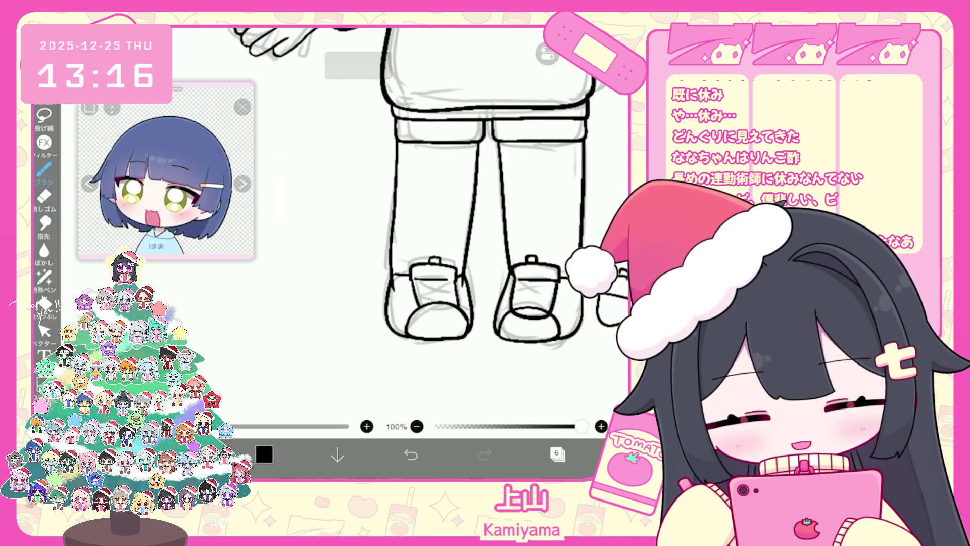
scroll(497, 202, "up", 3)
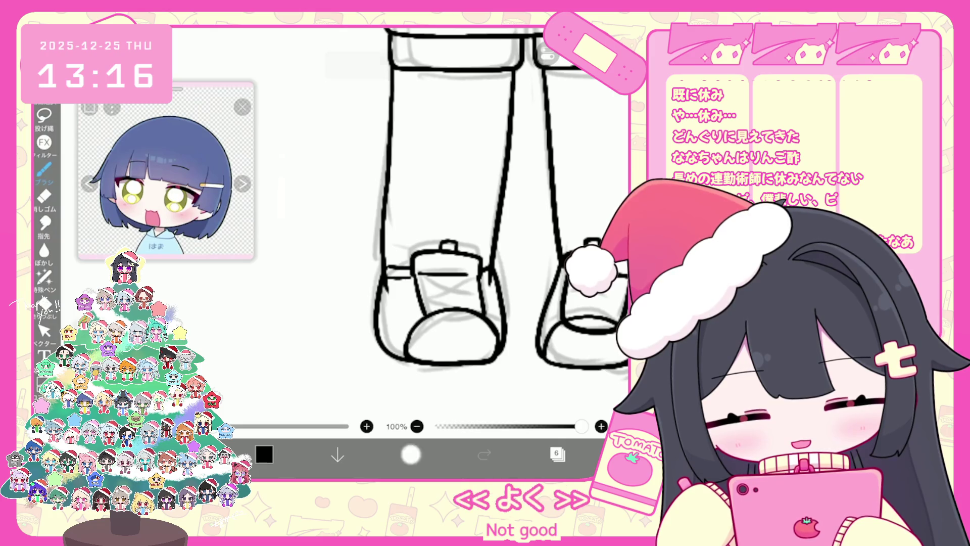
key("ctrl+z")
left_click(484, 455)
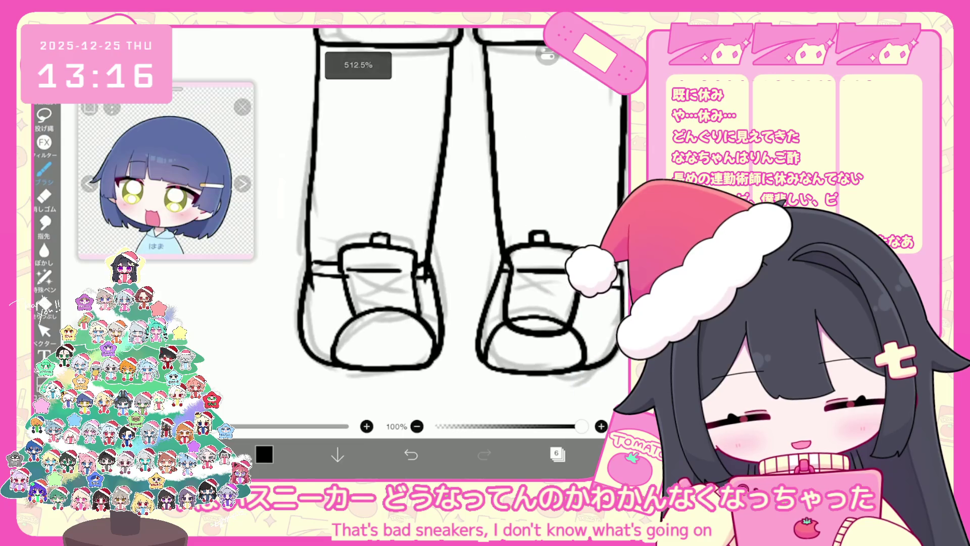
key("ctrl+z")
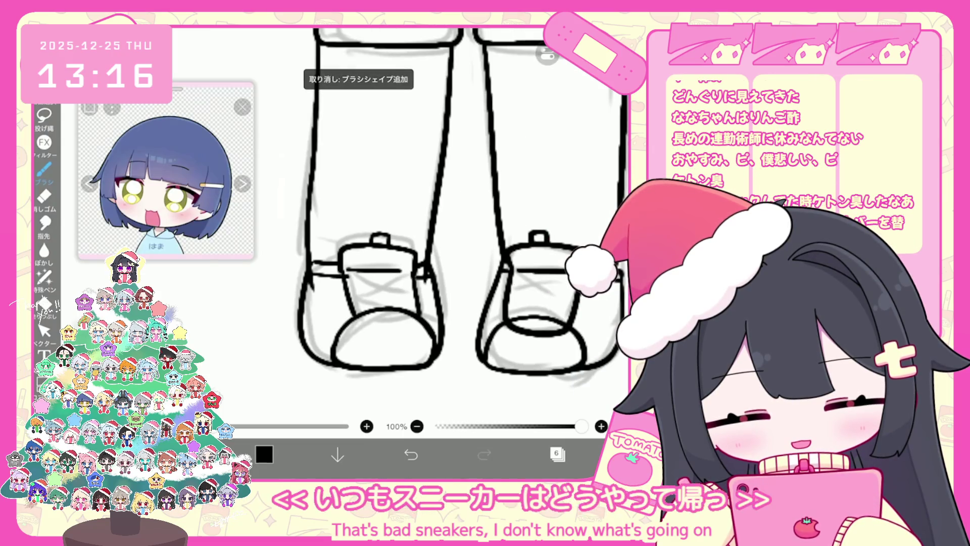
left_click(484, 455)
left_click(410, 455)
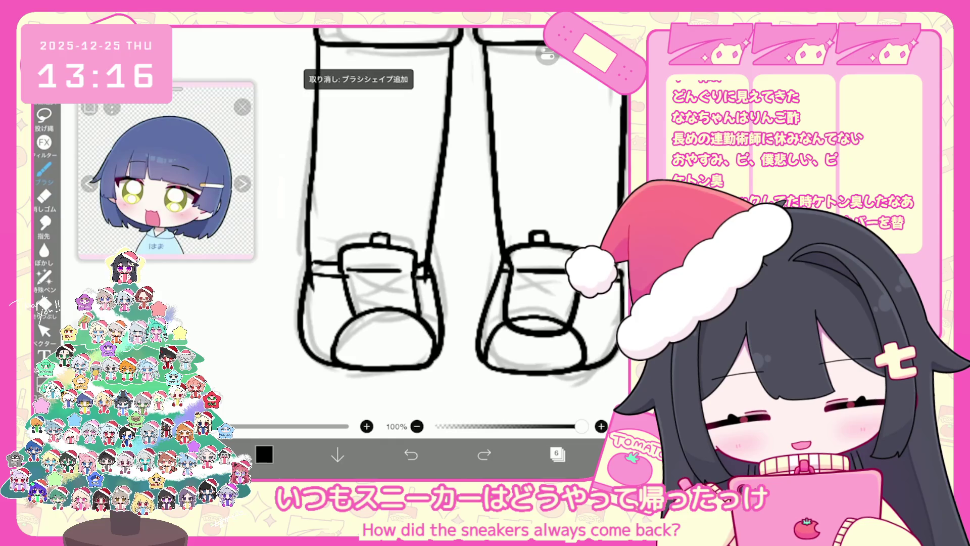
left_click(410, 455)
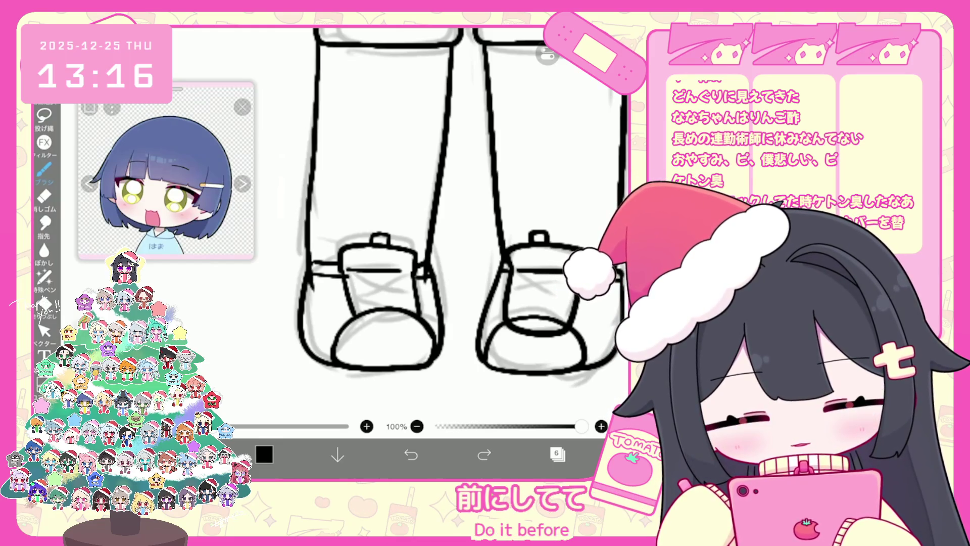
scroll(398, 207, "down", 3)
Outline a rounded pillow beside the feet, including its bottom-left corner curve
scroll(404, 202, "down", 4)
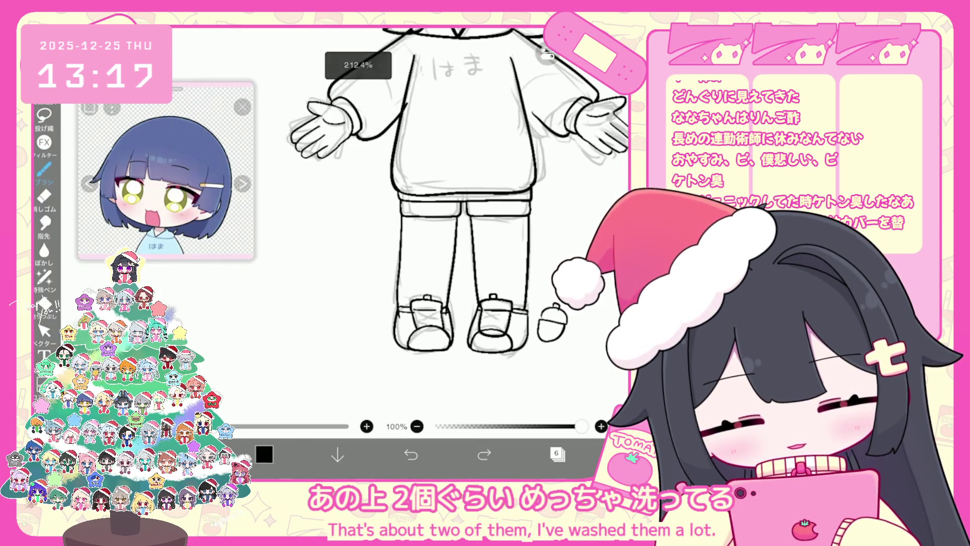
scroll(404, 207, "up", 3)
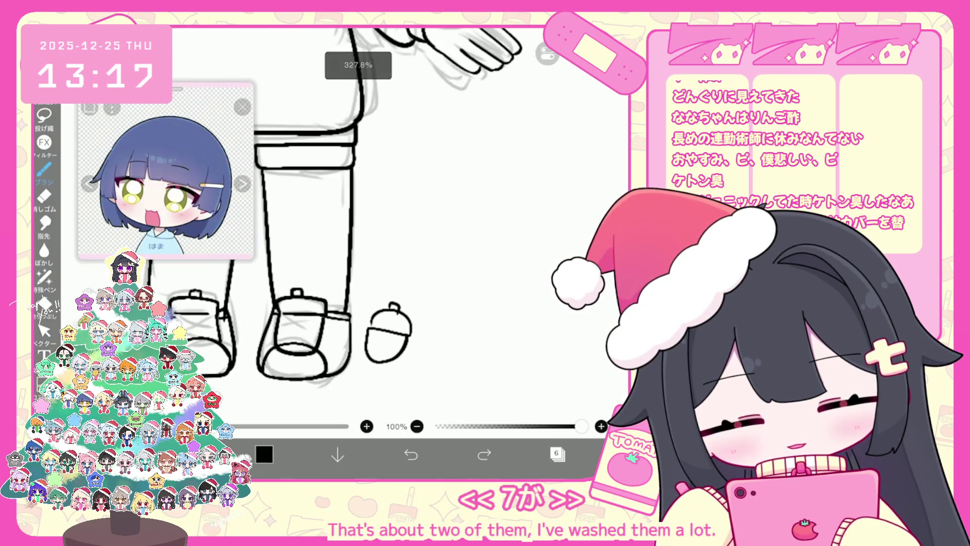
left_click_drag(576, 233, 561, 302)
mouse_move(480, 221)
left_mouse_down()
mouse_move(530, 215)
mouse_move(589, 236)
mouse_move(556, 274)
left_mouse_up()
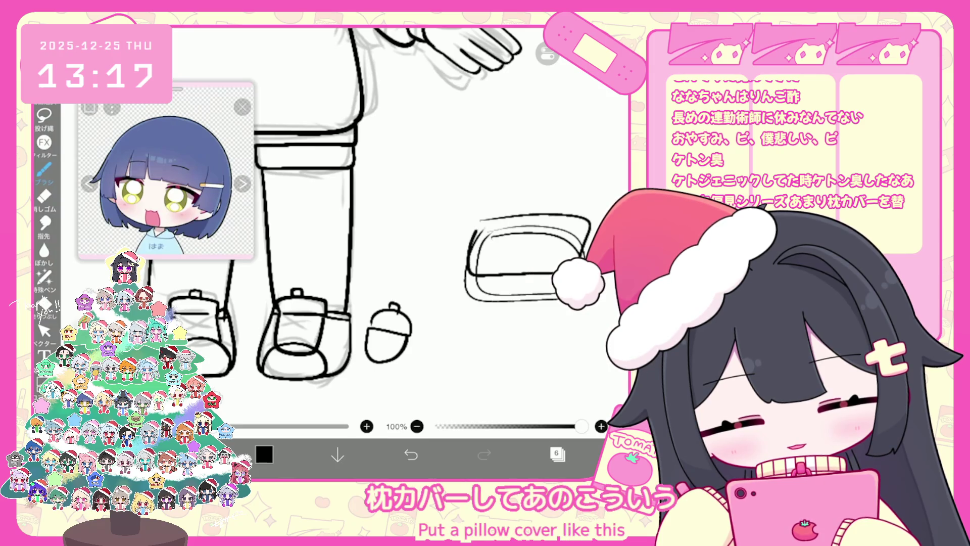
left_click(410, 453)
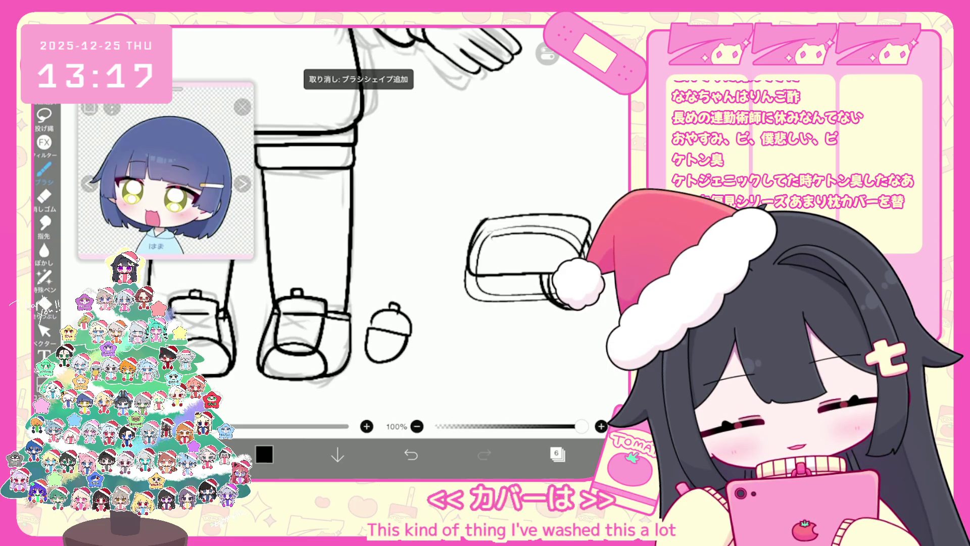
mouse_move(483, 276)
left_mouse_down()
mouse_move(506, 305)
mouse_move(525, 246)
left_mouse_up()
Cross-hatch the pillow into a diamond quilted pattern
scroll(379, 227, "up", 1)
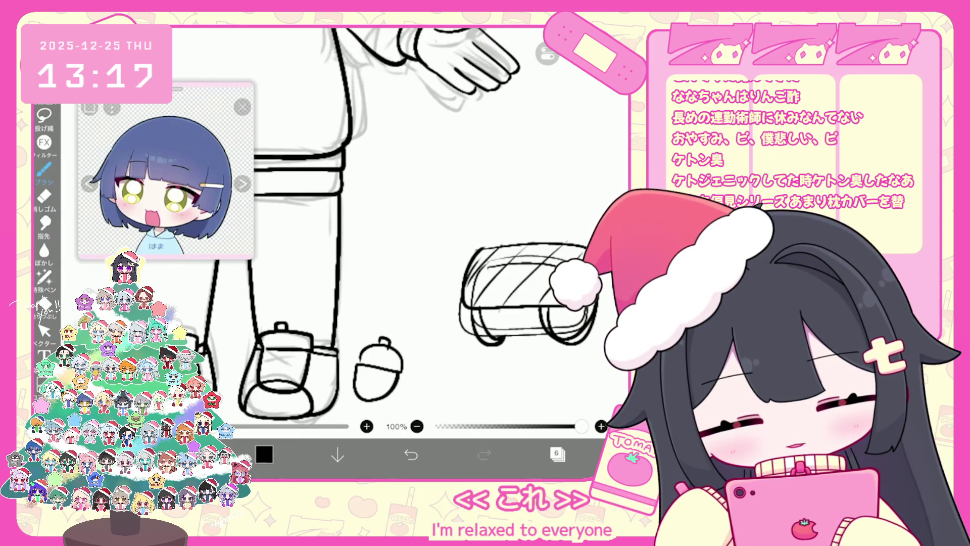
left_click_drag(485, 257, 520, 303)
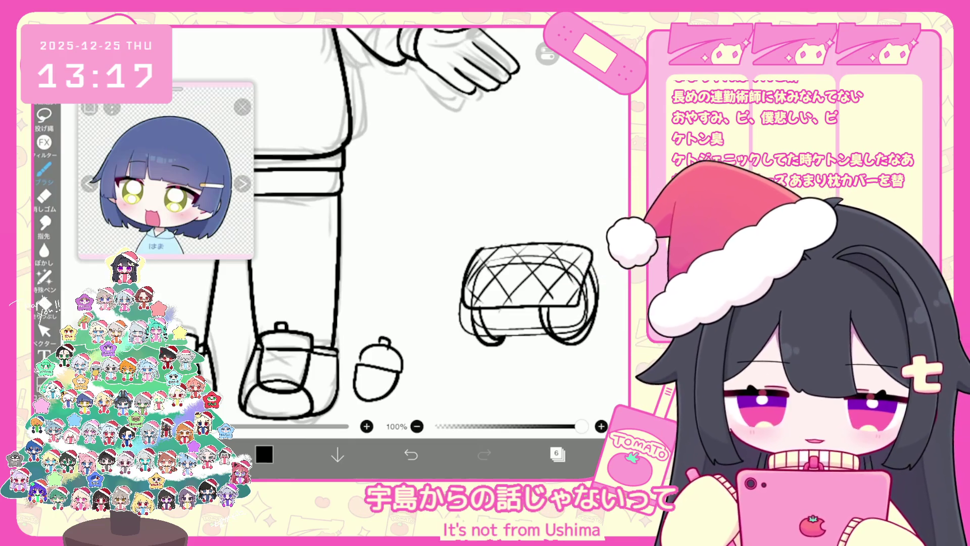
scroll(353, 227, "right", 3)
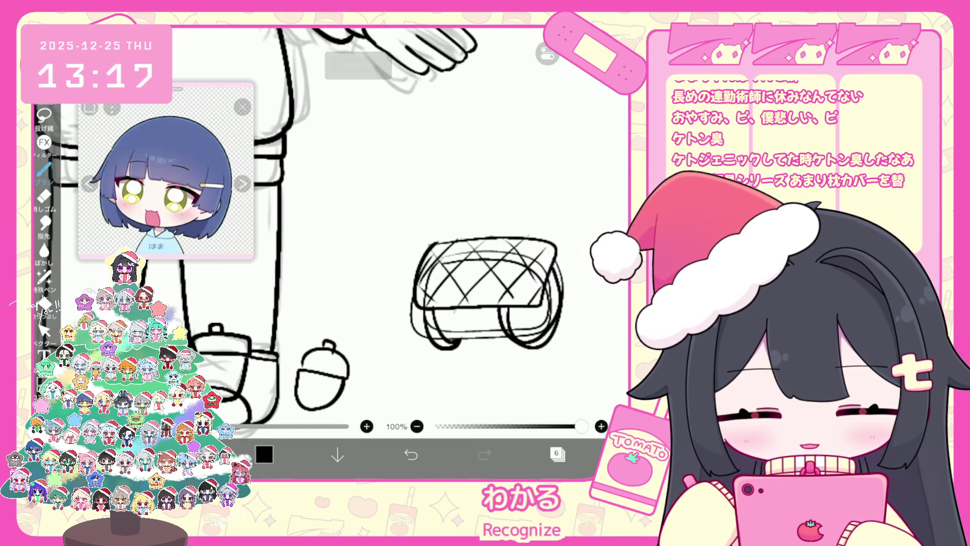
key("ctrl+z")
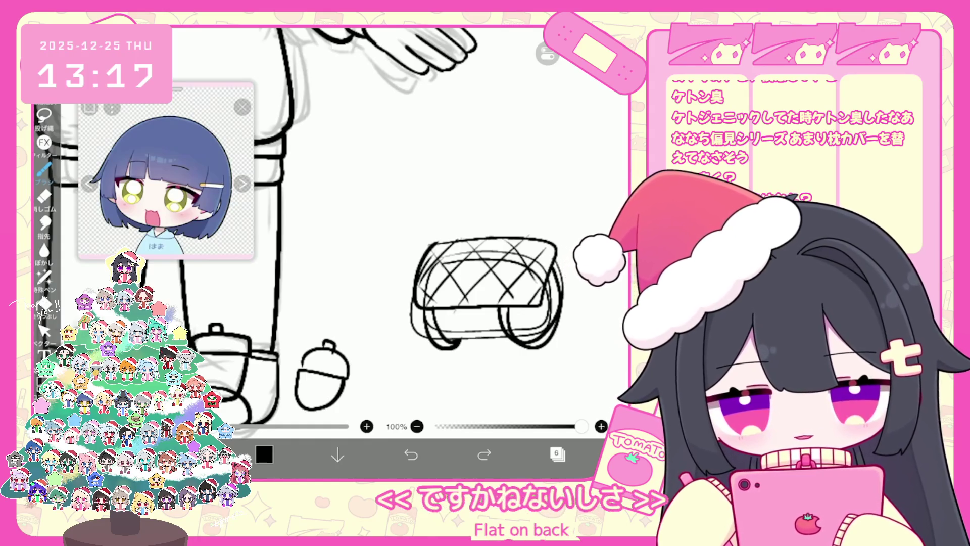
left_click(45, 329)
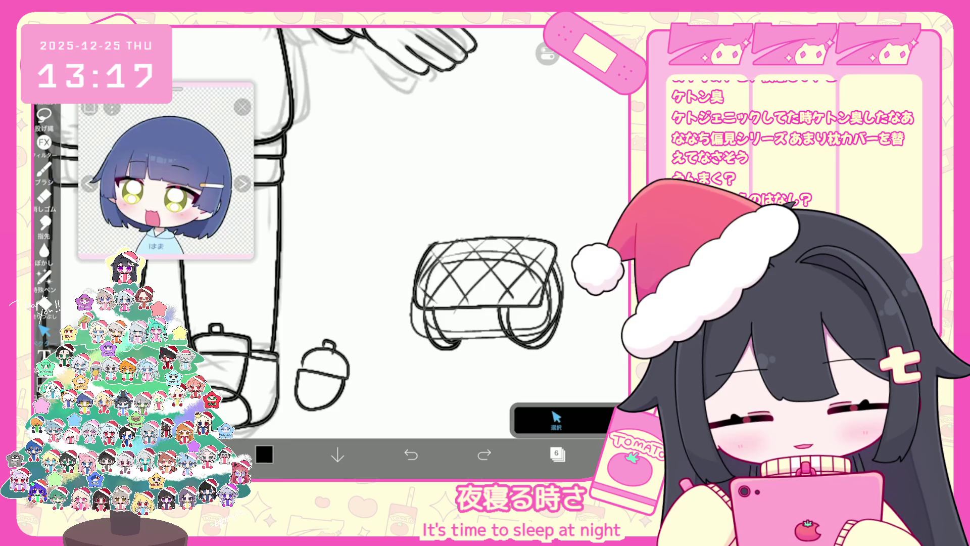
Add a wavy band and a small mouth to the bun doodle next to the legs
left_click(485, 293)
left_click(44, 169)
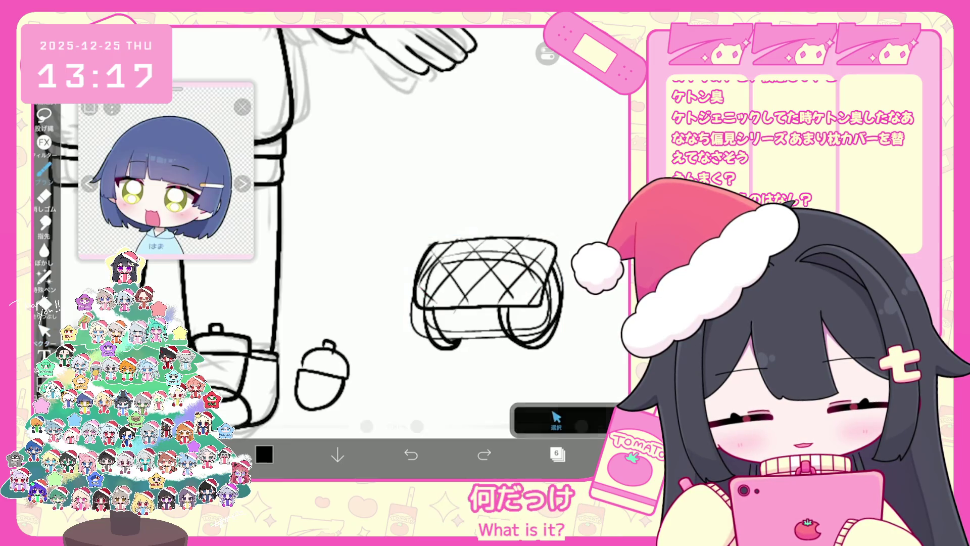
mouse_move(439, 167)
left_mouse_down()
mouse_move(485, 187)
mouse_move(480, 169)
mouse_move(445, 158)
mouse_move(404, 162)
left_mouse_up()
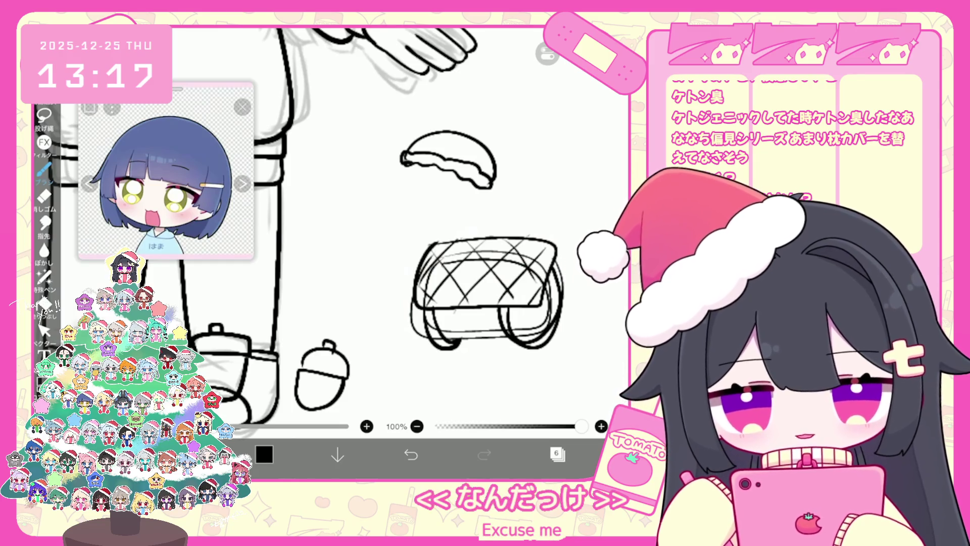
mouse_move(410, 168)
left_mouse_down()
mouse_move(409, 190)
mouse_move(473, 192)
mouse_move(450, 167)
left_mouse_up()
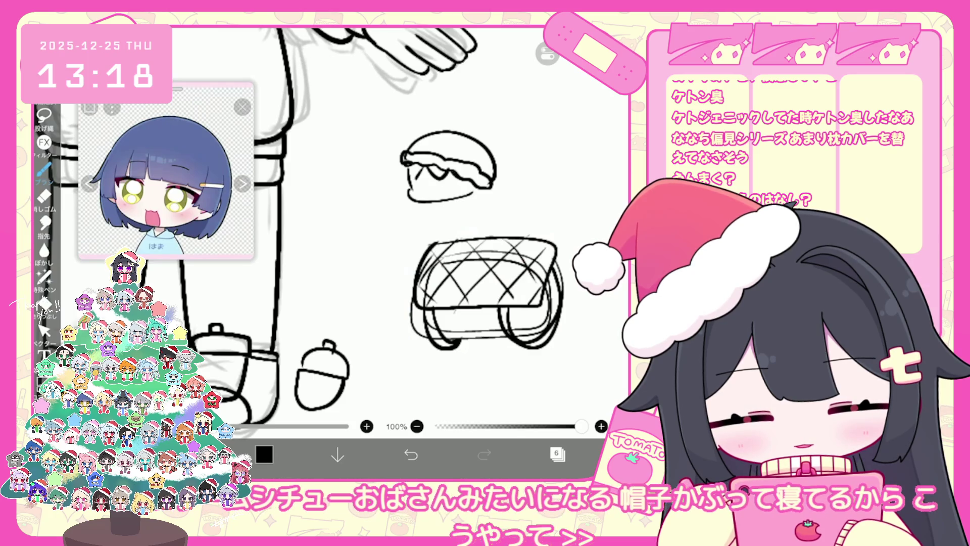
left_click(410, 454)
left_click(411, 454)
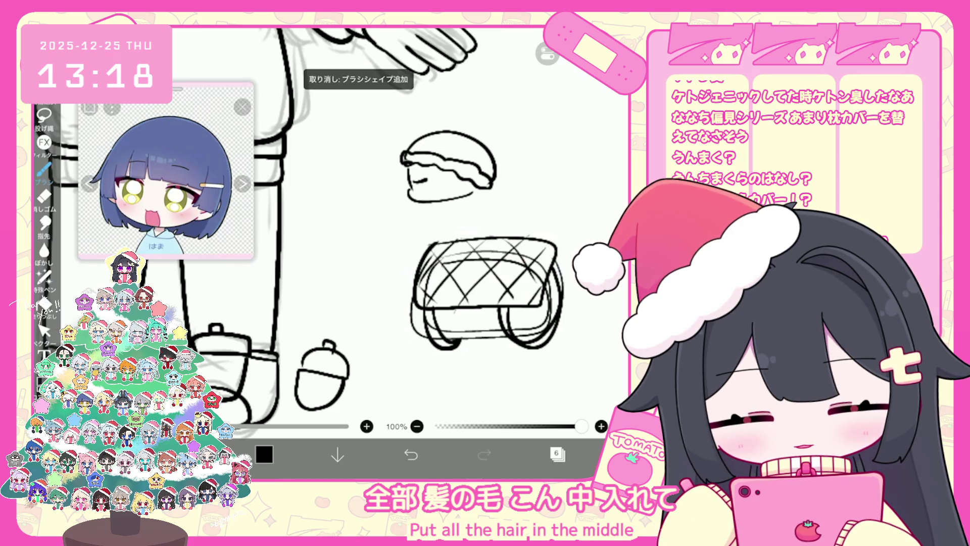
mouse_move(427, 189)
left_mouse_down()
mouse_move(436, 191)
mouse_move(410, 196)
left_mouse_up()
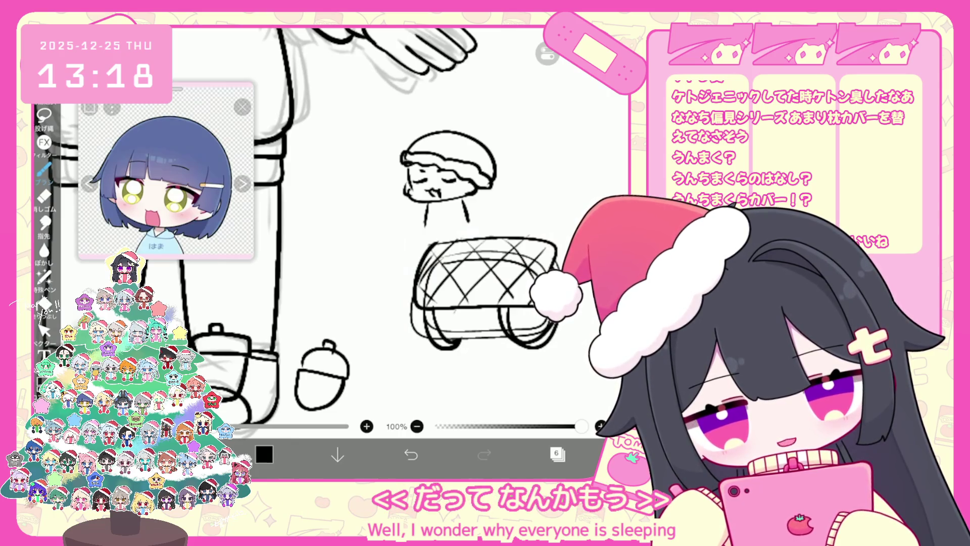
Enclose the bun-and-mattress doodle in a selection and delete it
mouse_move(608, 127)
left_mouse_down()
mouse_move(449, 281)
mouse_move(390, 377)
left_mouse_up()
left_click(45, 331)
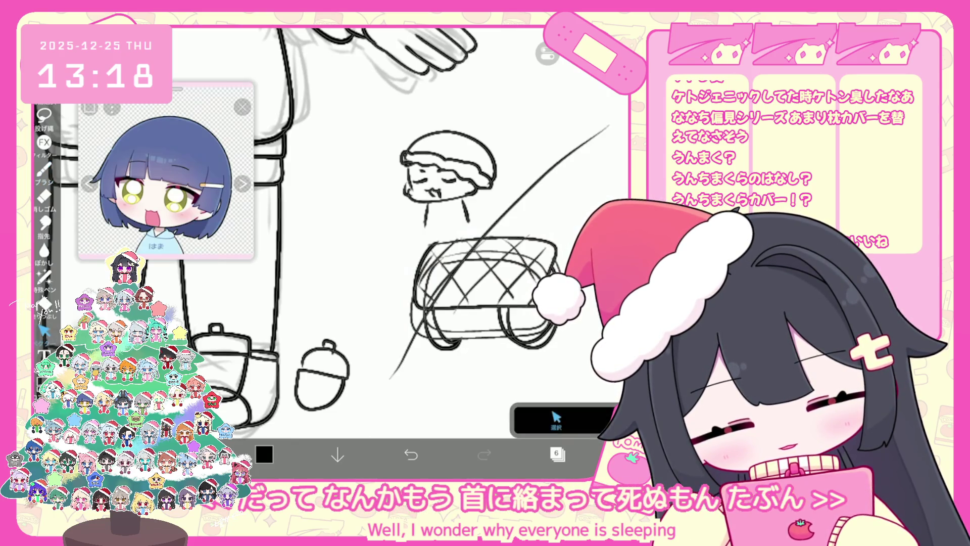
key("Delete")
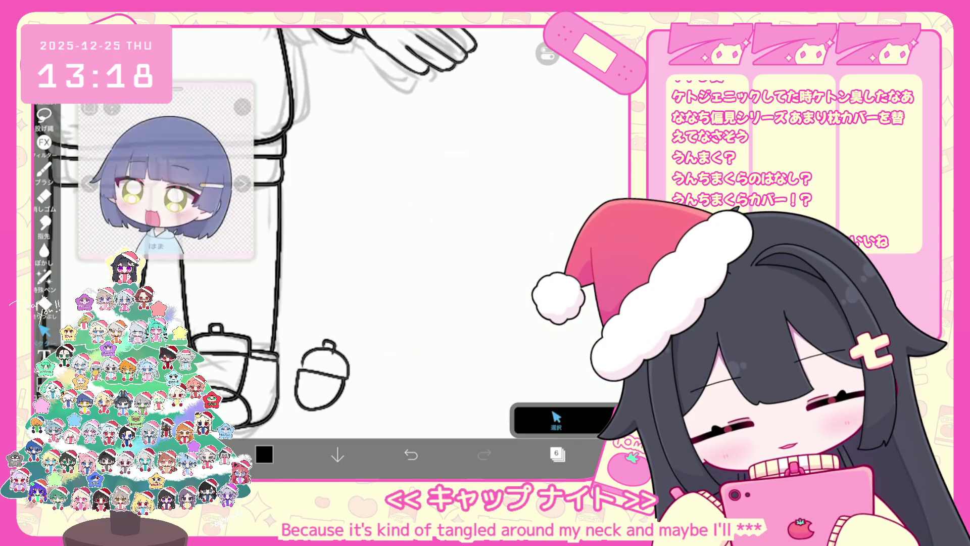
Straighten and narrow the leg and boot lines in line-editing mode
scroll(384, 202, "down", 3)
scroll(374, 217, "up", 5)
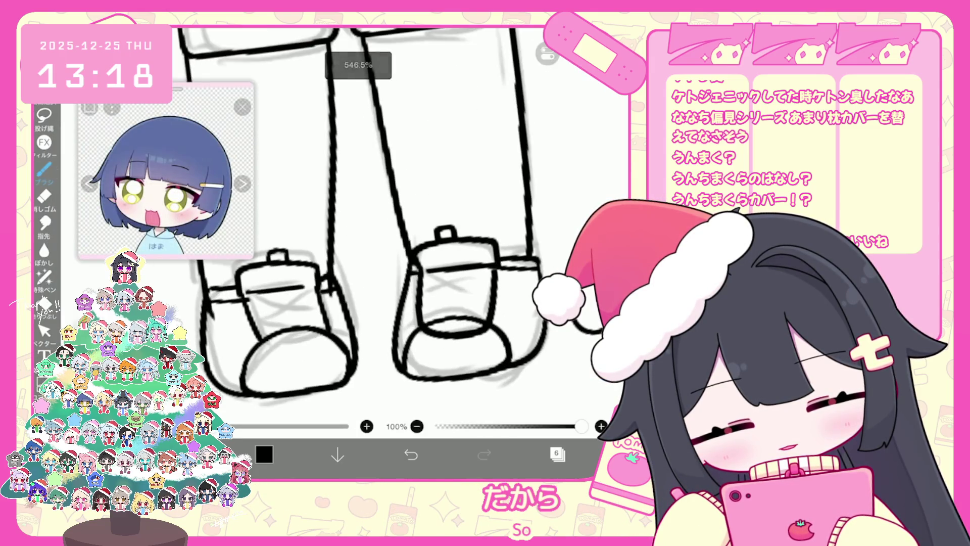
left_click(556, 420)
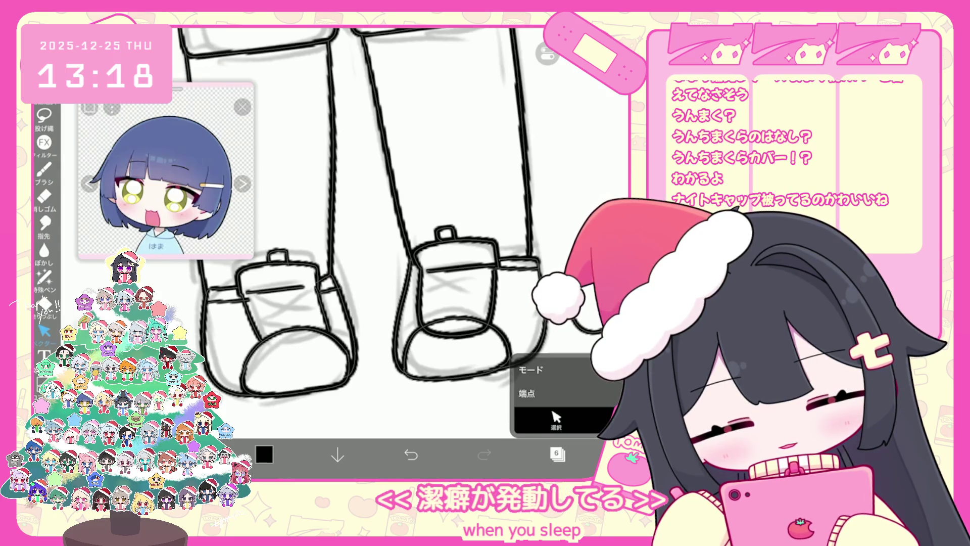
key("ctrl+z")
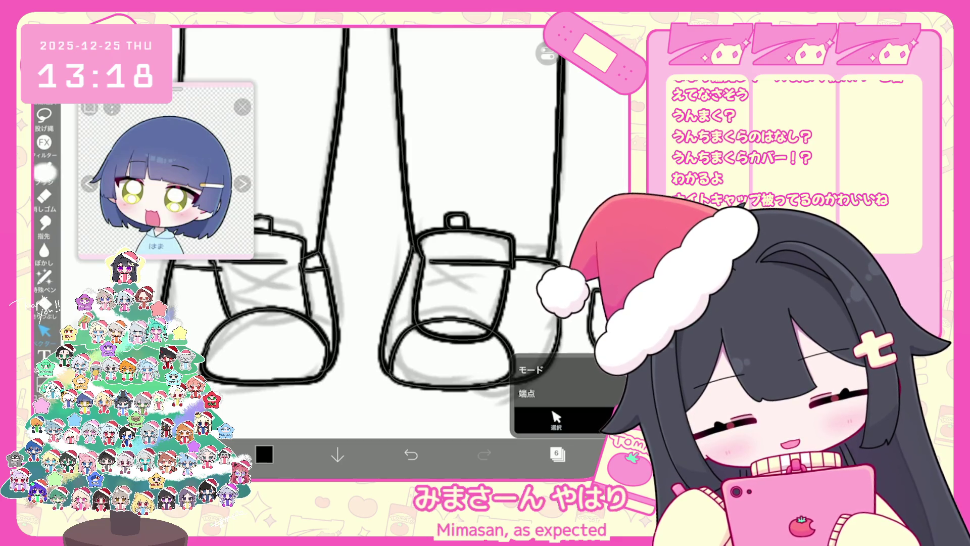
left_click(44, 170)
scroll(379, 228, "up", 2)
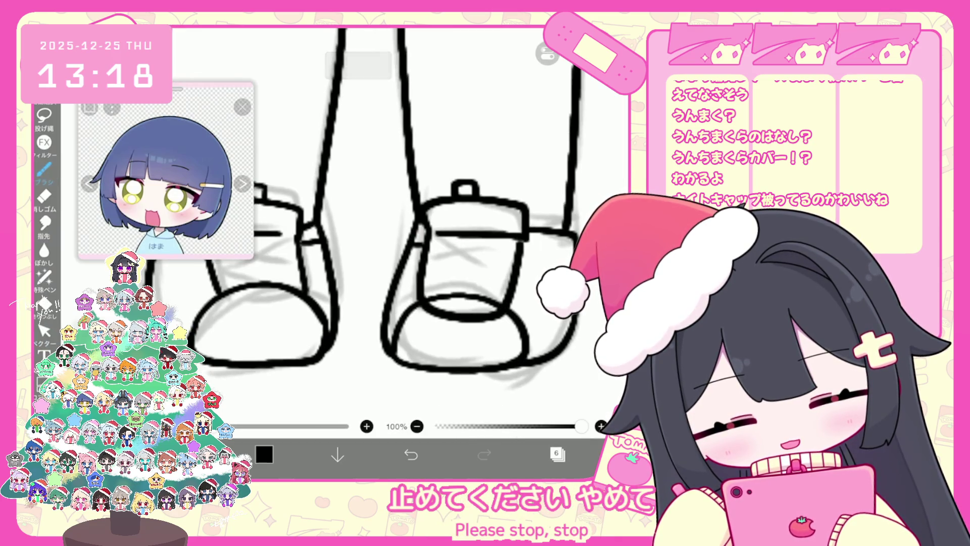
scroll(379, 227, "down", 3)
scroll(379, 228, "up", 2)
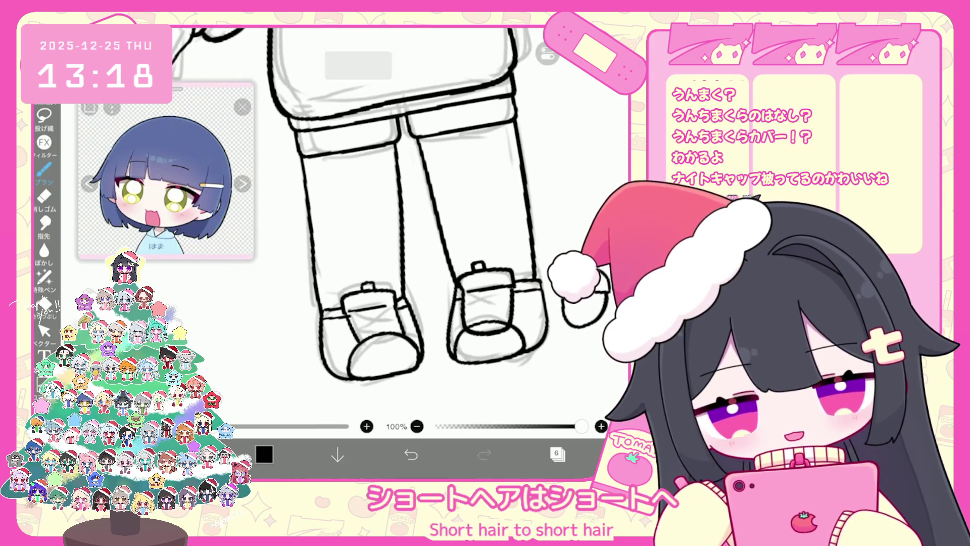
Clean up strokes around the shoes, dropping the extra left shoe outline
left_click(44, 331)
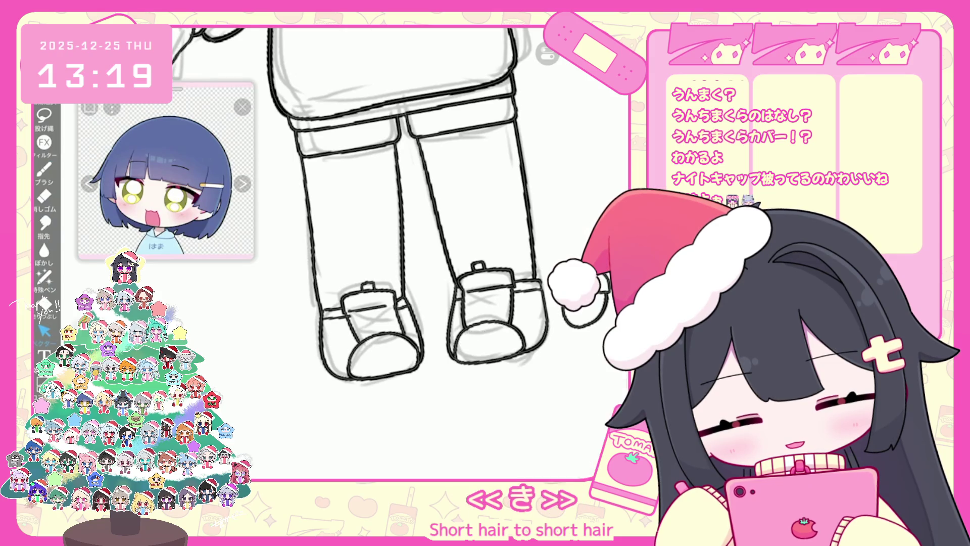
left_click(44, 169)
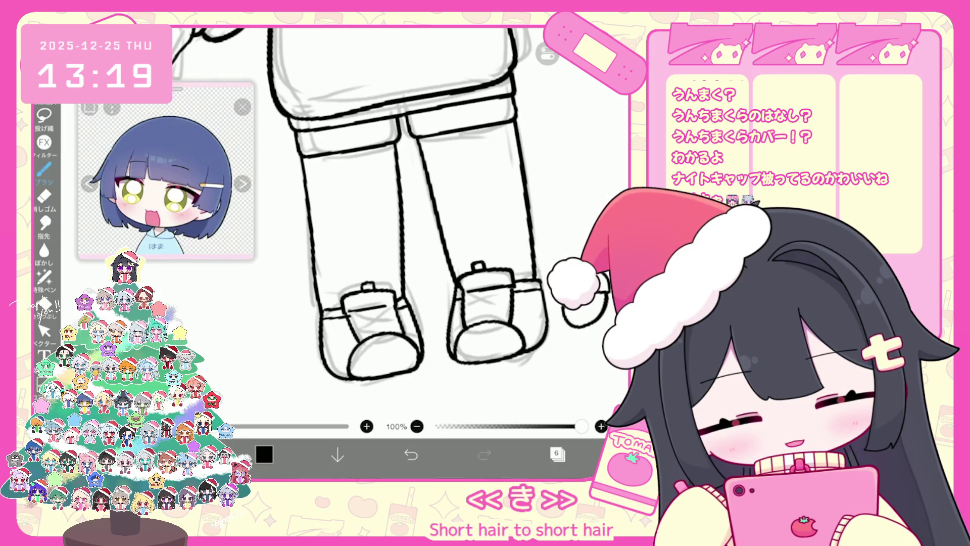
key("ctrl+z")
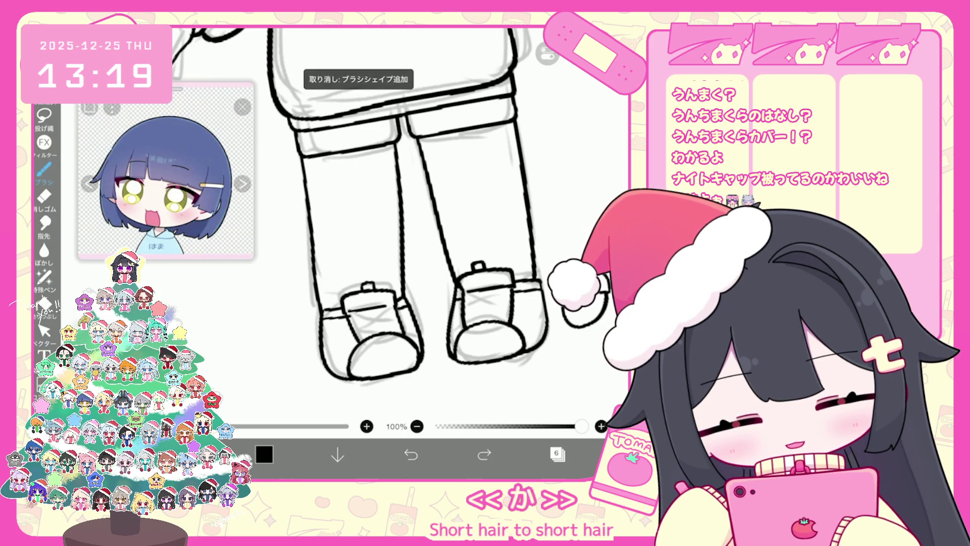
key("ctrl+z")
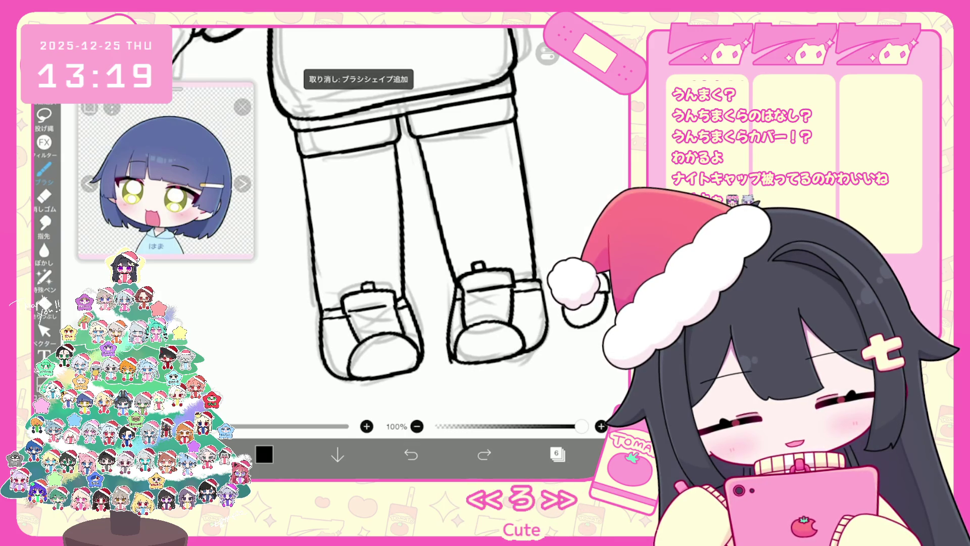
key("ctrl+y")
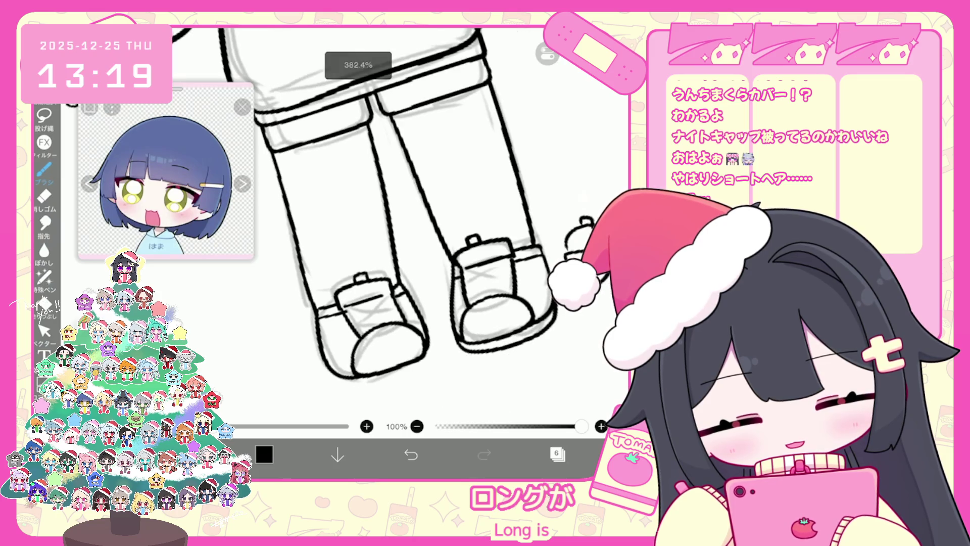
key("ctrl+z")
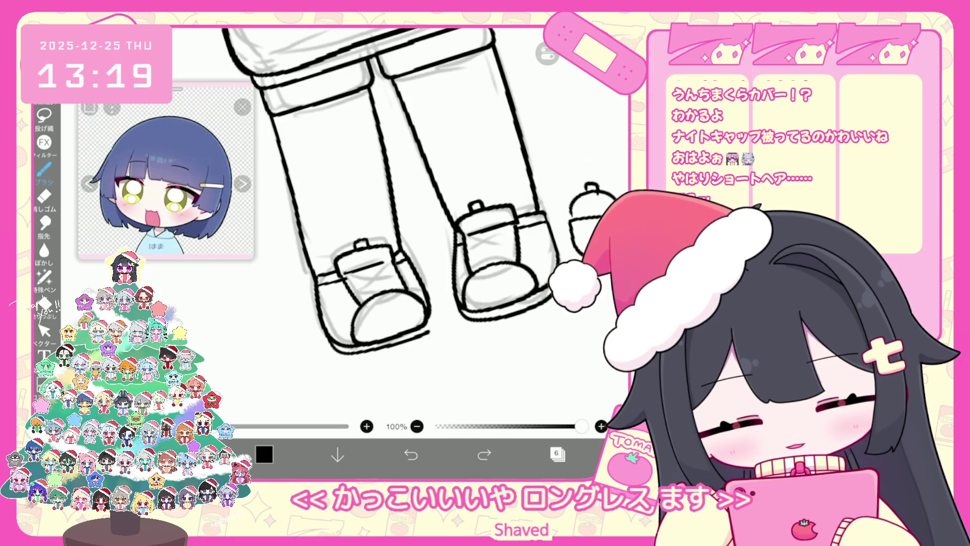
left_click_drag(333, 349, 430, 310)
key("ctrl+z")
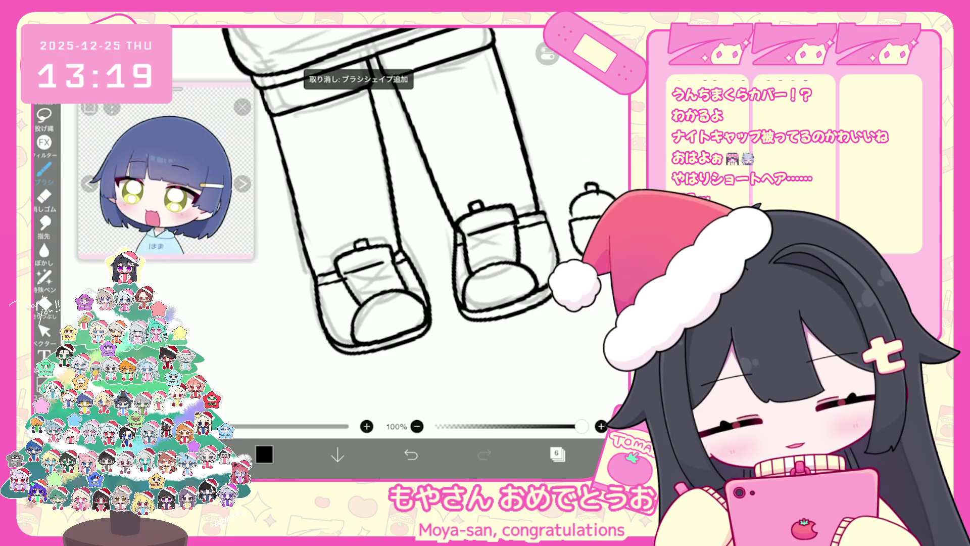
scroll(428, 178, "down", 5)
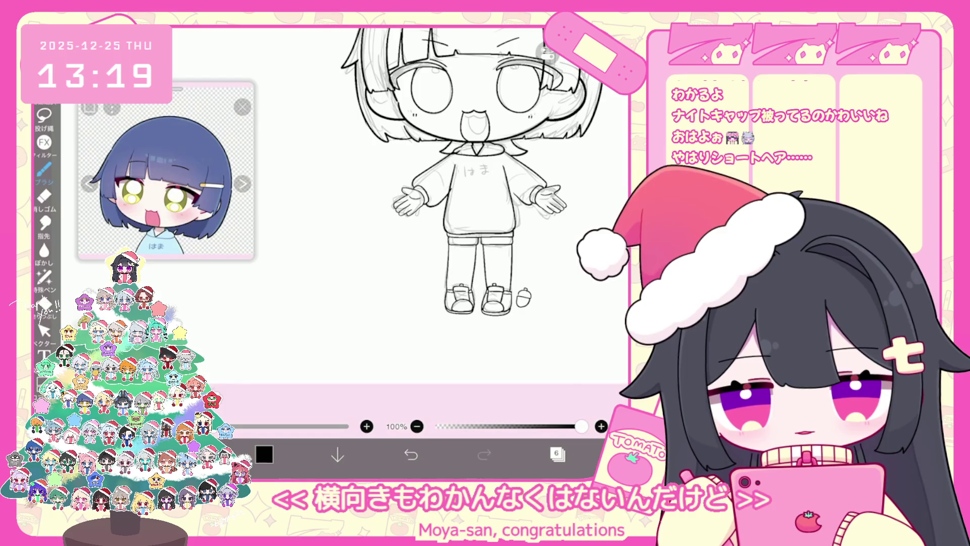
Remove the last stroke and inspect the vertical sleeve line near the hand
scroll(384, 227, "up", 5)
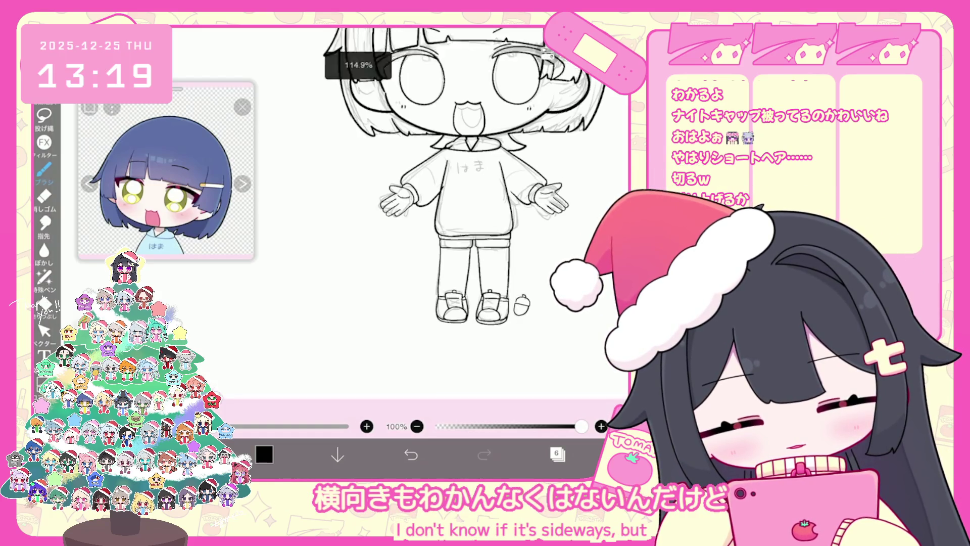
left_click(558, 454)
left_click(557, 454)
left_click(411, 455)
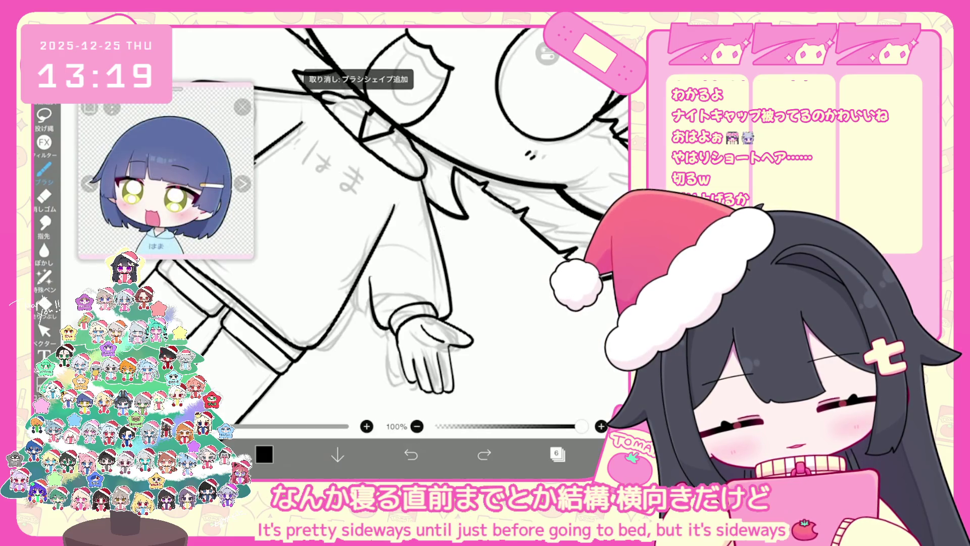
left_click(44, 331)
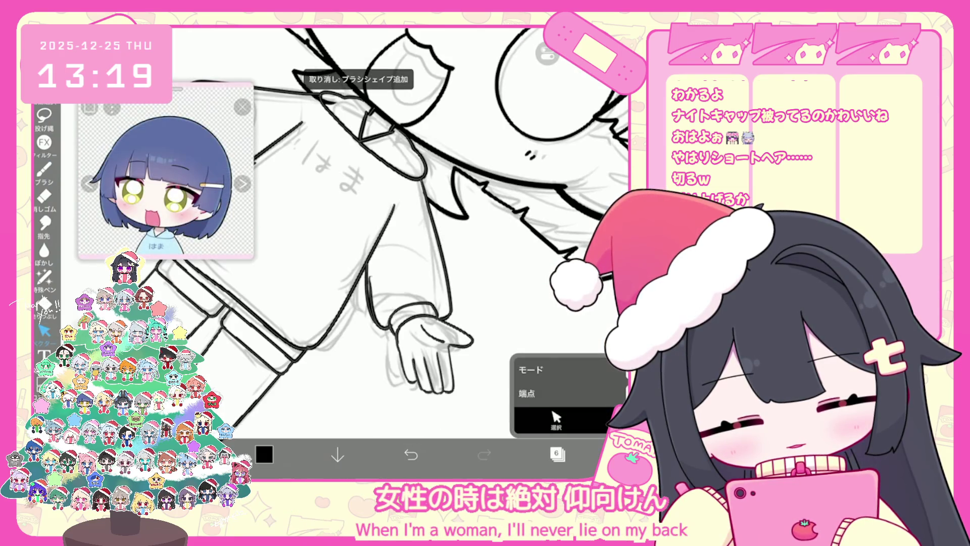
mouse_move(394, 310)
left_mouse_down()
mouse_move(425, 293)
mouse_move(470, 339)
left_mouse_up()
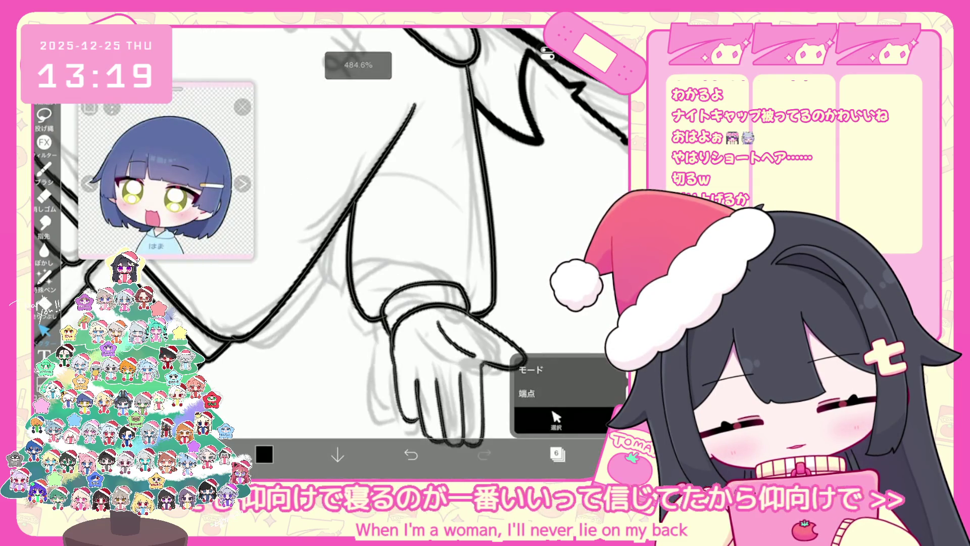
left_click(491, 305)
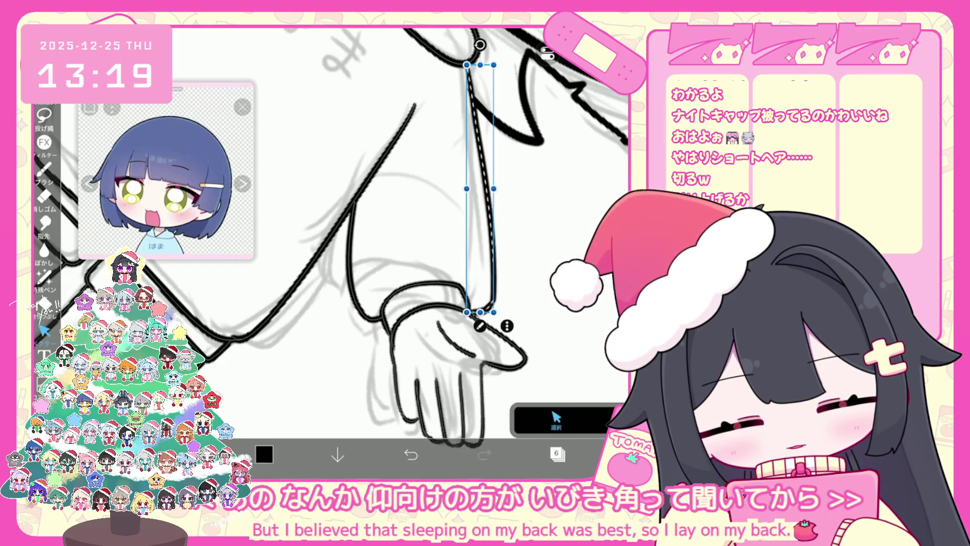
left_click(556, 419)
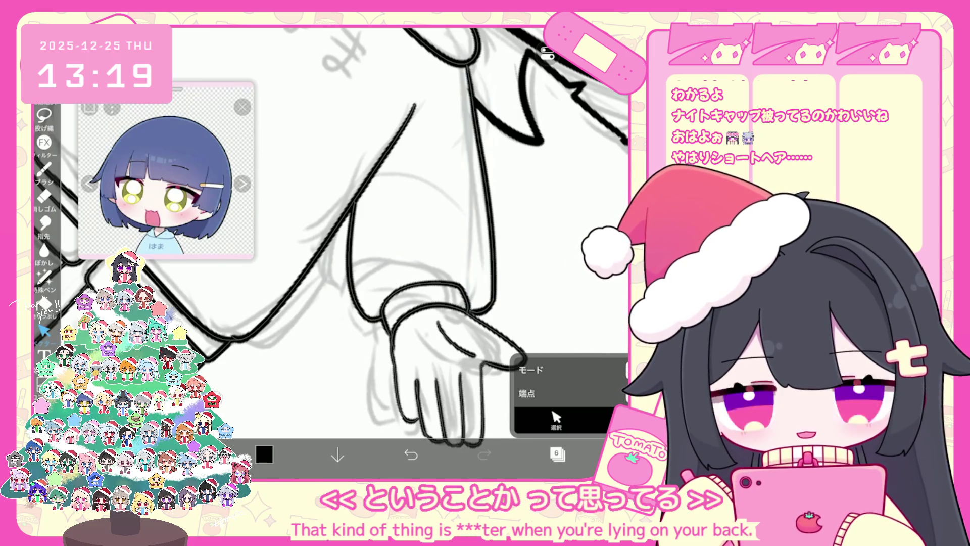
scroll(384, 242, "down", 5)
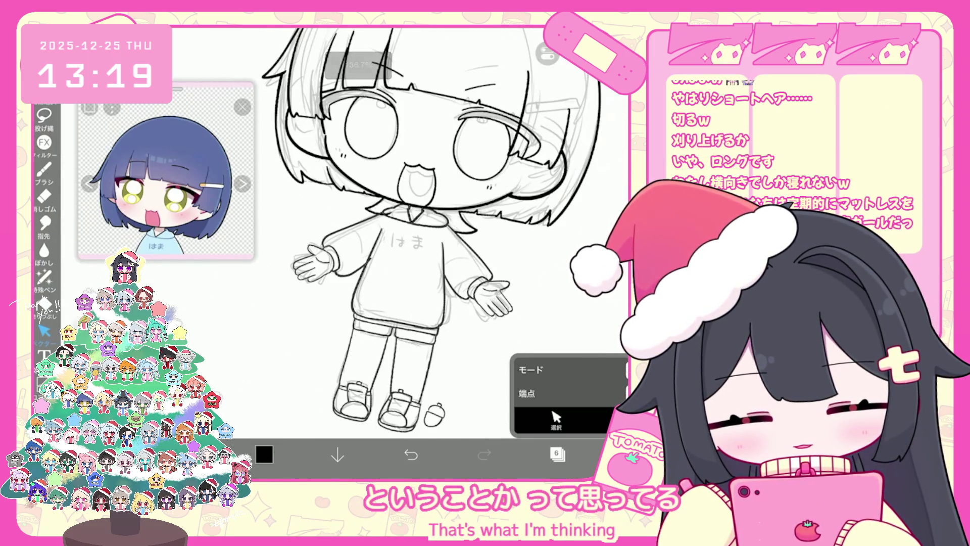
left_click(44, 169)
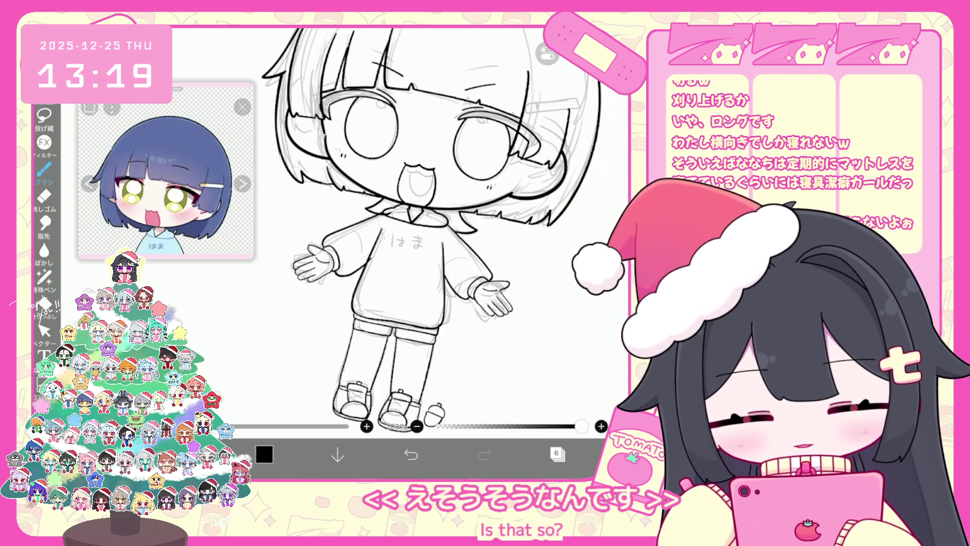
Remove the faulty ink strokes around the collar
left_click(44, 331)
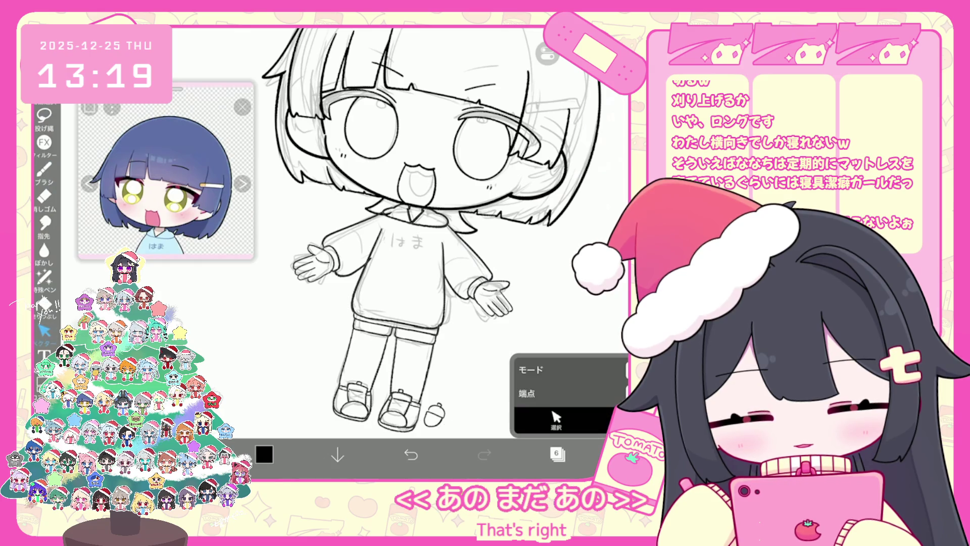
scroll(445, 101, "up", 3)
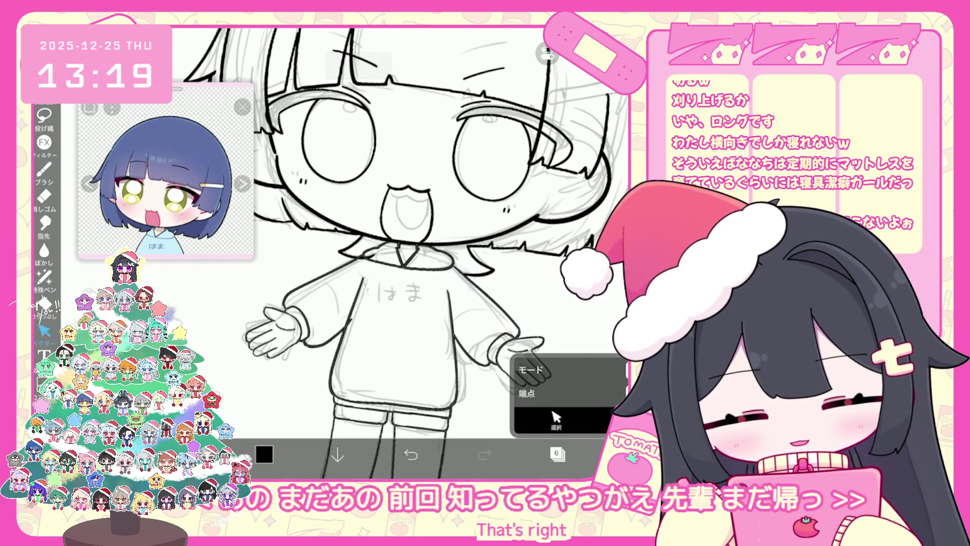
scroll(404, 227, "up", 3)
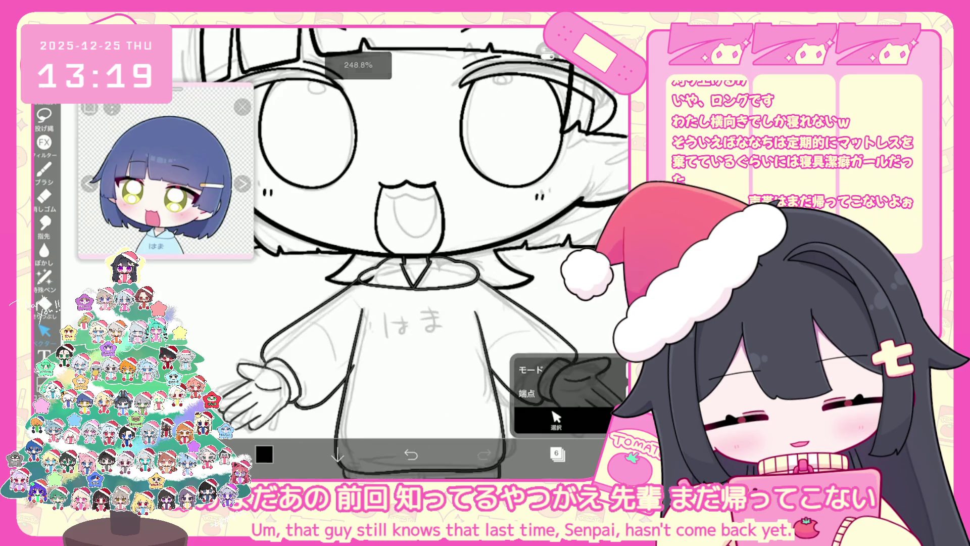
scroll(404, 227, "up", 3)
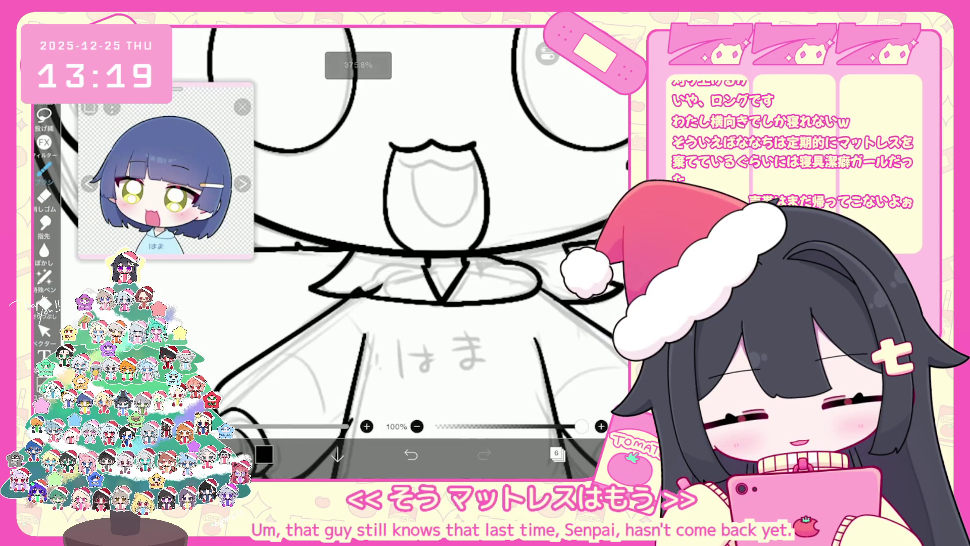
key("ctrl+z")
key("ctrl+z")
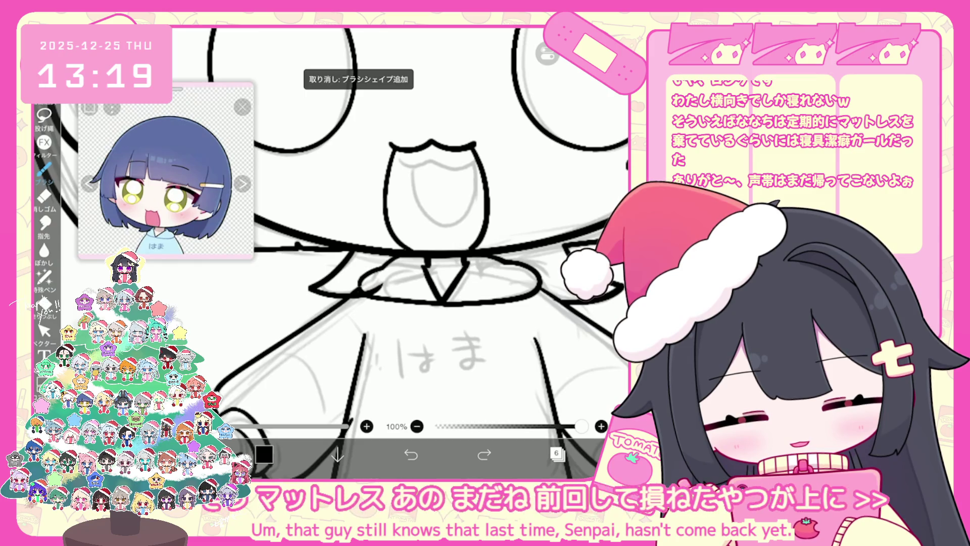
key("ctrl+z")
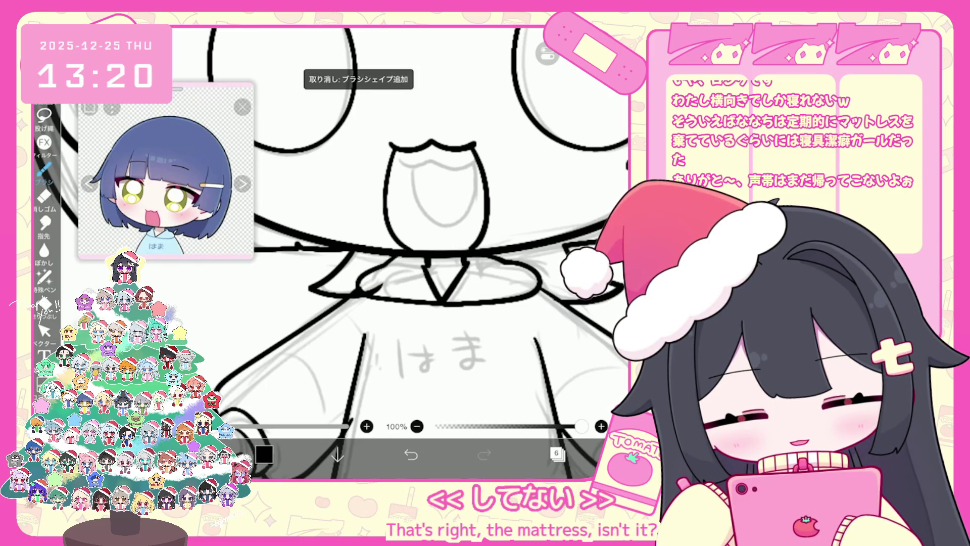
scroll(419, 253, "down", 5)
scroll(423, 307, "up", 2)
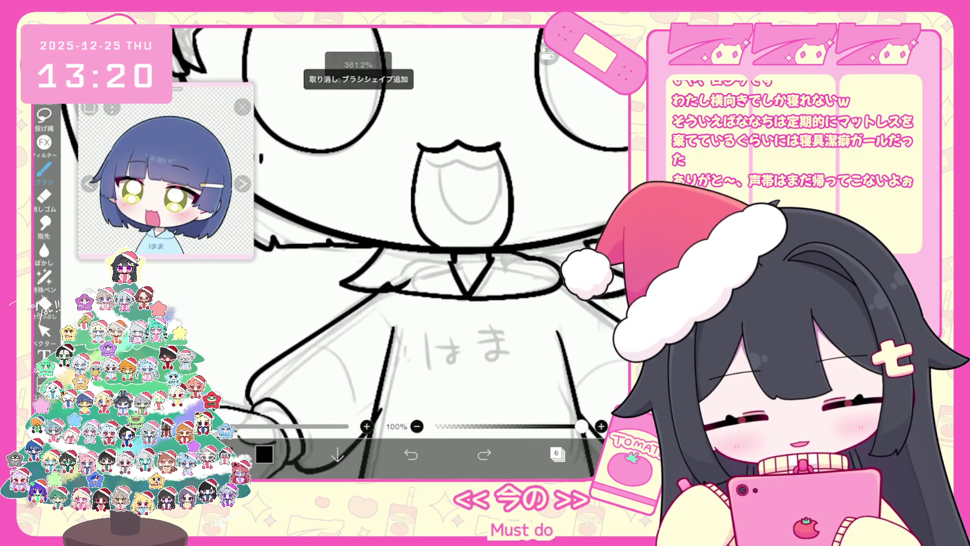
key("ctrl+z")
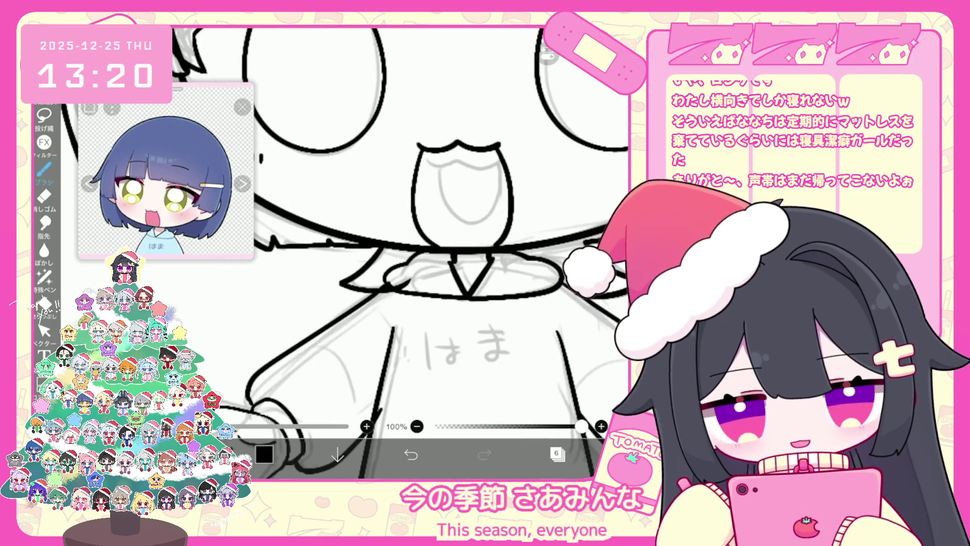
scroll(424, 253, "up", 1)
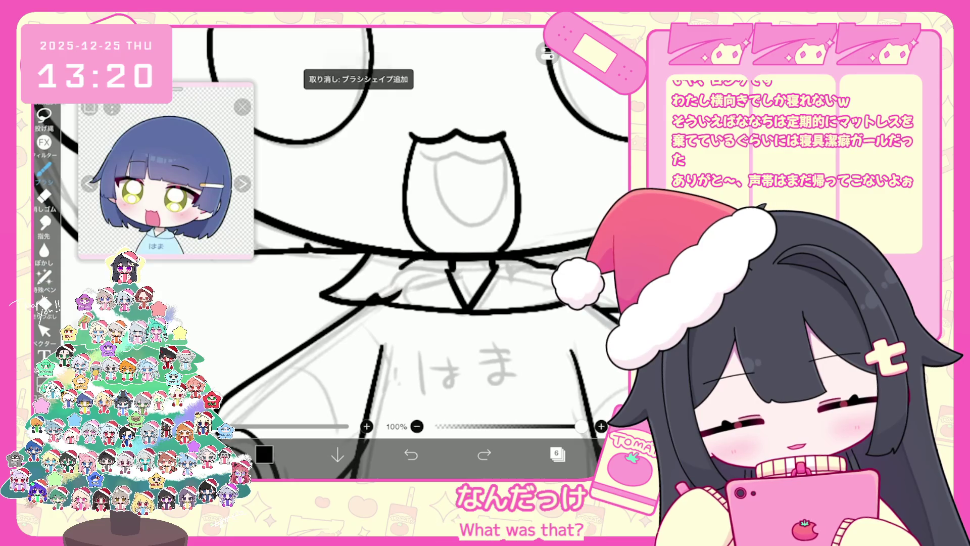
scroll(423, 253, "down", 5)
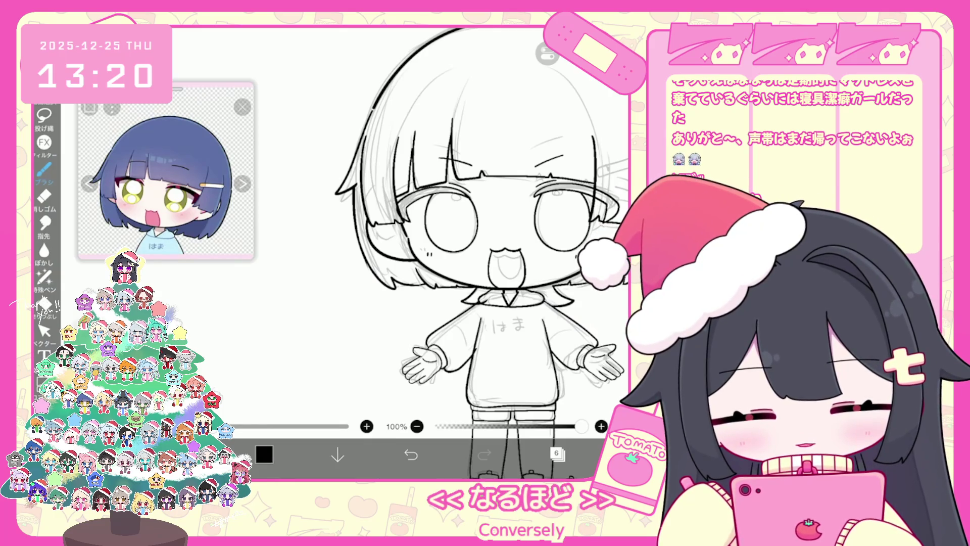
Remove the short stroke where the right sleeve meets the cuff
scroll(389, 242, "up", 3)
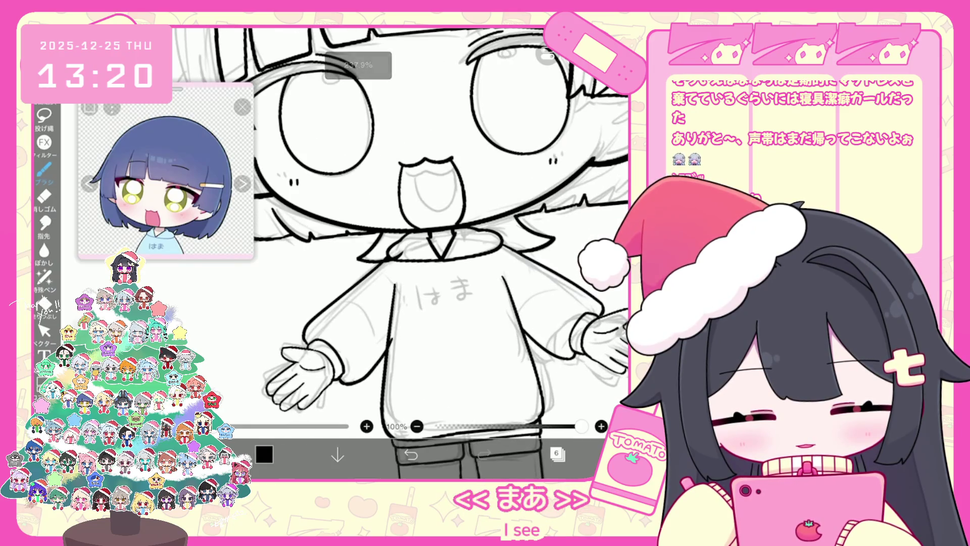
scroll(389, 253, "up", 3)
left_click(44, 331)
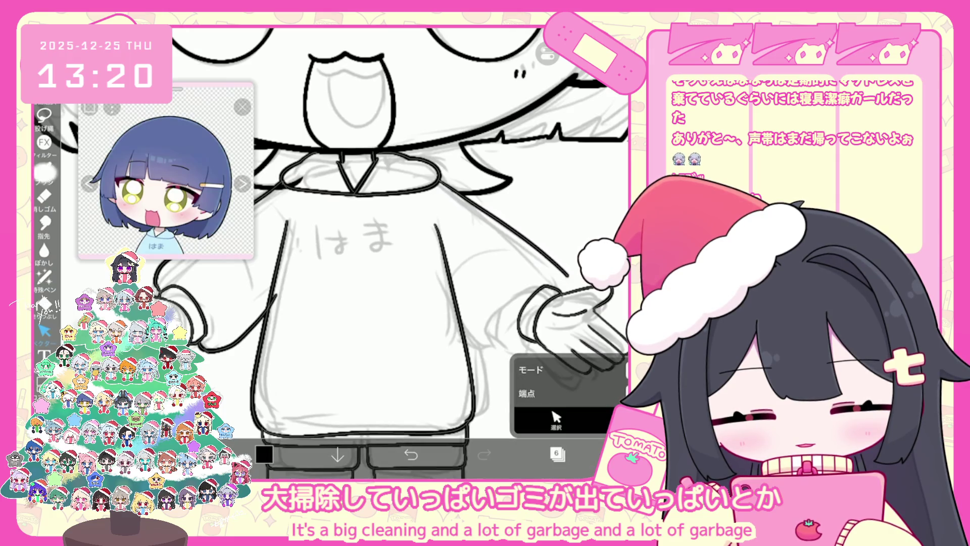
scroll(389, 243, "up", 1)
left_click(44, 169)
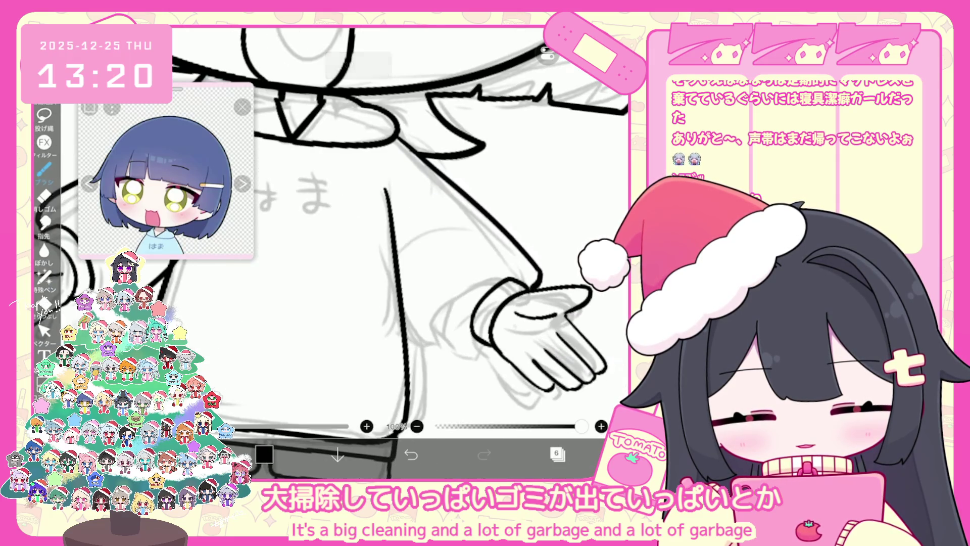
key("ctrl+z")
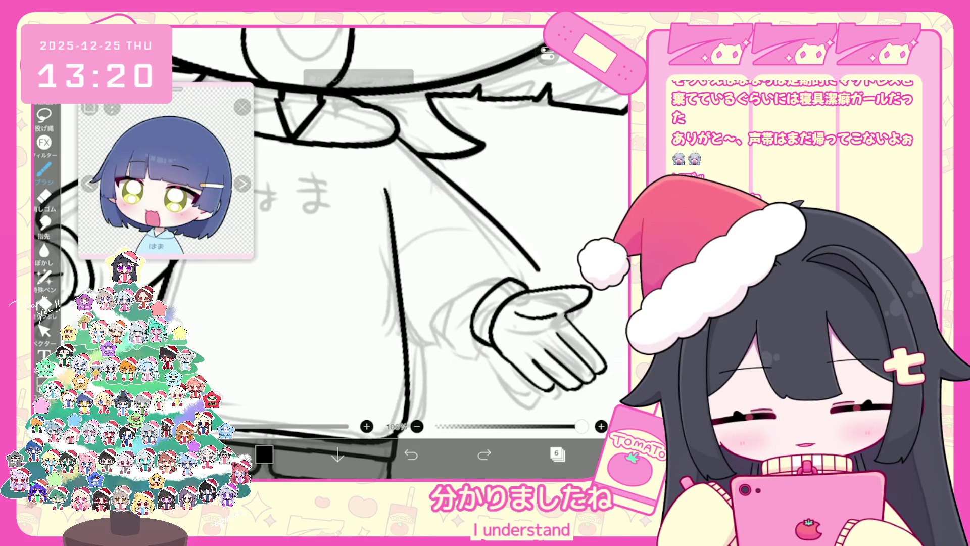
Ink the diagonal right sleeve outline, retrying until the final line sits right
mouse_move(404, 312)
left_mouse_down()
mouse_move(447, 355)
mouse_move(497, 360)
left_mouse_up()
key("ctrl+z")
left_click_drag(404, 296, 492, 355)
key("ctrl+z")
mouse_move(402, 281)
left_mouse_down()
mouse_move(434, 326)
mouse_move(492, 352)
left_mouse_up()
key("ctrl+z")
left_click_drag(401, 281, 478, 346)
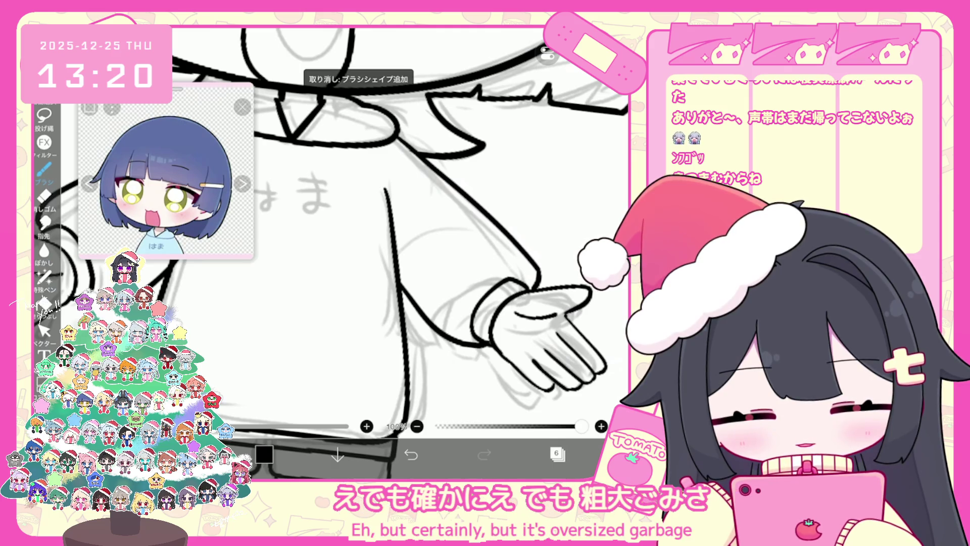
key("ctrl+z")
left_click_drag(404, 296, 491, 356)
key("ctrl+z")
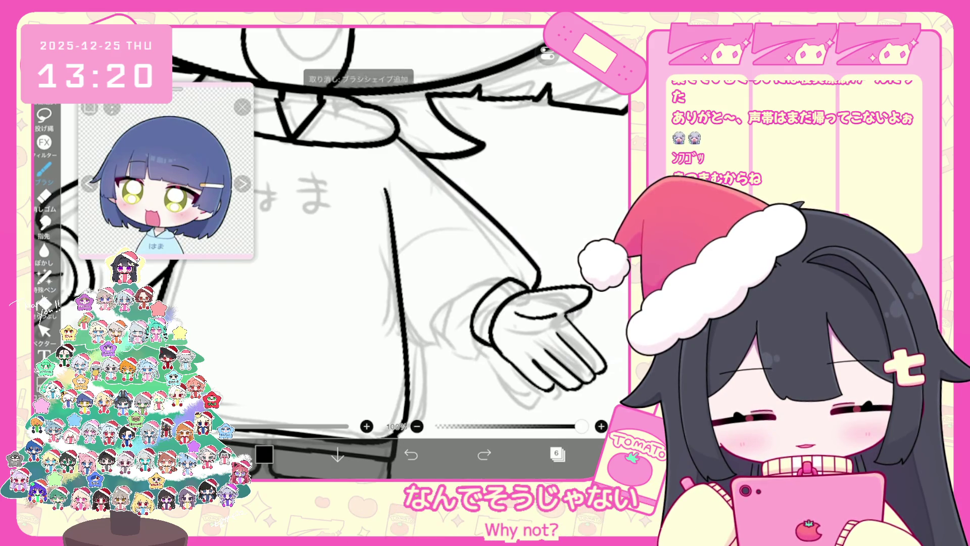
left_click_drag(401, 276, 479, 348)
scroll(399, 253, "down", 5)
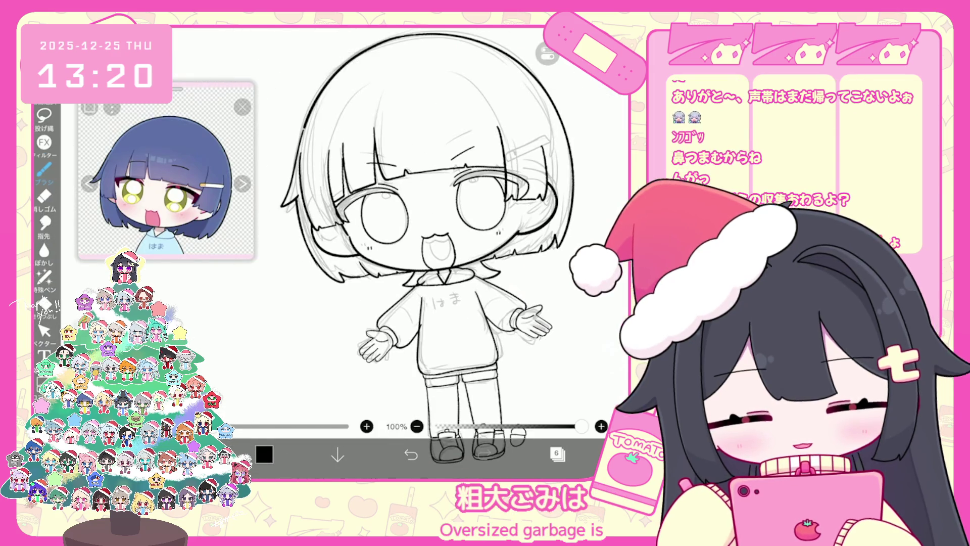
Trace the は of the はま lettering, ending with its looped stroke
left_click(45, 331)
scroll(439, 253, "up", 5)
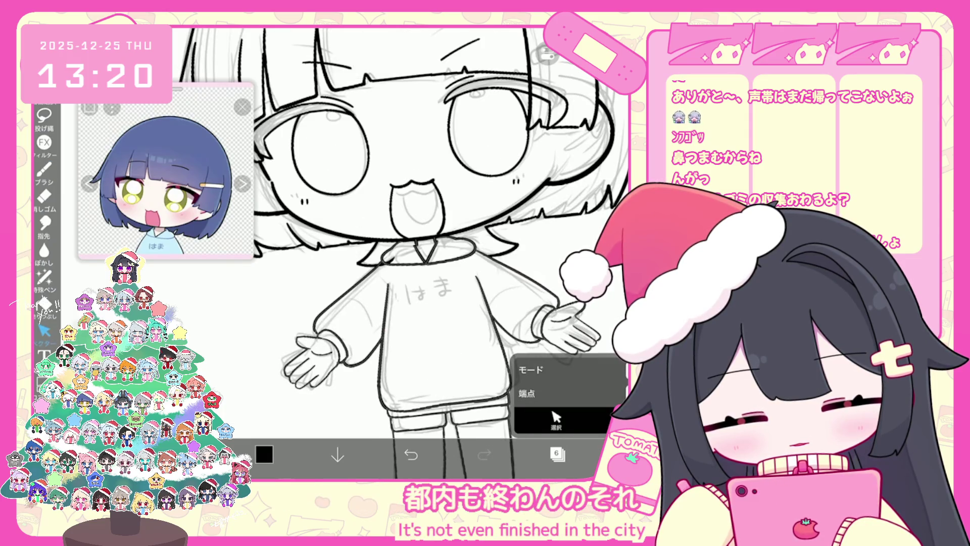
left_click(44, 169)
scroll(440, 252, "down", 5)
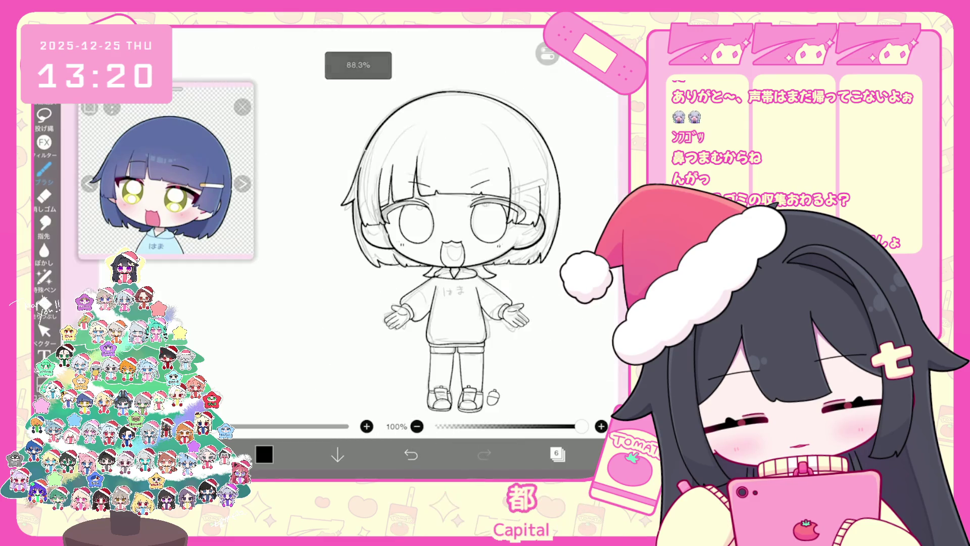
scroll(455, 282, "up", 5)
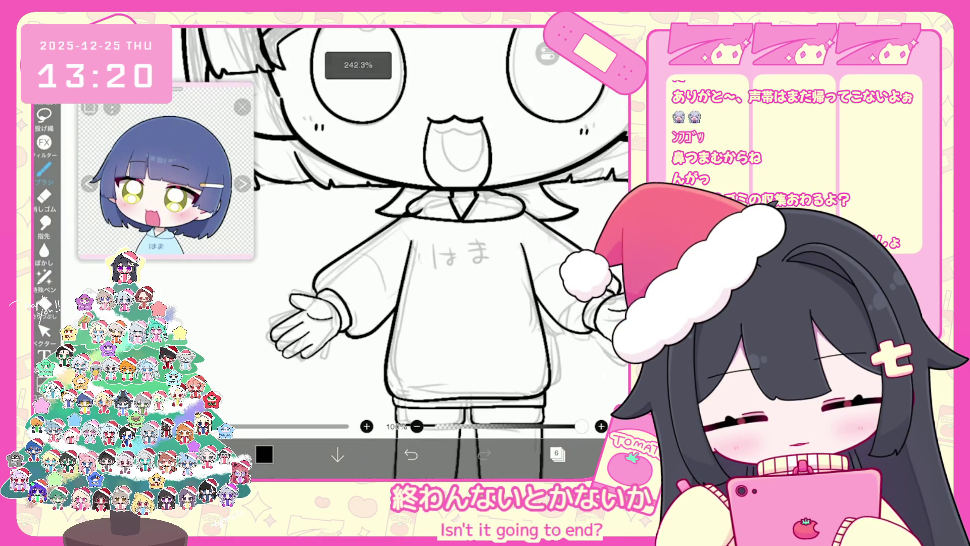
mouse_move(431, 266)
left_mouse_down()
mouse_move(446, 277)
mouse_move(436, 275)
left_mouse_up()
key("ctrl+z")
left_click(411, 454)
left_click(411, 454)
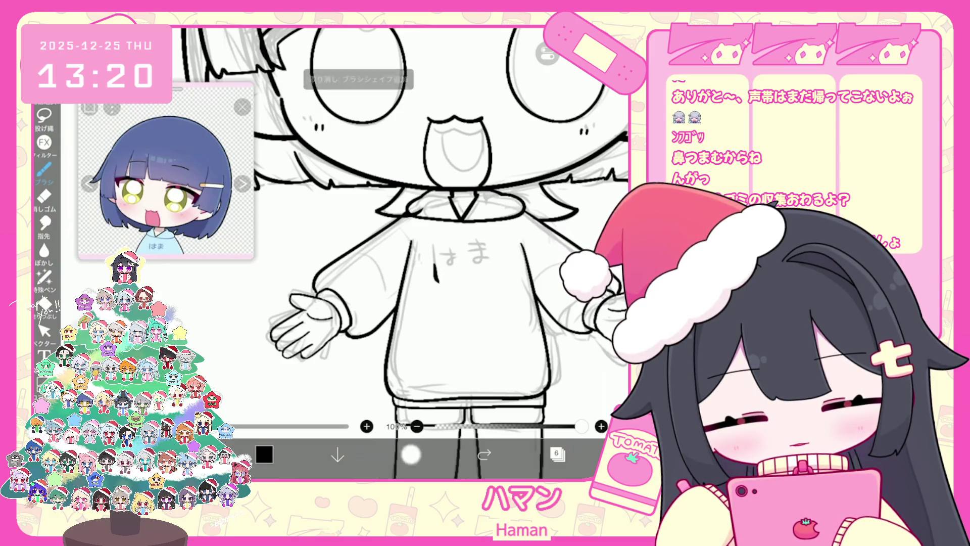
scroll(430, 253, "up", 3)
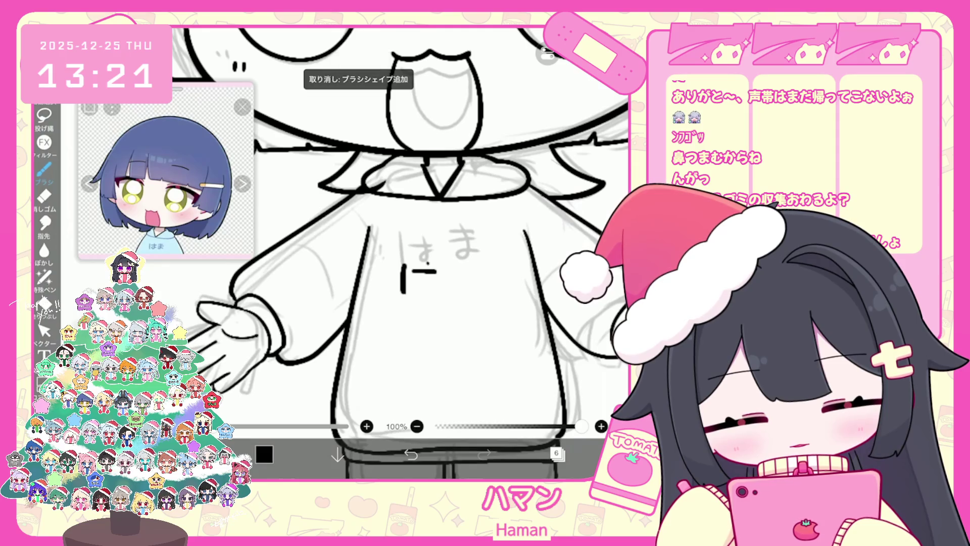
left_click_drag(427, 264, 434, 292)
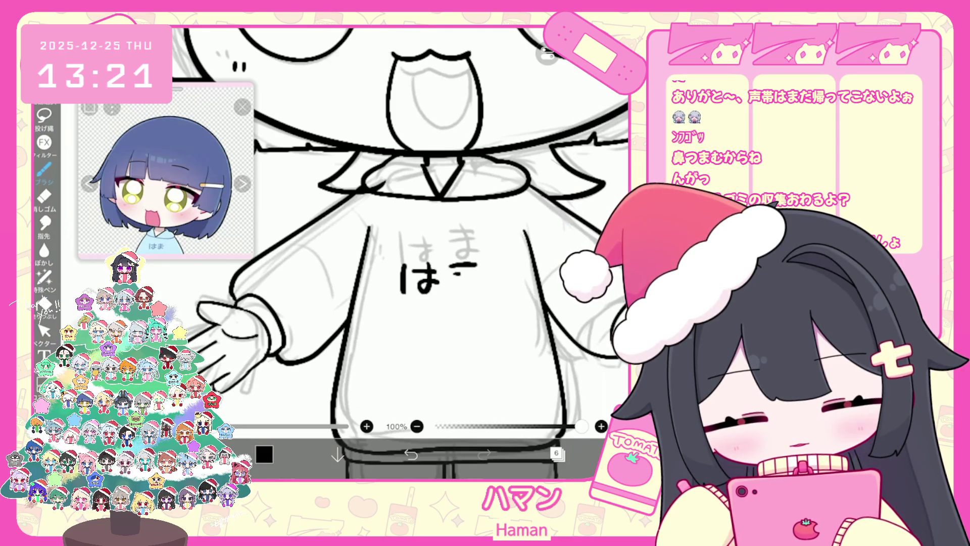
scroll(499, 291, "down", 5)
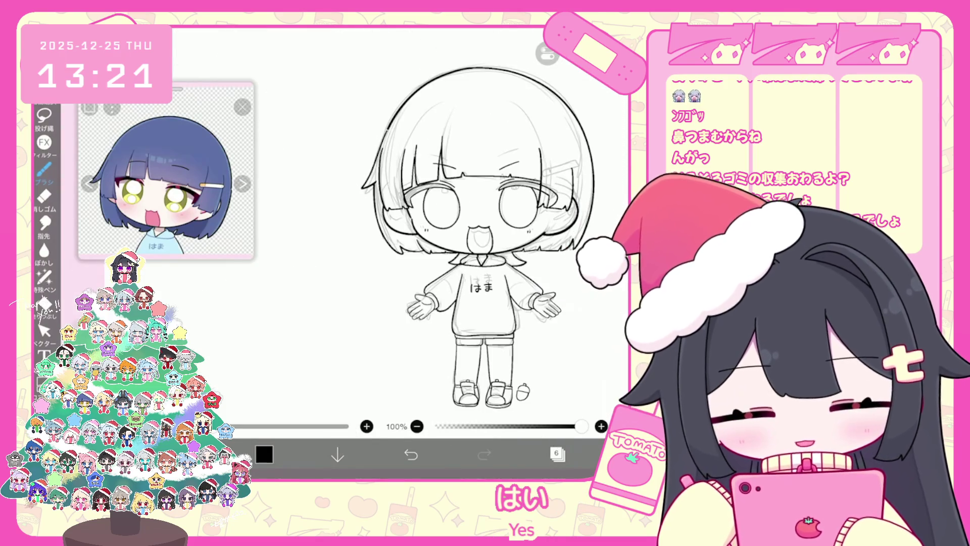
Select hair layer 4 in the layer list and zoom in on the clip
left_click(557, 453)
left_click(557, 453)
left_click(557, 454)
left_click(528, 288)
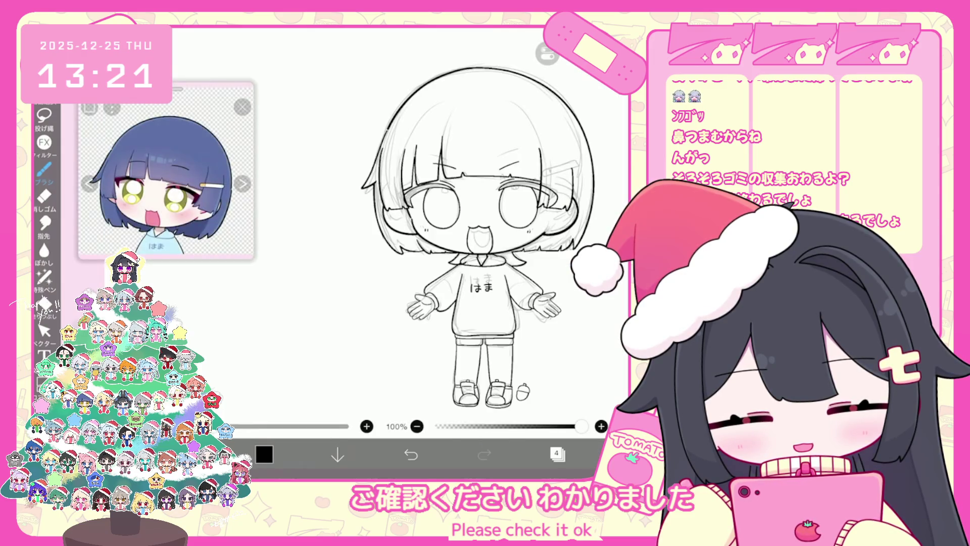
scroll(384, 243, "up", 5)
Sketch the hair clip's upper edge, lower line and left end, undoing each failed attempt
mouse_move(378, 256)
left_mouse_down()
mouse_move(444, 236)
mouse_move(511, 237)
left_mouse_up()
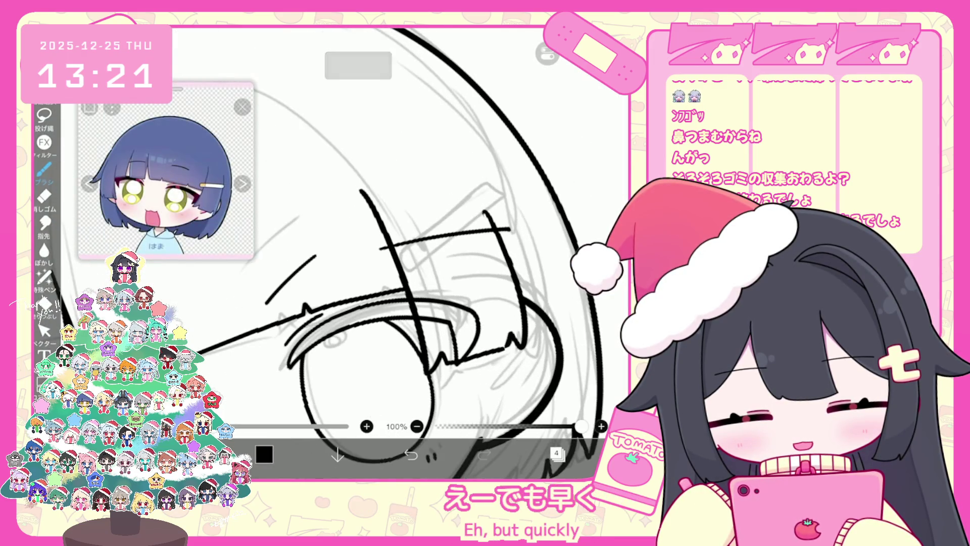
key("ctrl+z")
left_click_drag(379, 245, 509, 232)
mouse_move(380, 244)
left_mouse_down()
mouse_move(380, 256)
mouse_move(509, 242)
left_mouse_up()
key("ctrl+z")
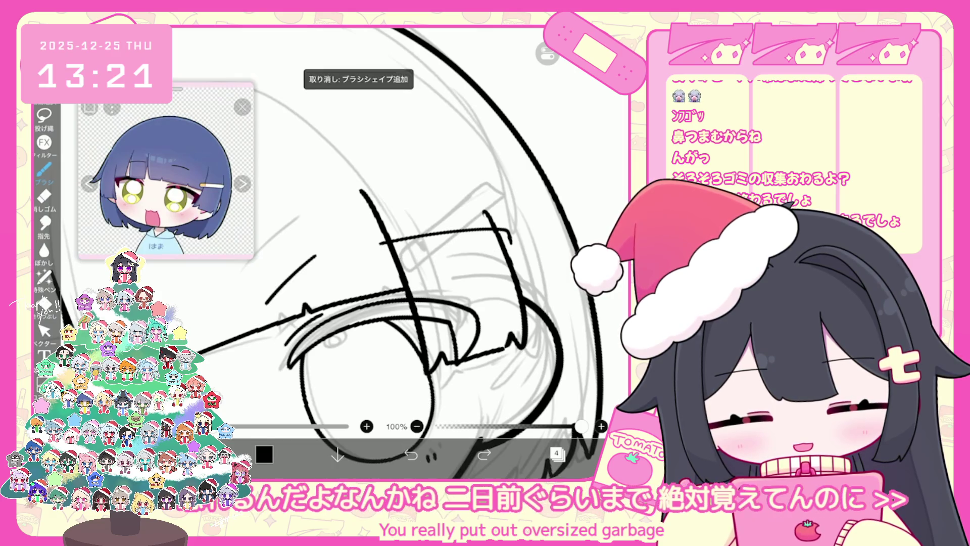
left_click_drag(397, 259, 500, 244)
left_click_drag(379, 244, 384, 262)
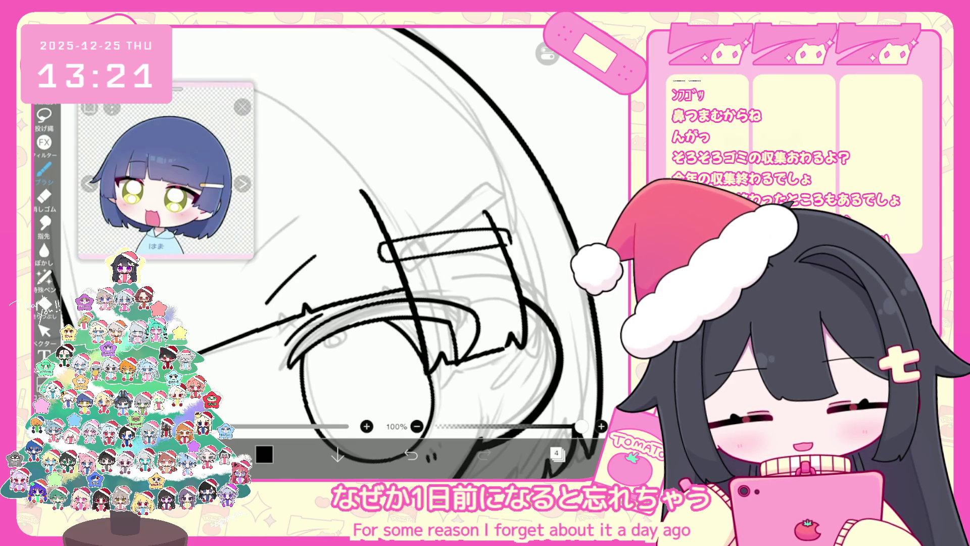
key("ctrl+z")
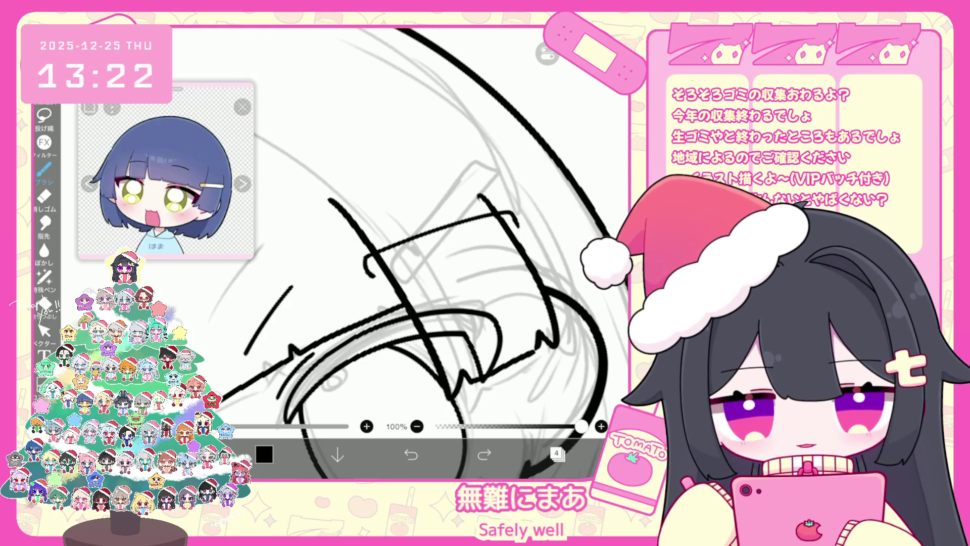
left_click(410, 454)
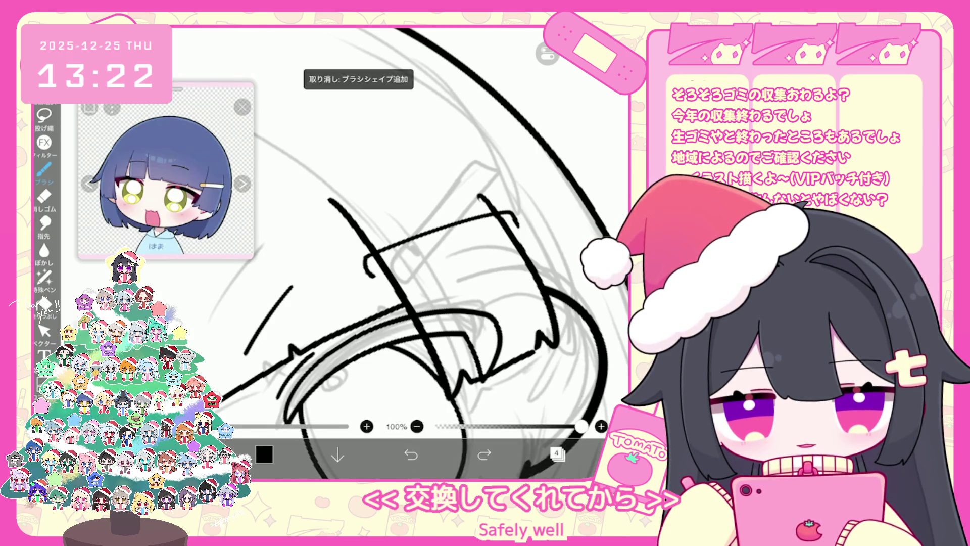
Ink the clip's lower edge, right end and a short inner line, undoing and redrawing strokes
left_click_drag(364, 253, 515, 221)
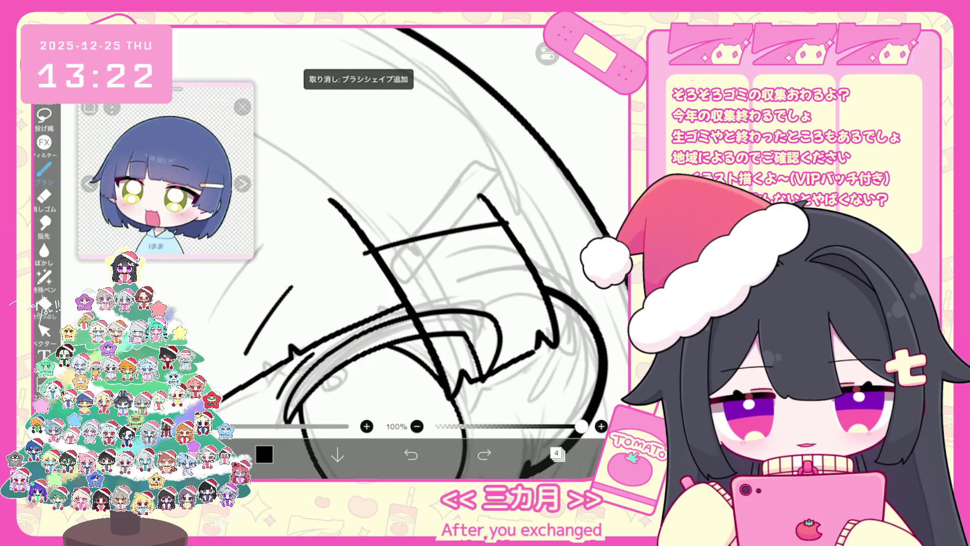
mouse_move(360, 254)
left_mouse_down()
mouse_move(367, 274)
mouse_move(520, 241)
left_mouse_up()
left_click(411, 455)
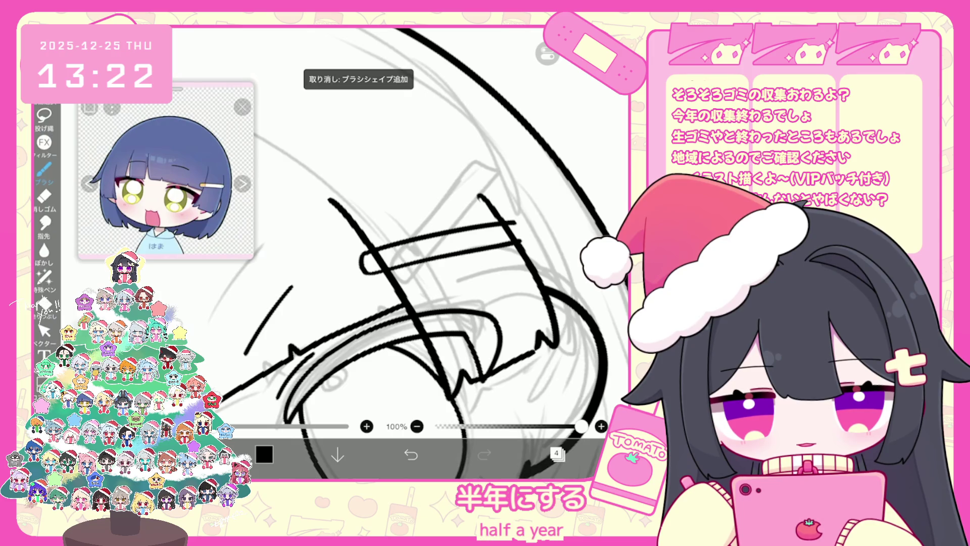
key("ctrl+z")
left_click_drag(369, 274, 518, 245)
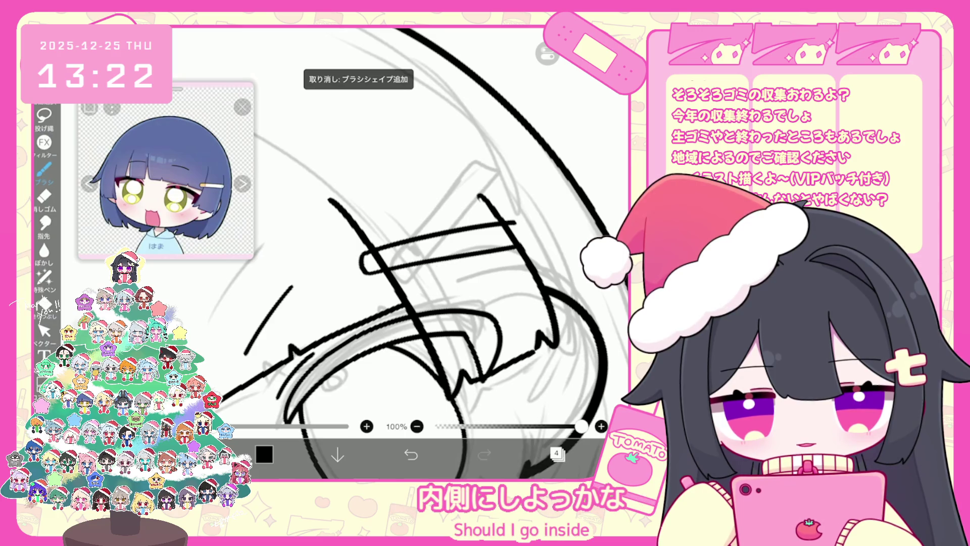
key("ctrl+z")
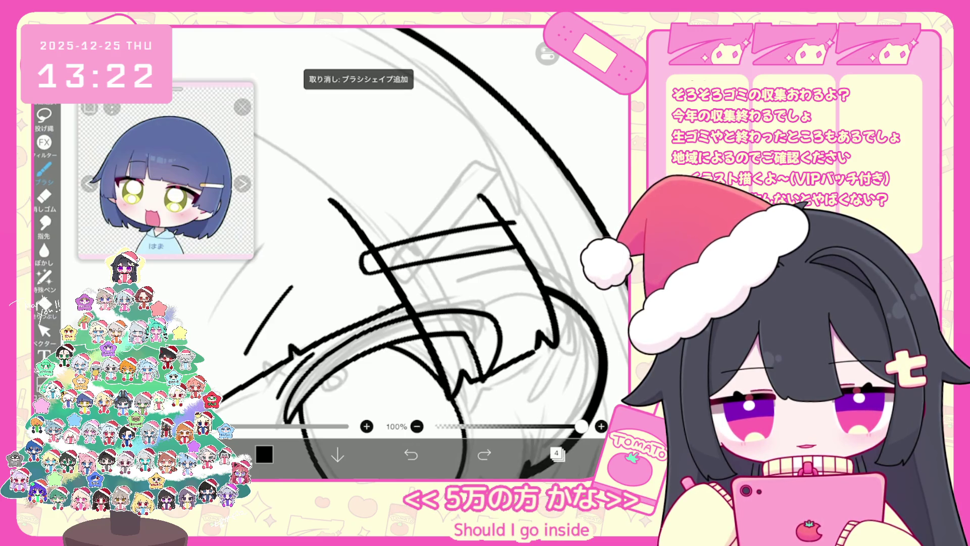
left_click_drag(516, 223, 520, 240)
key("ctrl+z")
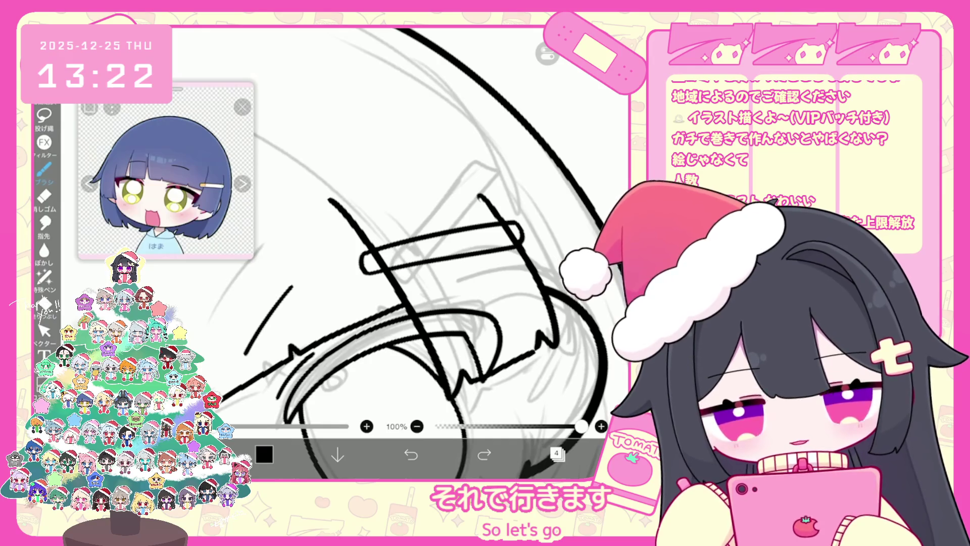
key("ctrl+z")
left_click_drag(406, 243, 403, 262)
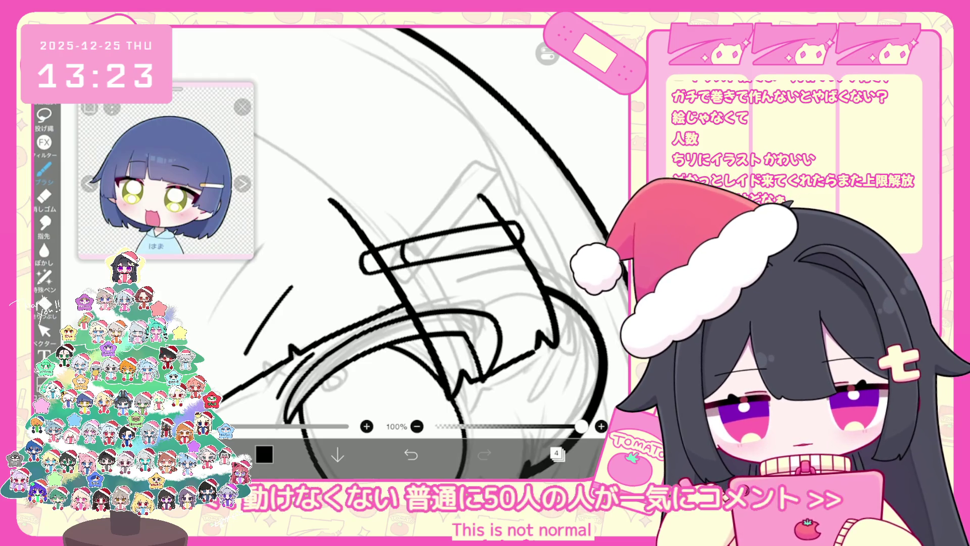
key("ctrl+z")
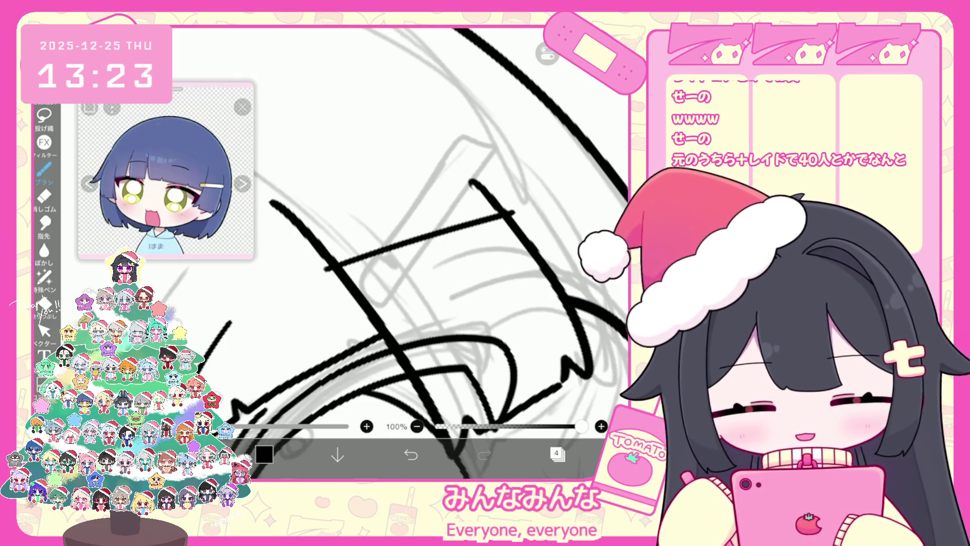
Redraw the clip's top and lower lines with a hooked left end, undoing bad strokes
left_click(411, 454)
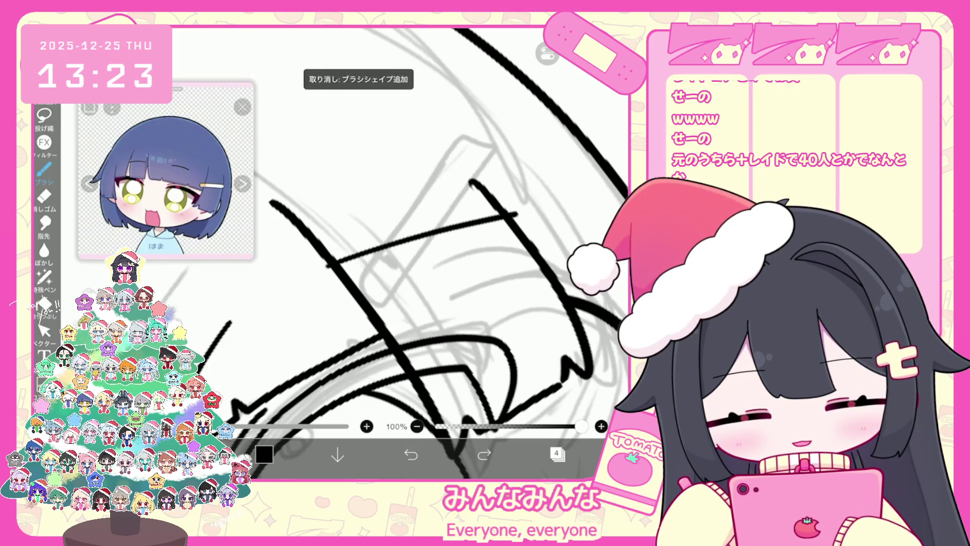
left_click(411, 455)
left_click_drag(328, 263, 493, 221)
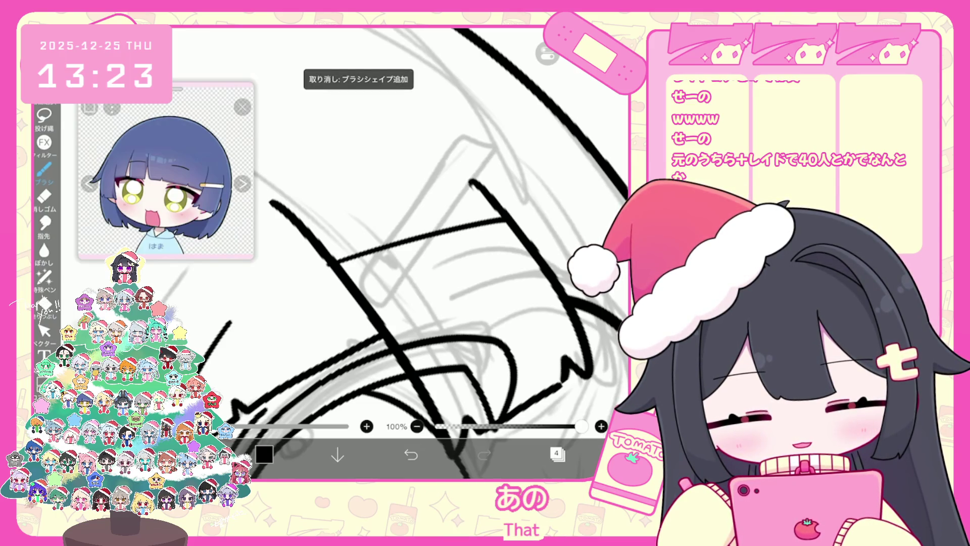
left_click(411, 455)
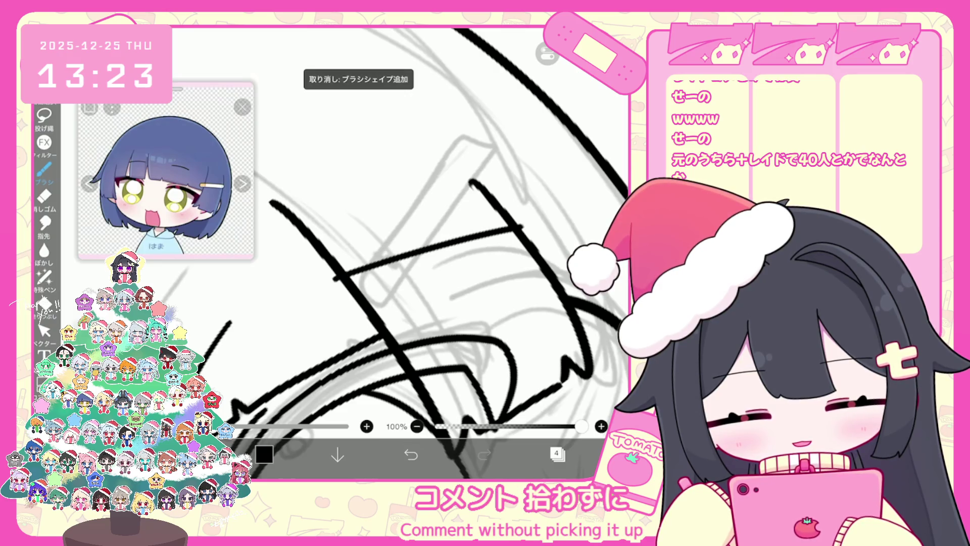
left_click_drag(334, 297, 520, 229)
left_click(411, 454)
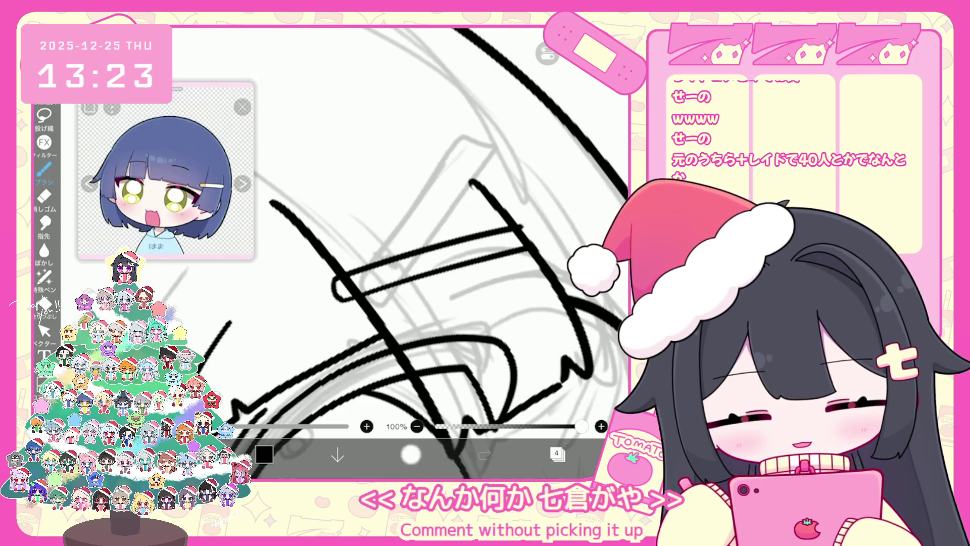
left_click_drag(343, 299, 502, 255)
left_click(411, 455)
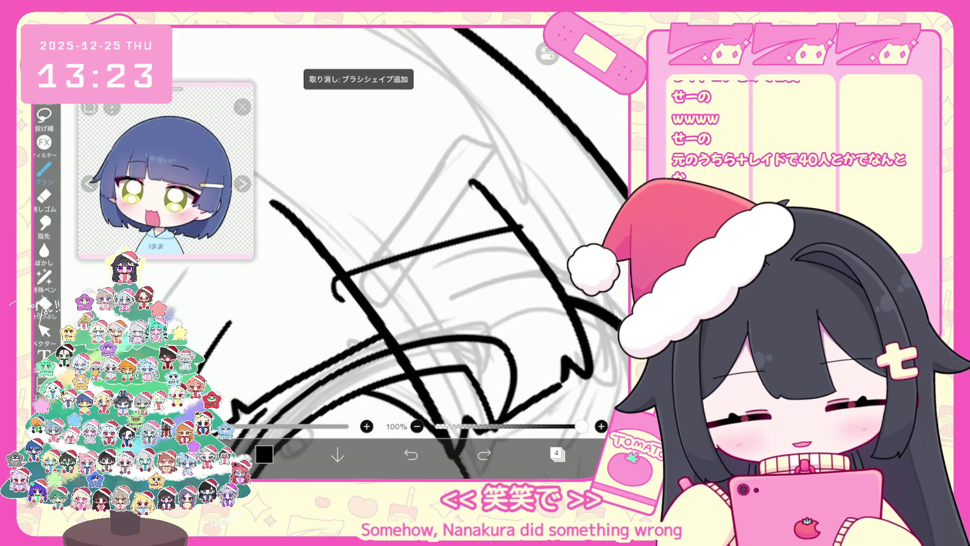
left_click_drag(348, 295, 526, 252)
left_click(410, 455)
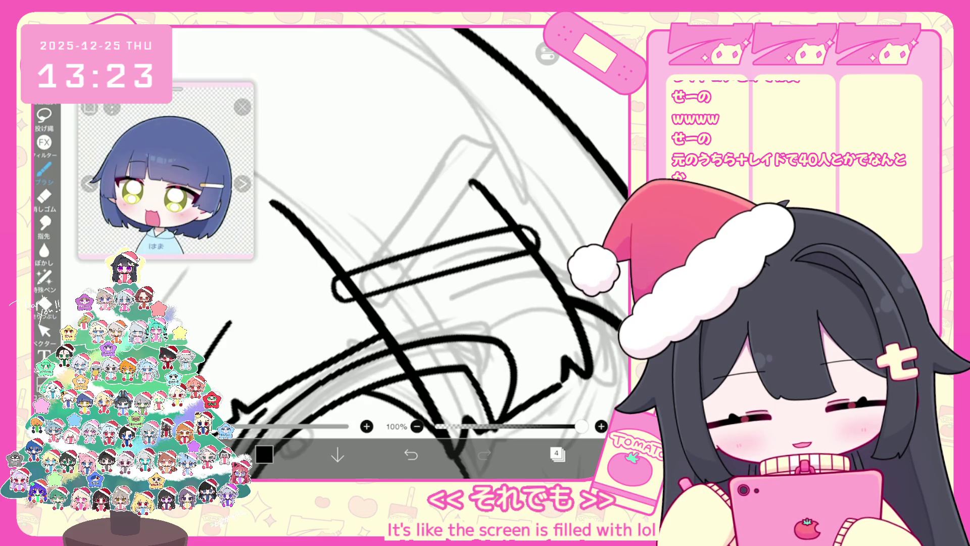
left_click(411, 455)
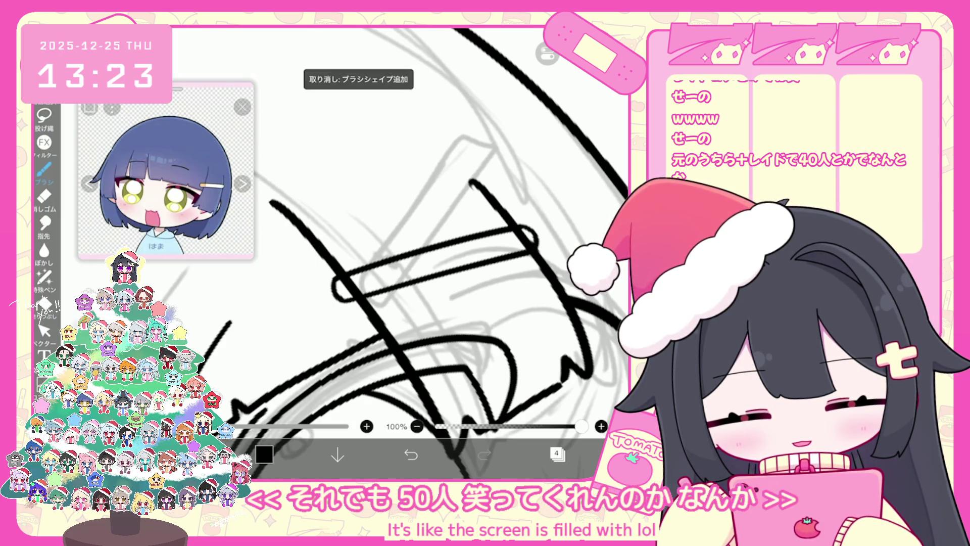
Add a small curve inside the clip's left end, then switch to vector stroke editing
left_click_drag(393, 263, 389, 286)
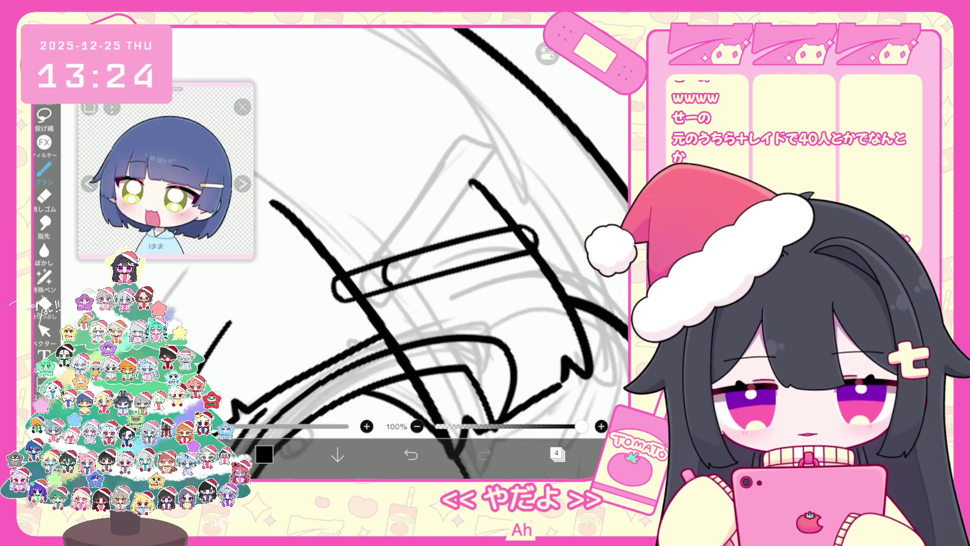
scroll(405, 253, "down", 5)
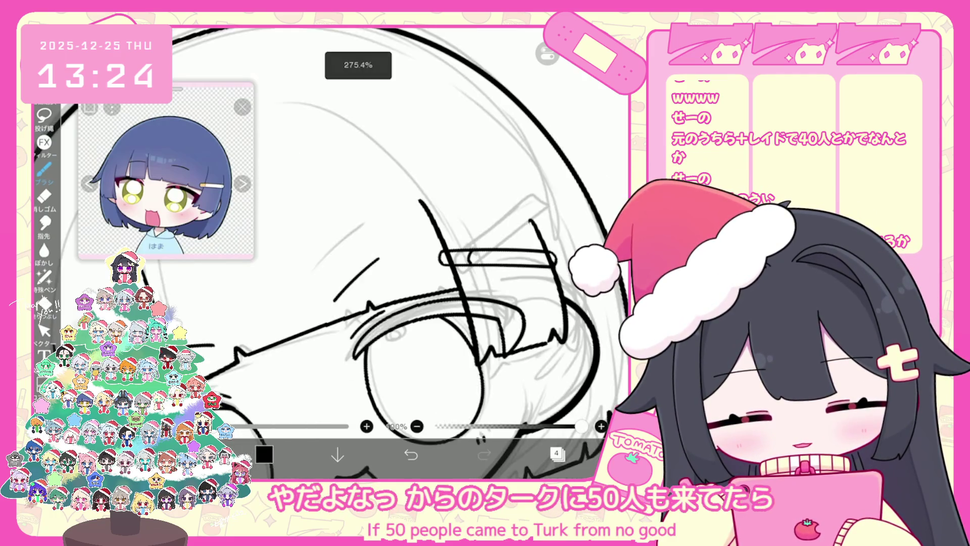
left_click(557, 453)
left_click(557, 454)
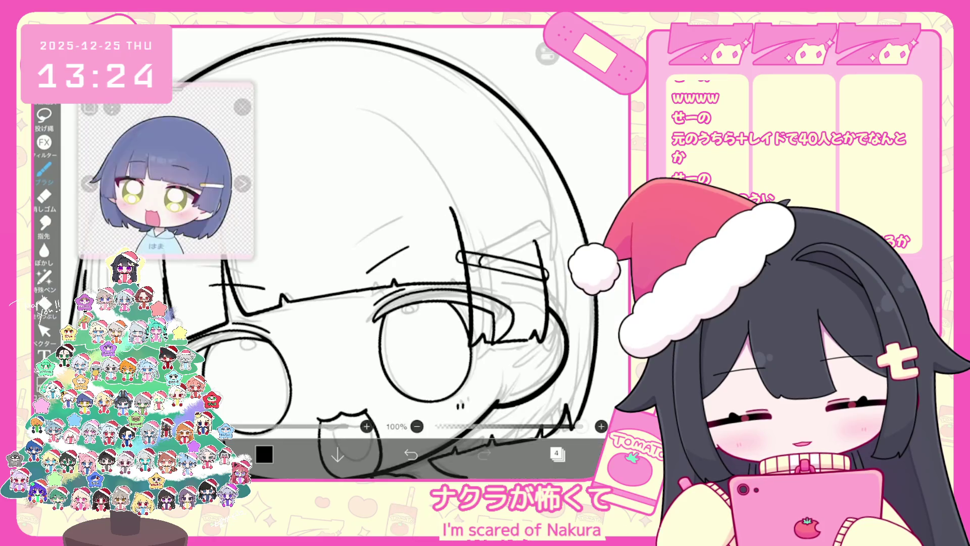
left_click(44, 331)
scroll(354, 253, "up", 3)
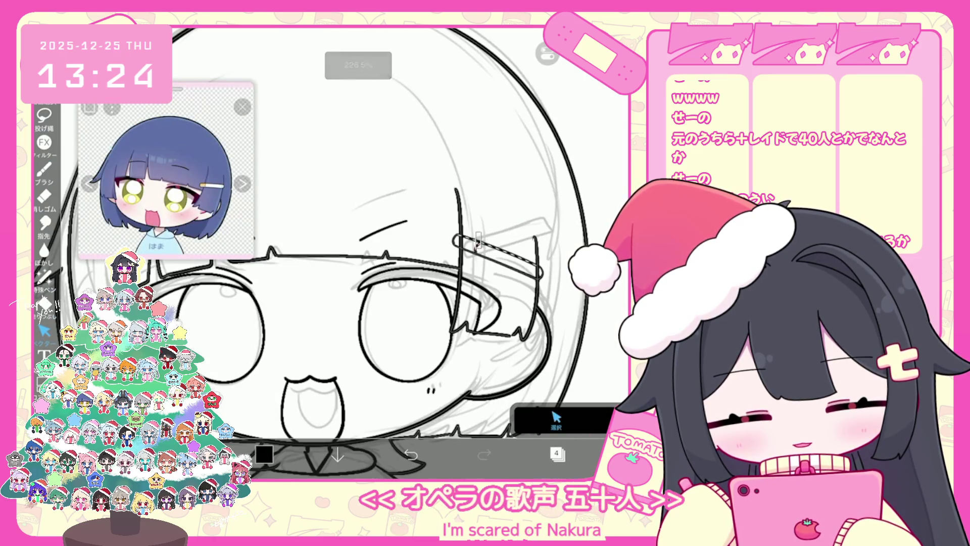
Select the hair-clip strokes and rotate them to follow the bangs
left_click(498, 255)
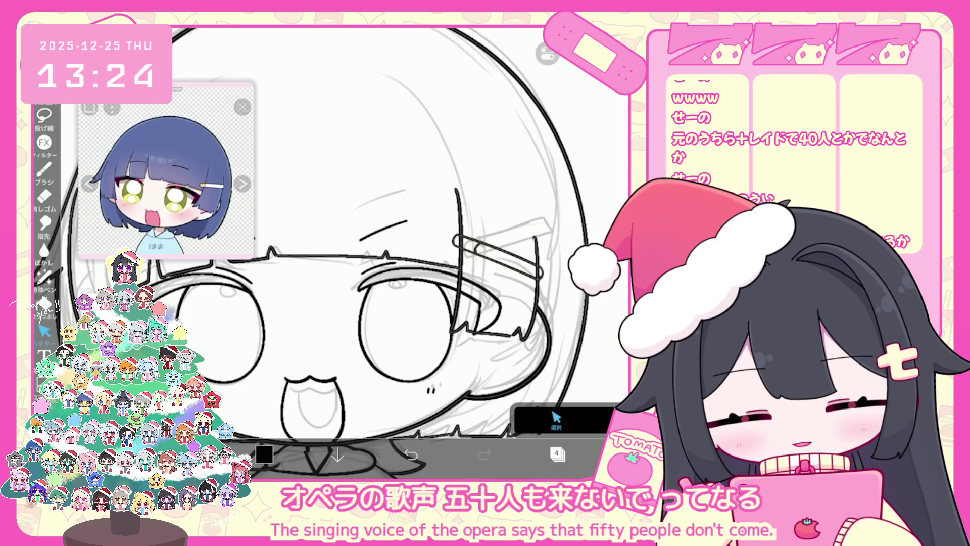
left_click(498, 253)
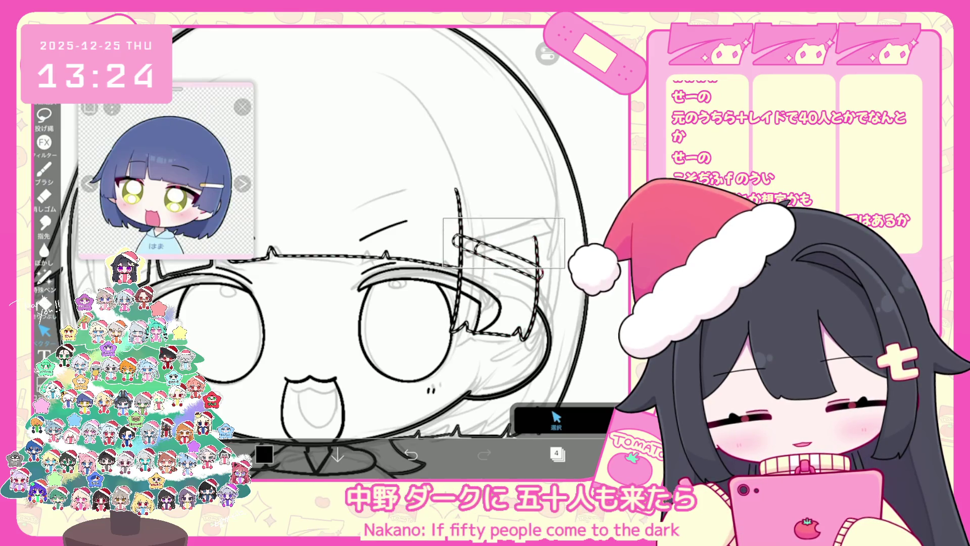
left_click(498, 252)
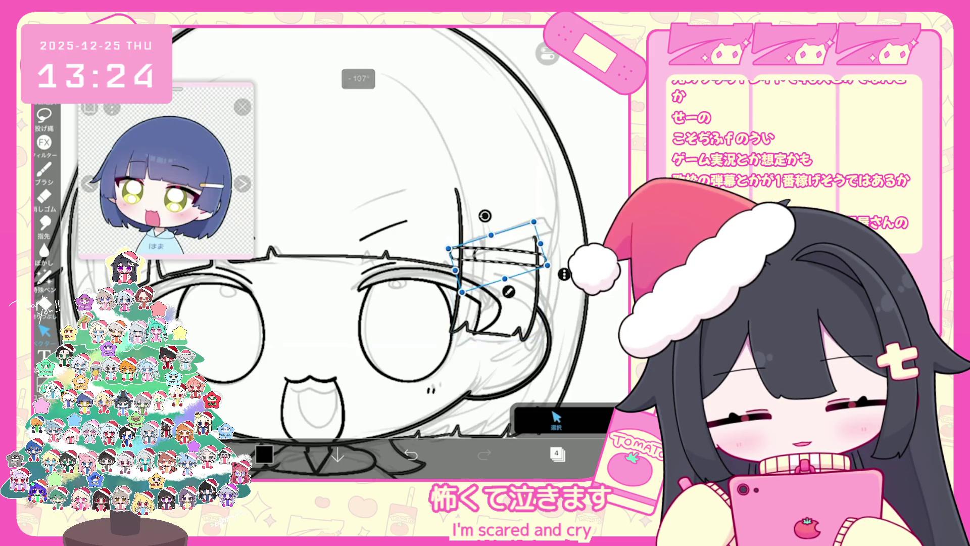
left_click_drag(498, 255, 499, 247)
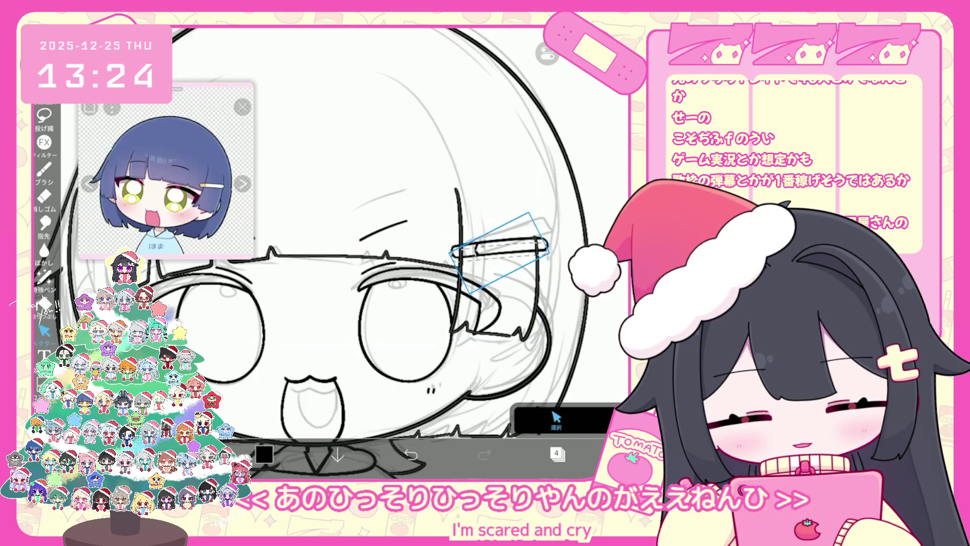
left_click(556, 419)
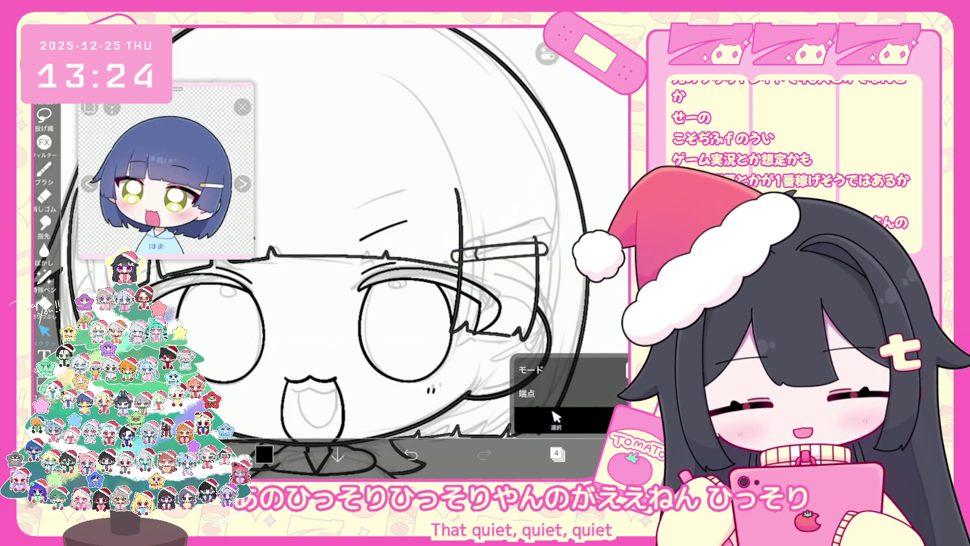
Flatten the clip's outline stroke slightly, then return to the brush tool
scroll(555, 242, "up", 3)
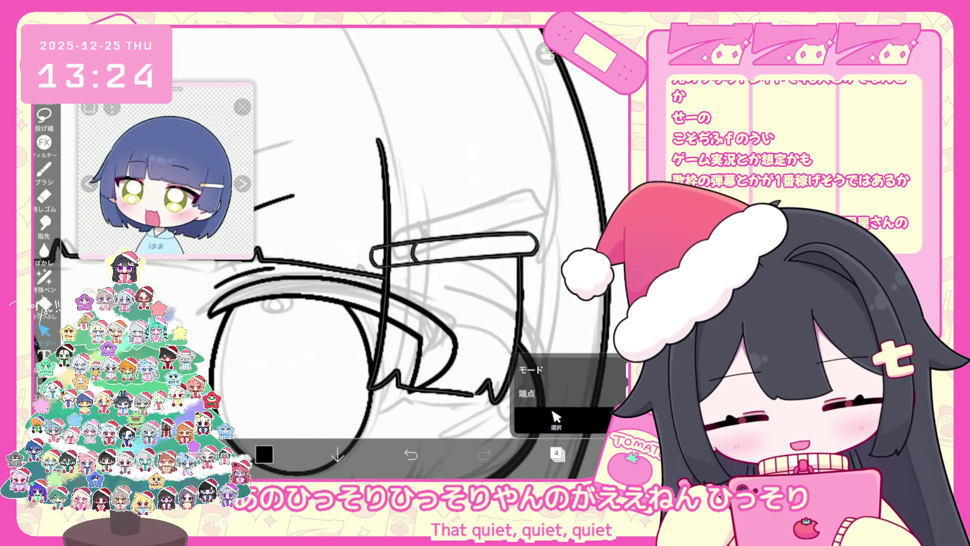
scroll(457, 238, "up", 2)
left_click(429, 258)
left_click_drag(452, 235, 452, 239)
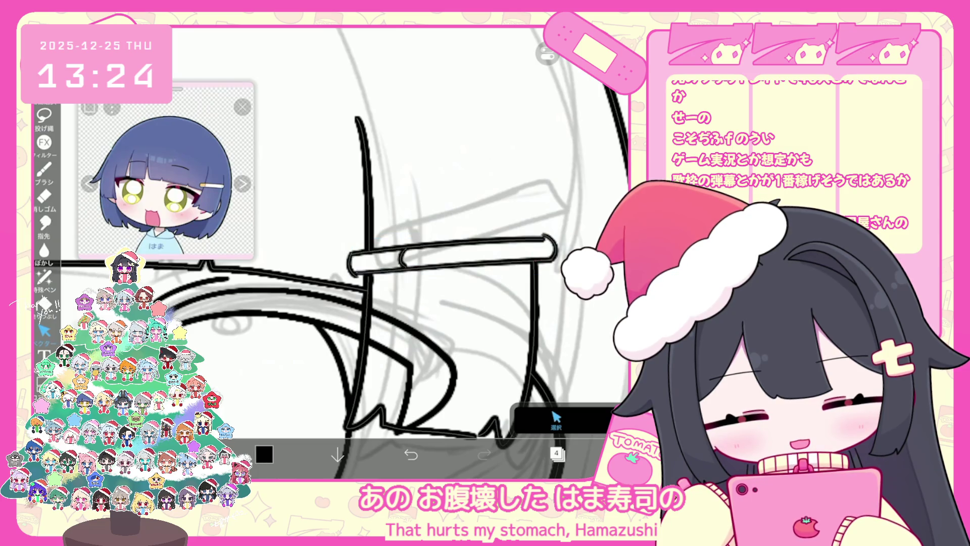
left_click(352, 262)
left_click(381, 281)
left_click(555, 151)
left_click(44, 170)
scroll(363, 227, "up", 2)
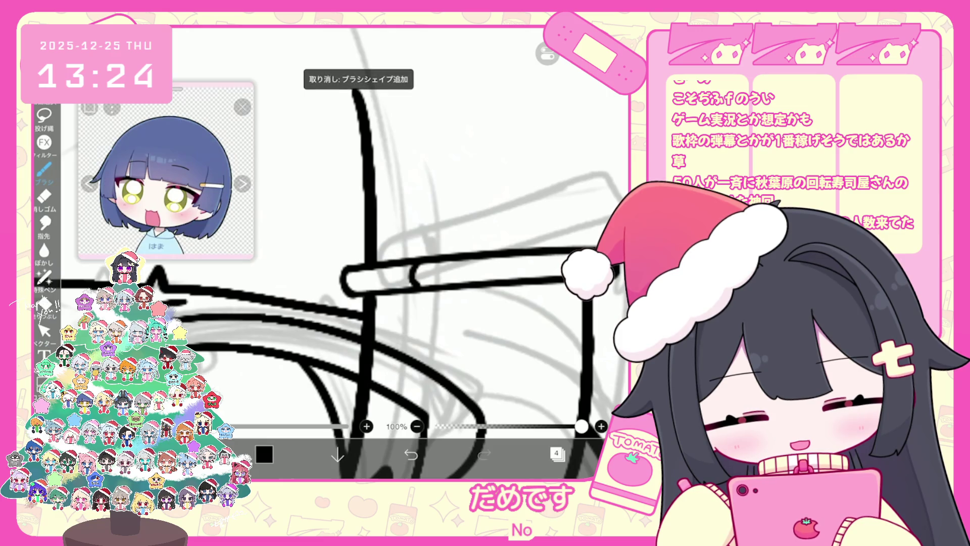
scroll(364, 253, "down", 5)
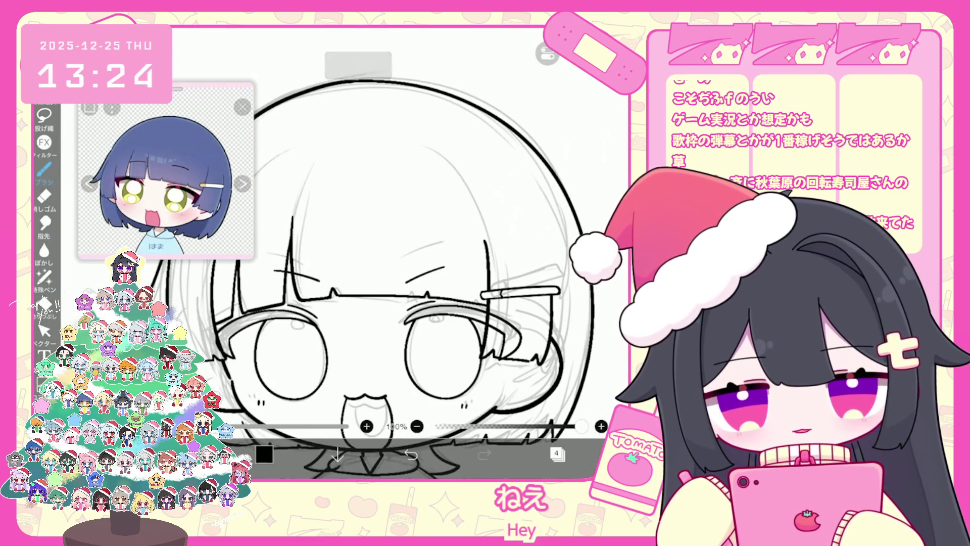
Collapse the top layer folder and select the 22% sketch folder in the layer list
scroll(404, 253, "down", 3)
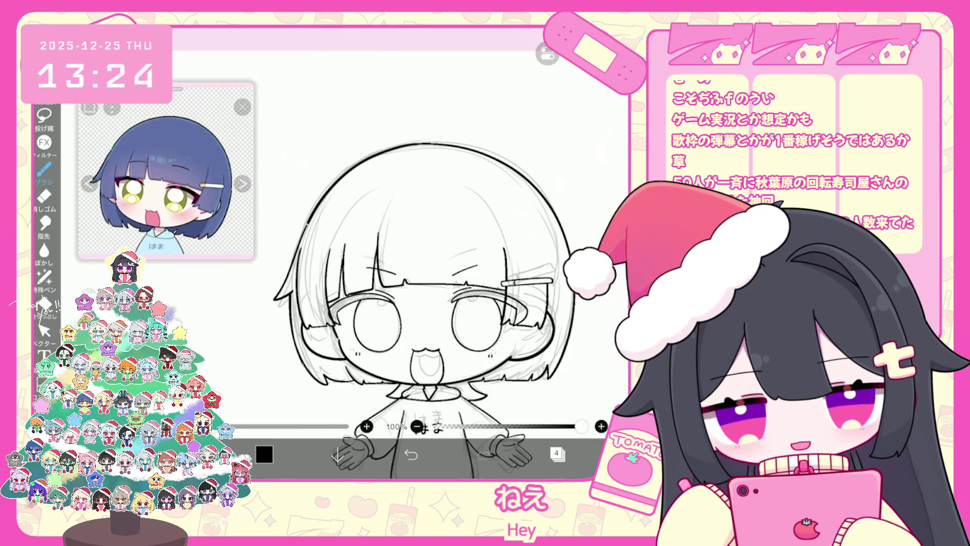
scroll(369, 253, "up", 5)
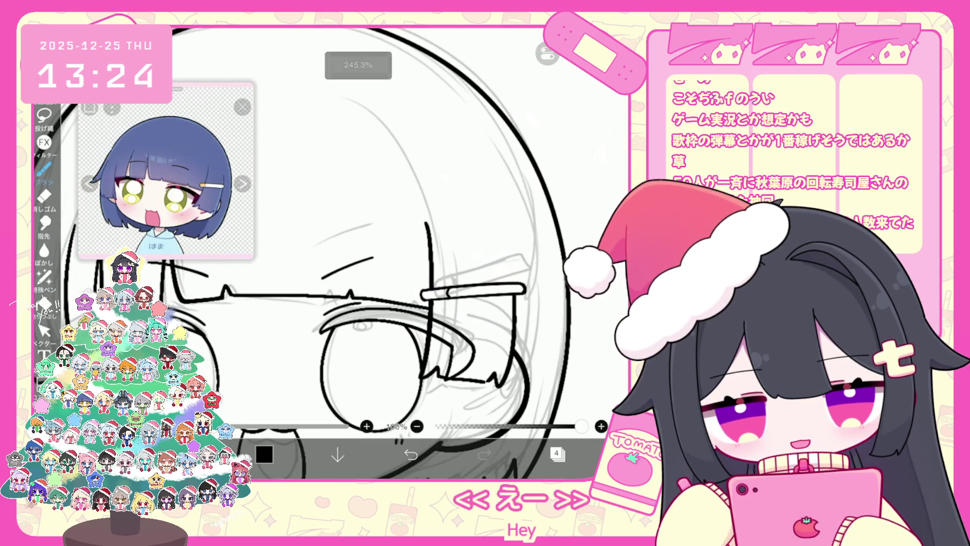
scroll(368, 253, "down", 5)
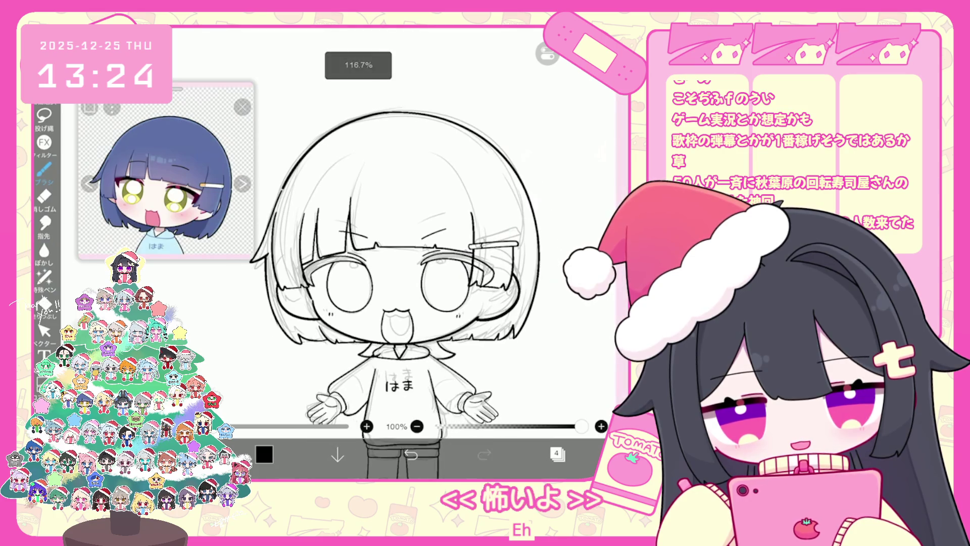
left_click(44, 168)
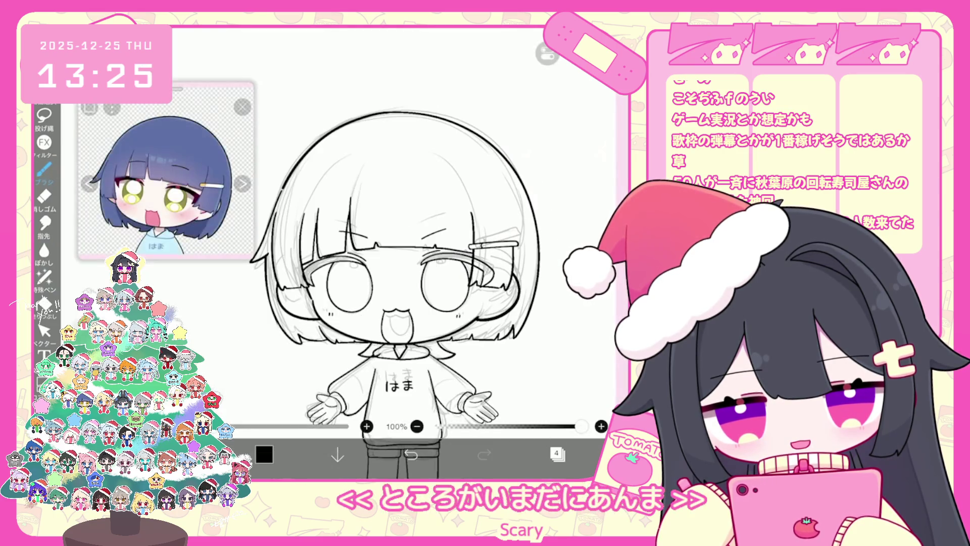
left_click(557, 454)
left_click(496, 140)
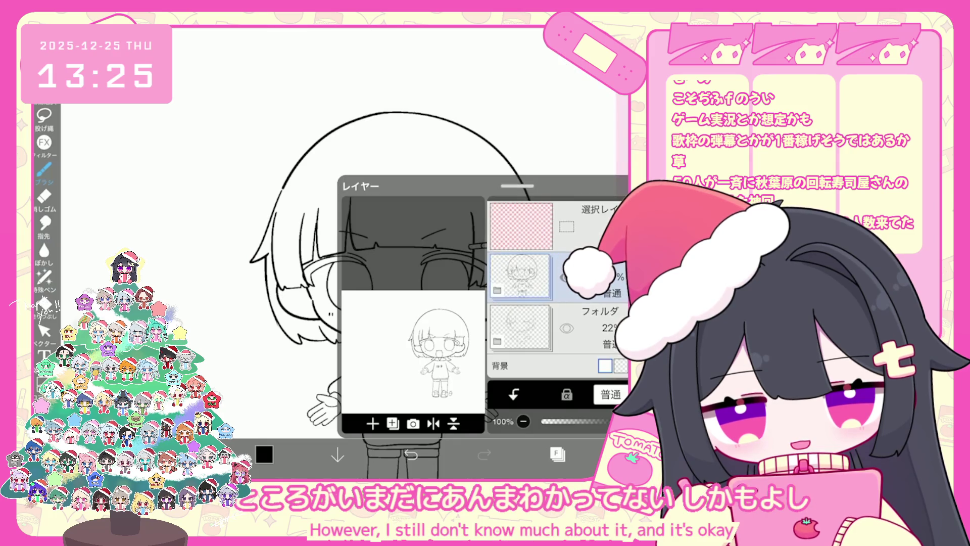
left_click(521, 327)
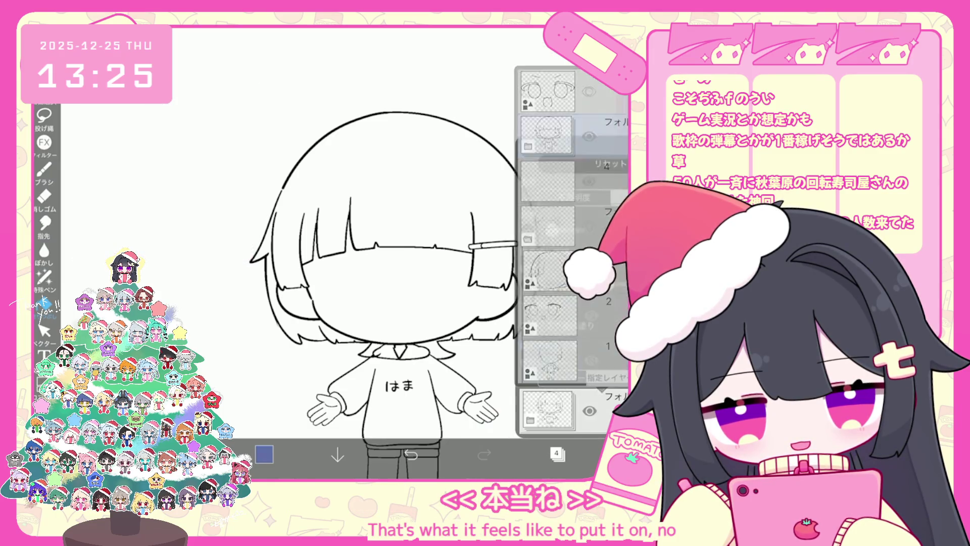
Fill the remaining right, left and top-centre hair regions dark blue, undoing stray fills
key("ctrl+z")
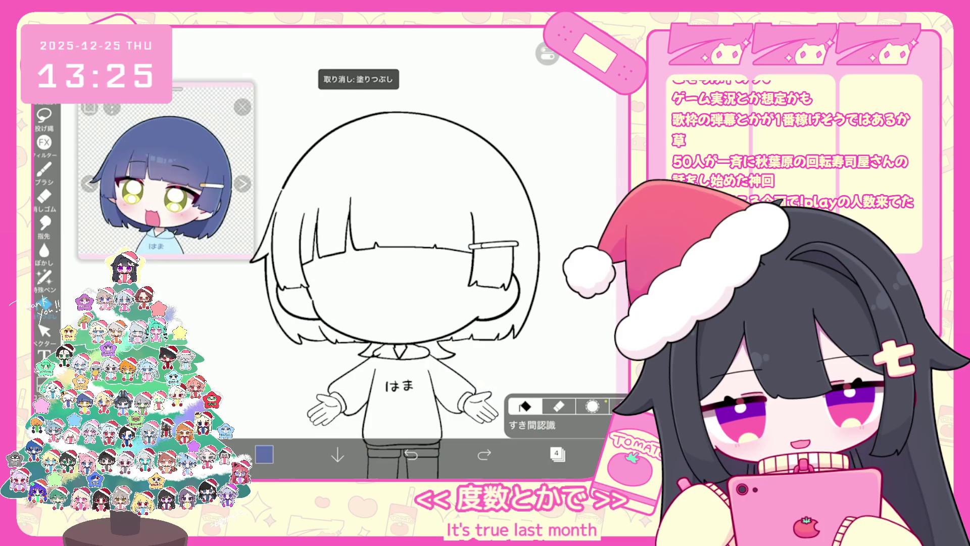
left_click(503, 202)
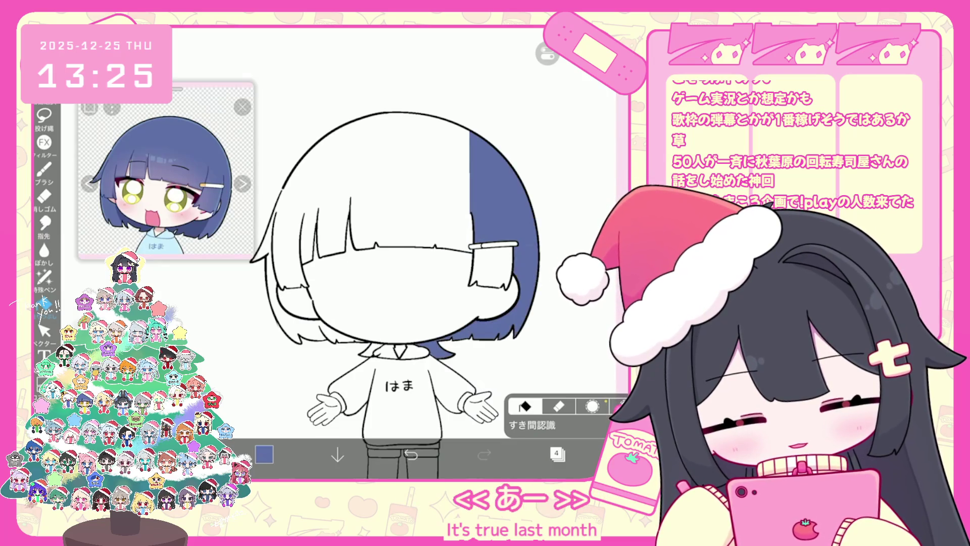
left_click(354, 151)
left_click(411, 455)
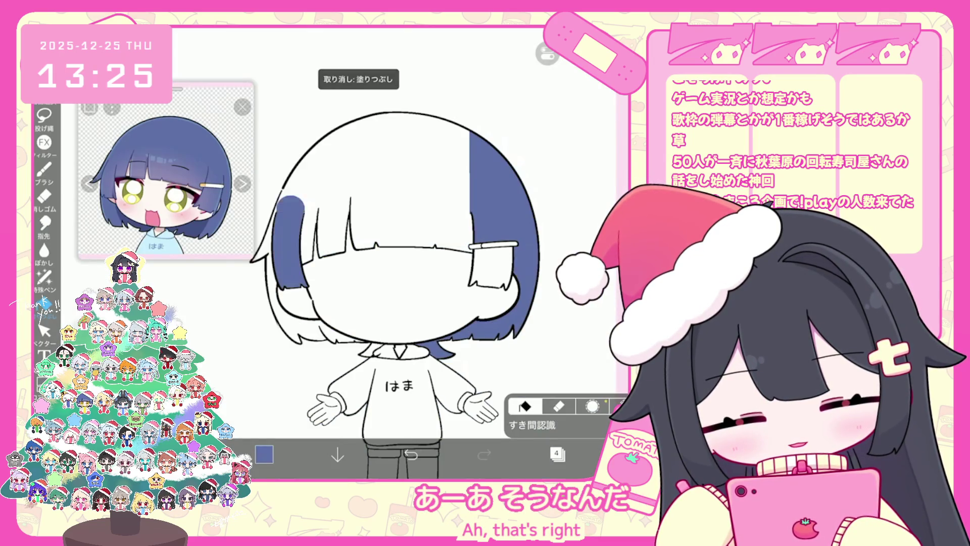
left_click(301, 167)
left_click(273, 283)
left_click(334, 192)
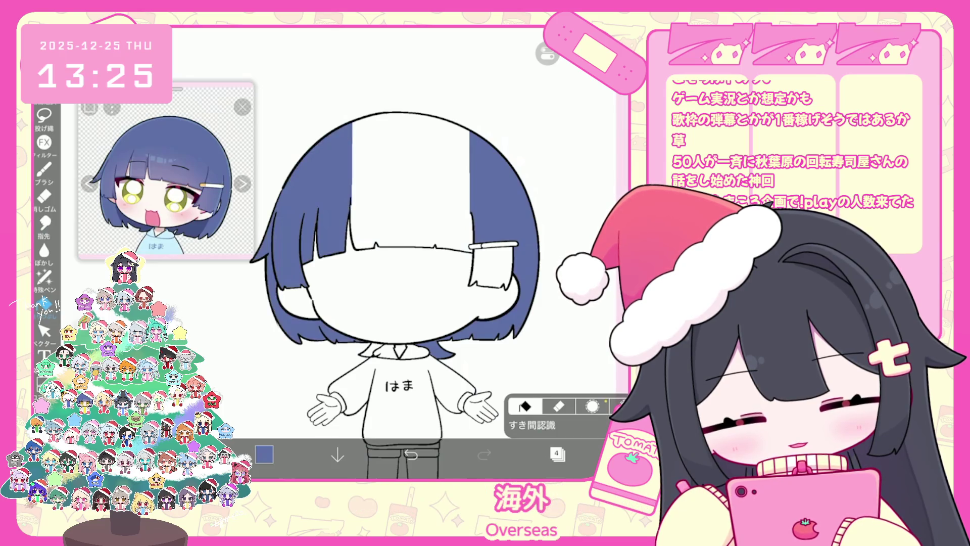
left_click(412, 176)
left_click(556, 303)
left_click(411, 455)
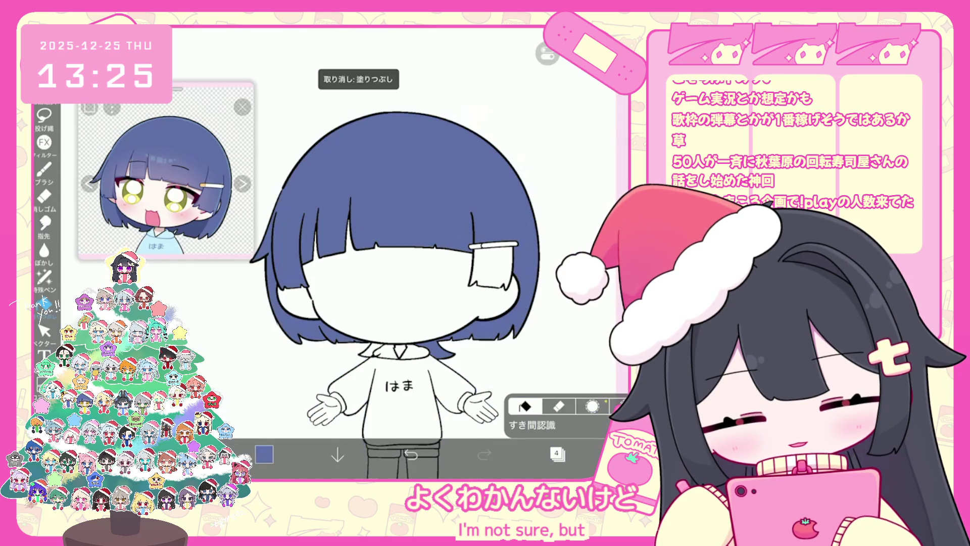
Add a new empty layer above the hair layer
left_click(556, 453)
left_click(373, 424)
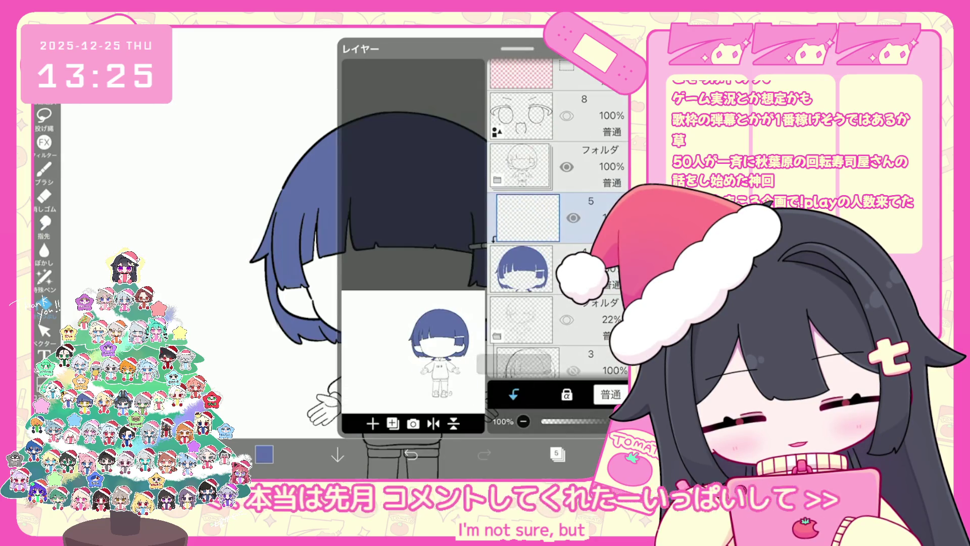
left_click(557, 453)
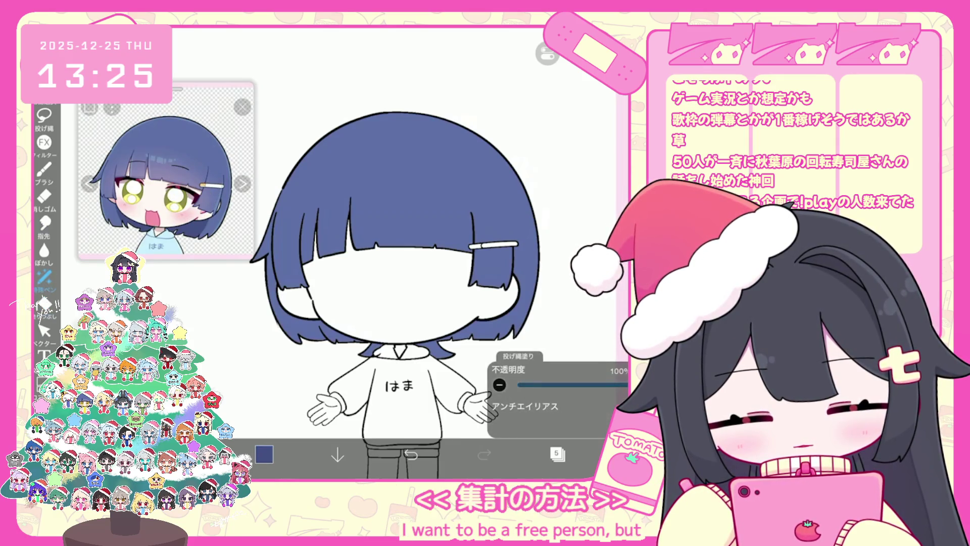
Lasso-fill extra dark blue hair shapes on layer 5, undoing an unwanted fill
left_click(557, 454)
left_click(557, 453)
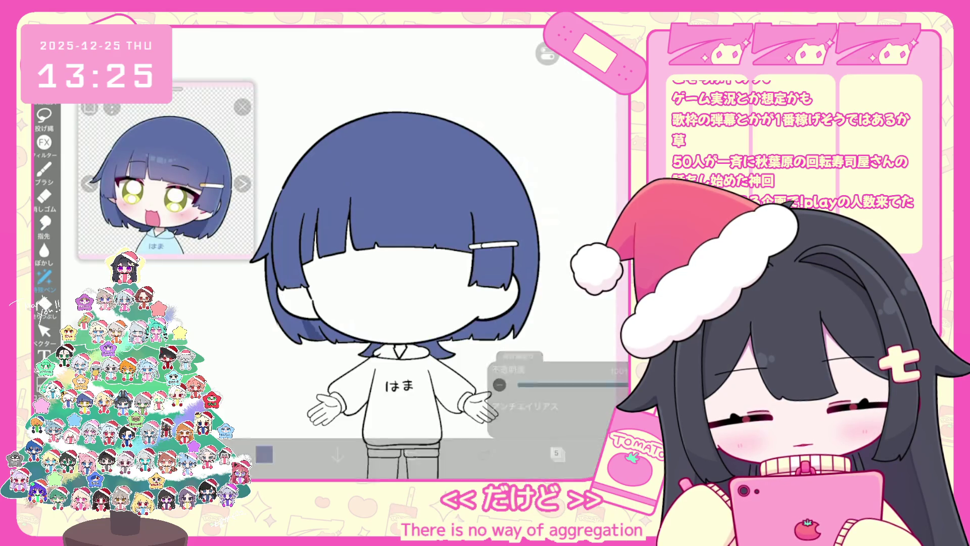
scroll(399, 252, "up", 1)
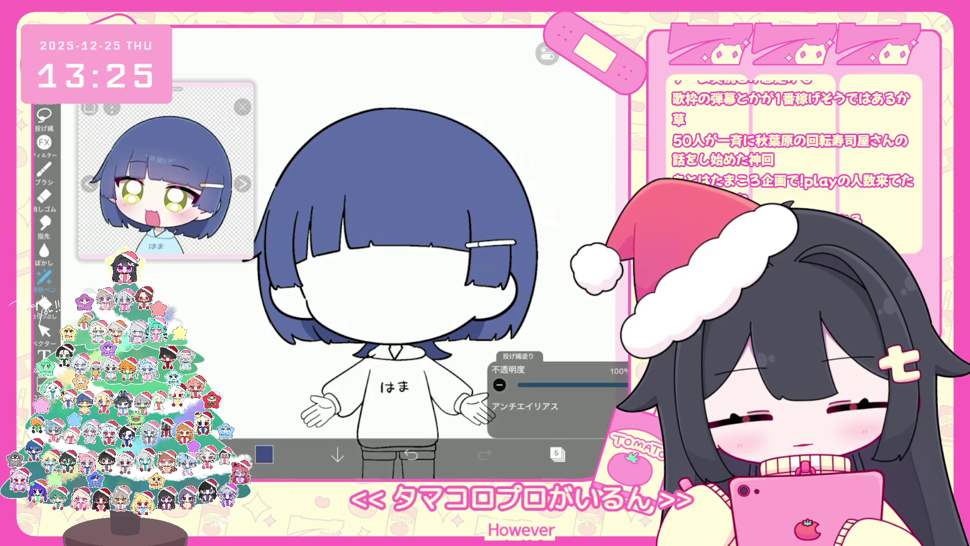
scroll(361, 283, "up", 3)
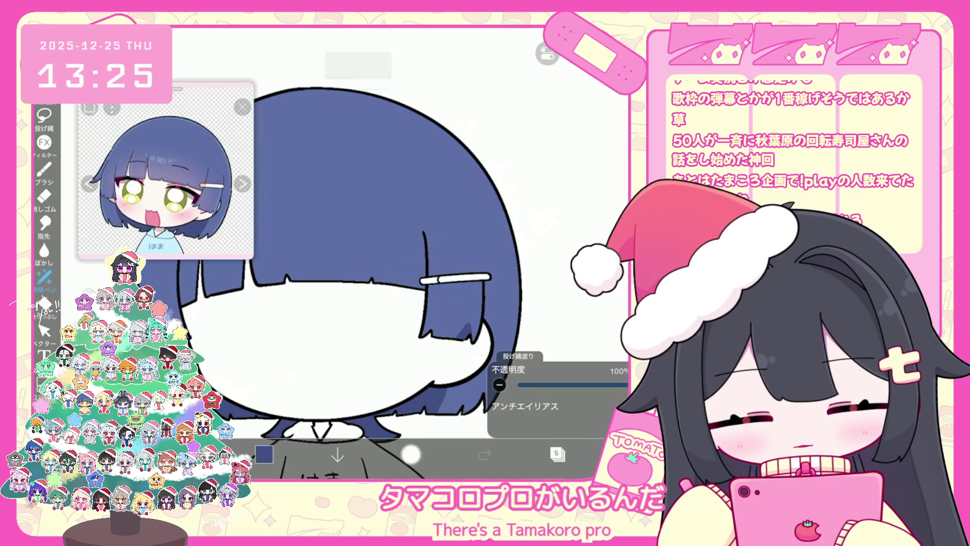
key("ctrl+z")
scroll(362, 283, "down", 3)
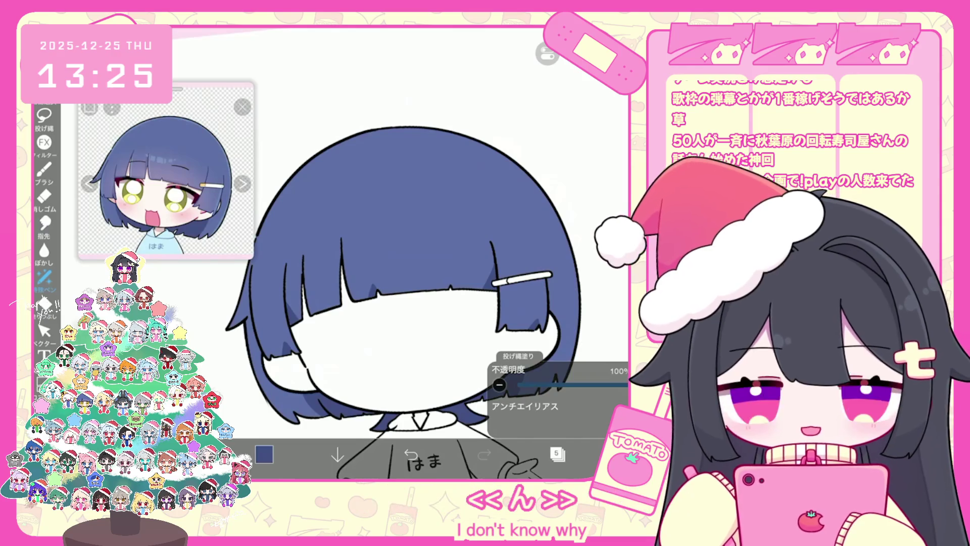
scroll(400, 283, "down", 3)
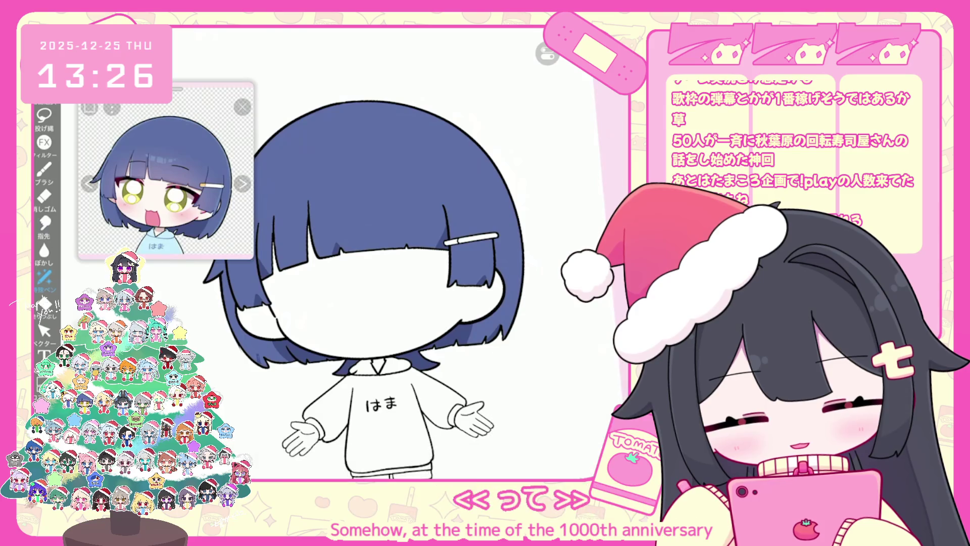
Undo further unwanted lasso fills and add empty layer 6 above layer 5
key("ctrl+z")
scroll(399, 283, "up", 2)
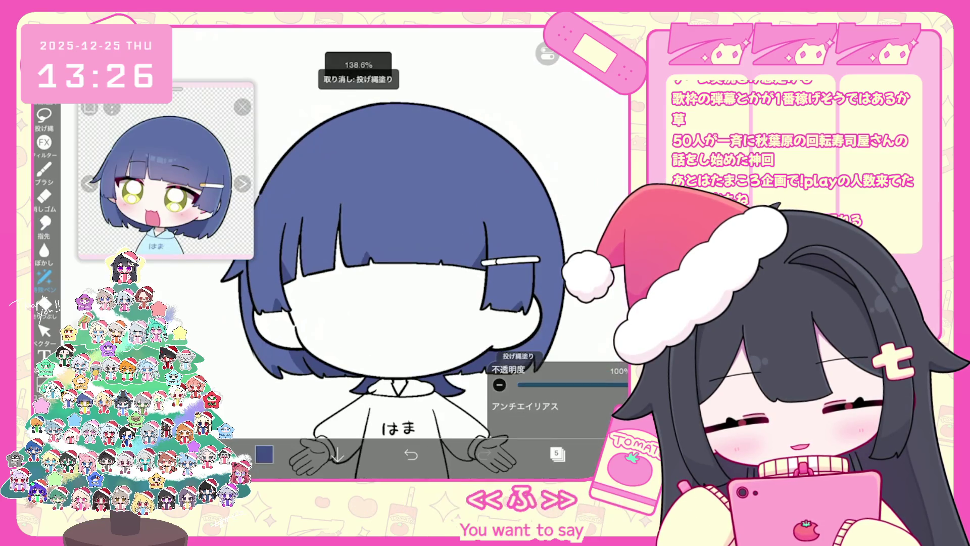
key("ctrl+z")
scroll(424, 283, "down", 1)
key("ctrl+z")
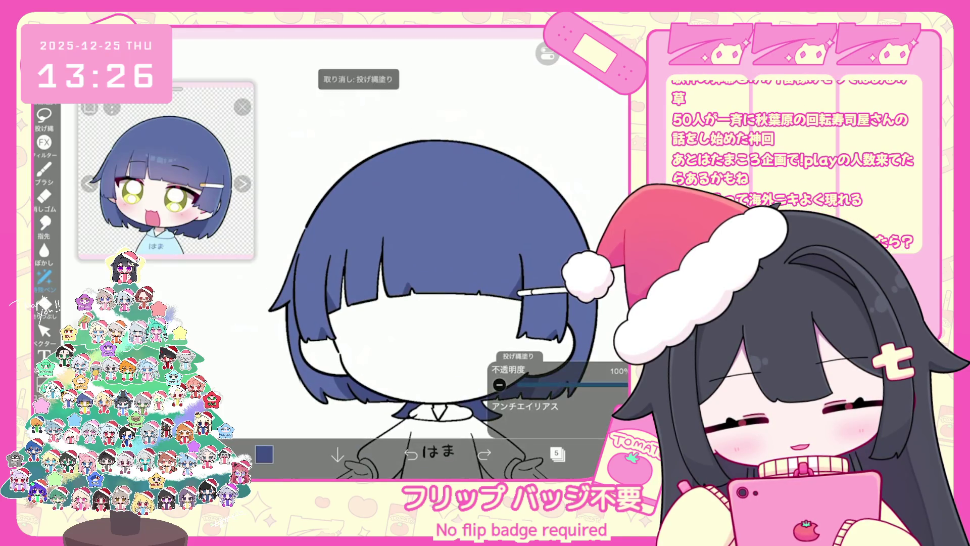
scroll(424, 303, "down", 3)
left_click(558, 454)
left_click(373, 423)
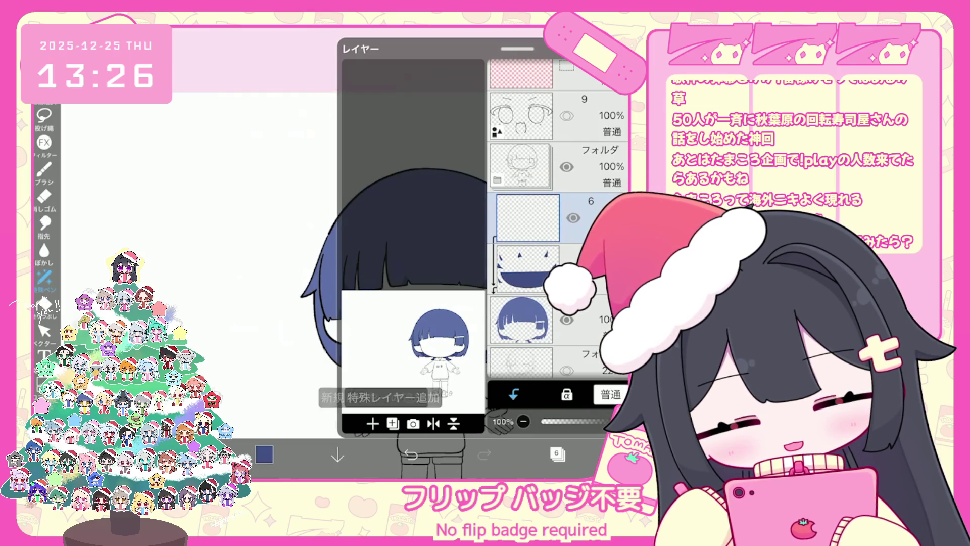
Add a new folder for the hair layers and undo a stray brush stroke
left_click(393, 423)
left_click(444, 309)
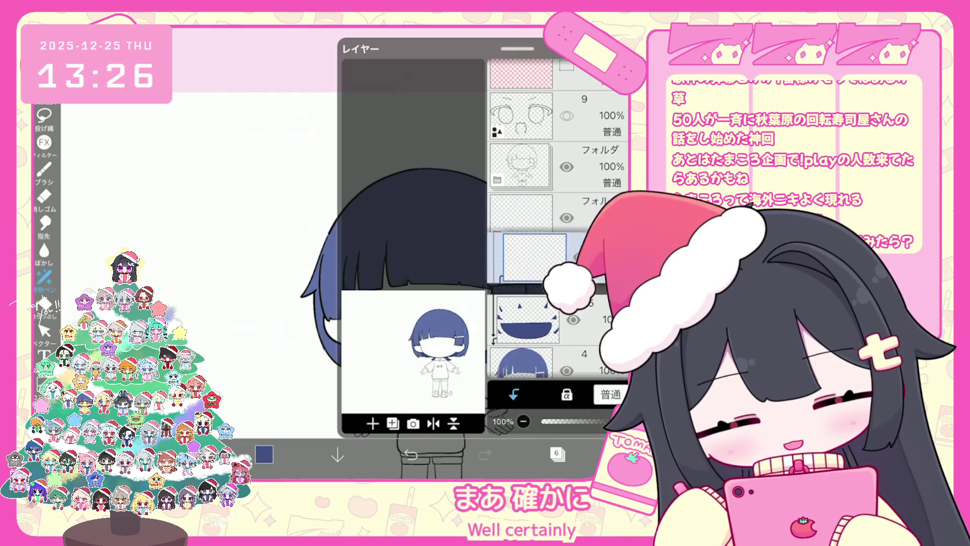
scroll(556, 218, "down", 2)
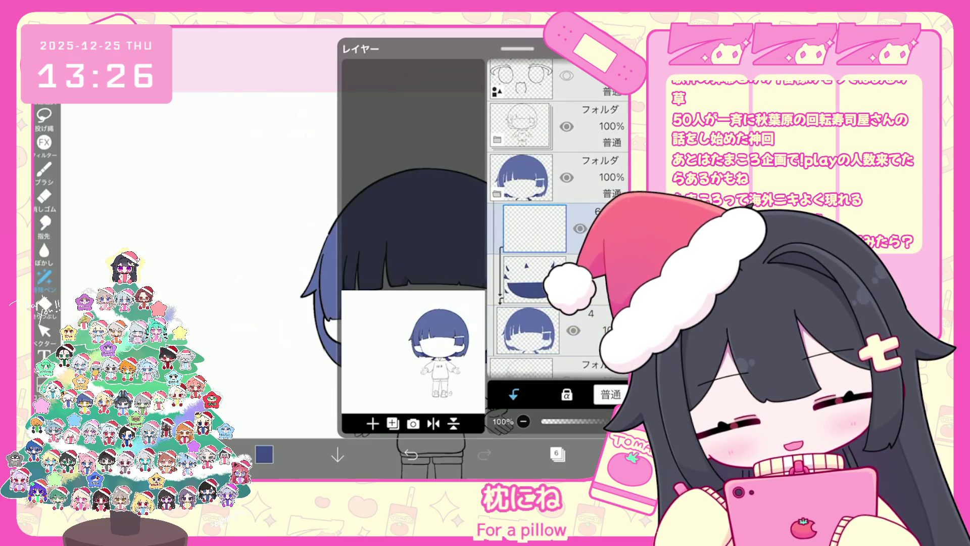
left_click(44, 169)
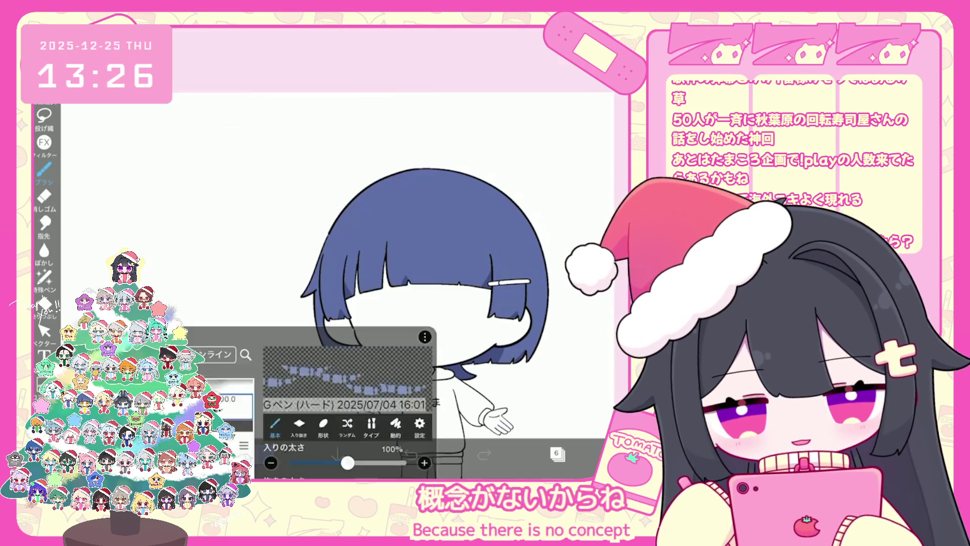
left_click(281, 358)
key("ctrl+z")
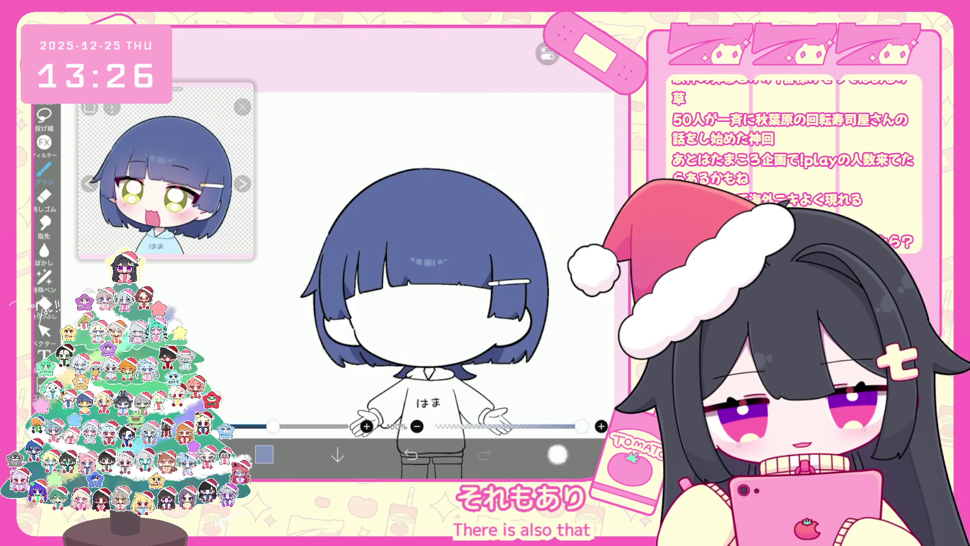
Choose pale pink #FEEFEF as the drawing colour
left_click(557, 454)
left_click(557, 454)
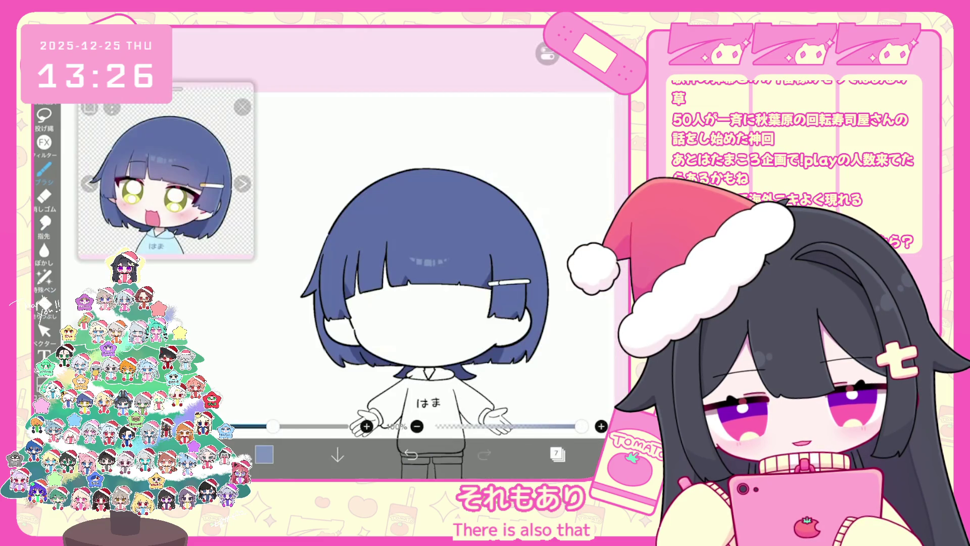
left_click(264, 454)
left_click(164, 200)
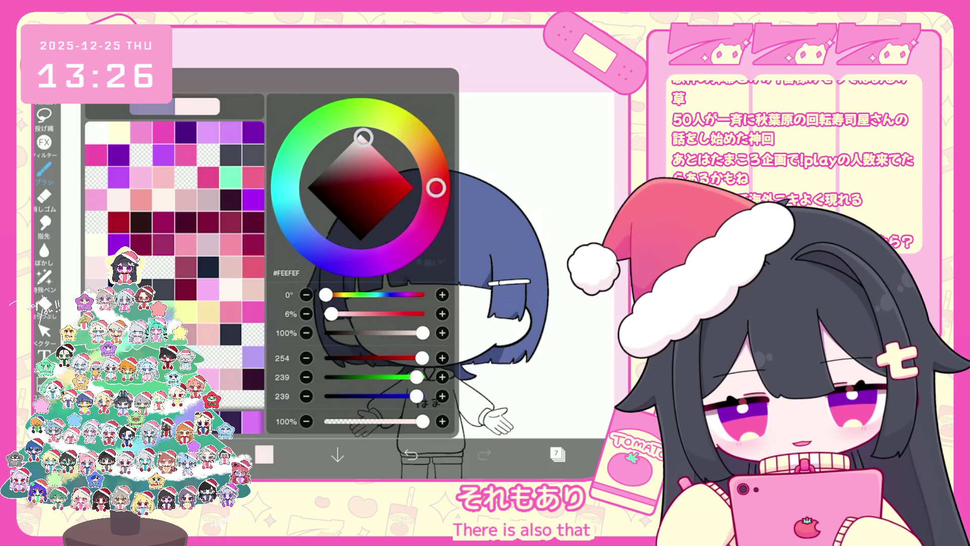
left_click(44, 305)
Collapse the hair folder, add an empty layer and move it below the folder
left_click(557, 455)
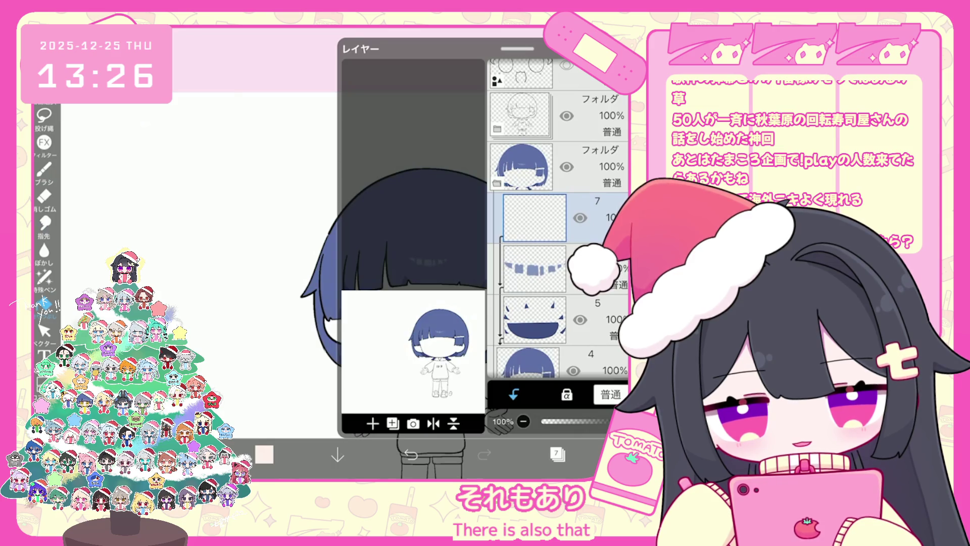
left_click(521, 167)
left_click(372, 423)
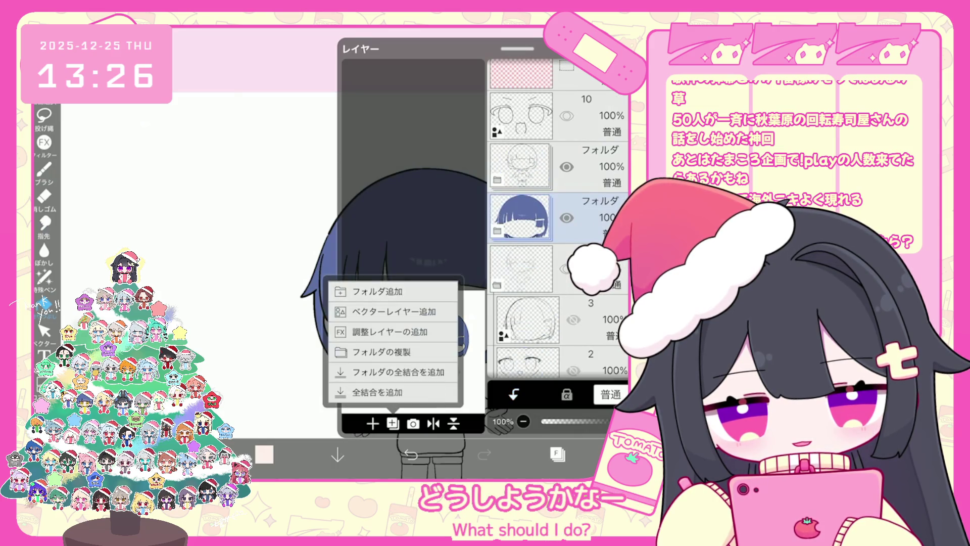
left_click(372, 423)
left_click(373, 423)
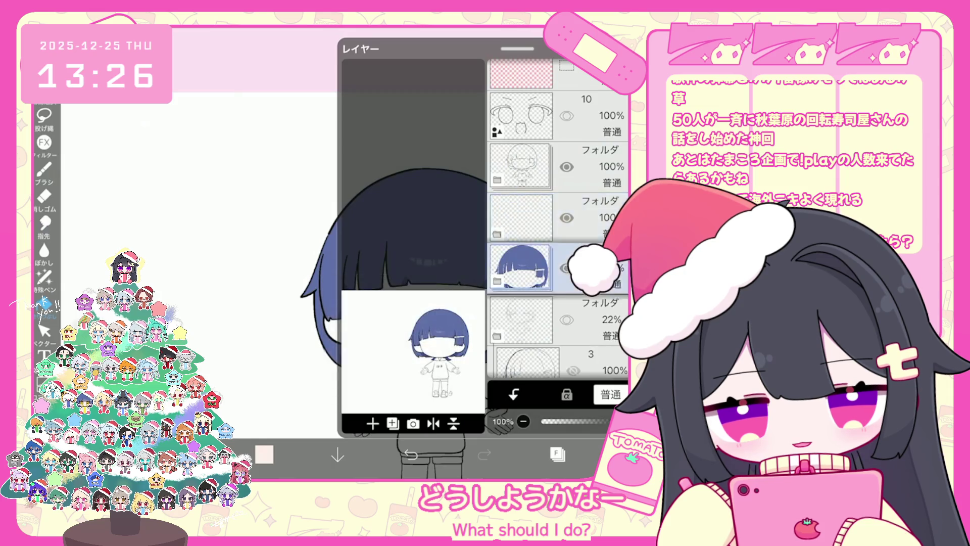
left_click_drag(528, 217, 528, 268)
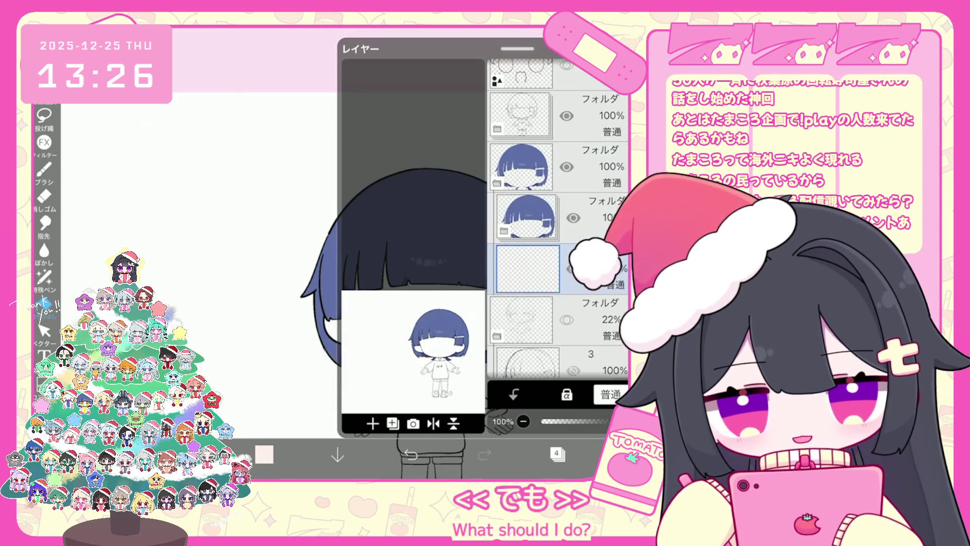
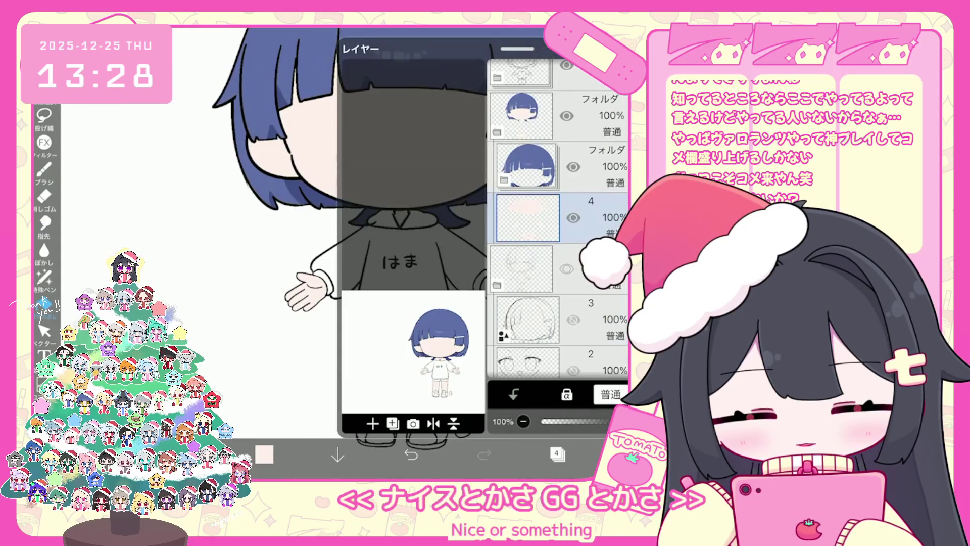
Add a new empty layer above the line-art folder
scroll(558, 217, "up", 5)
left_click(558, 185)
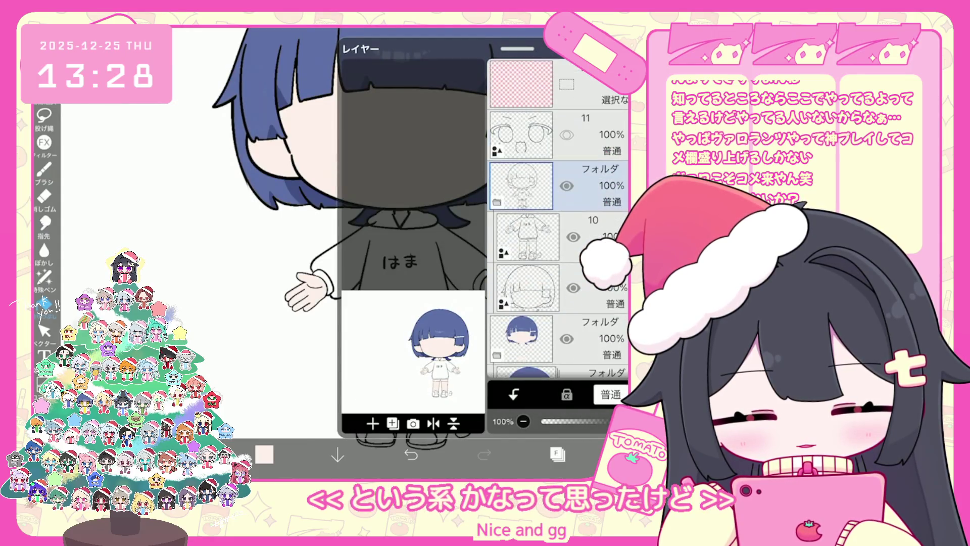
left_click(372, 424)
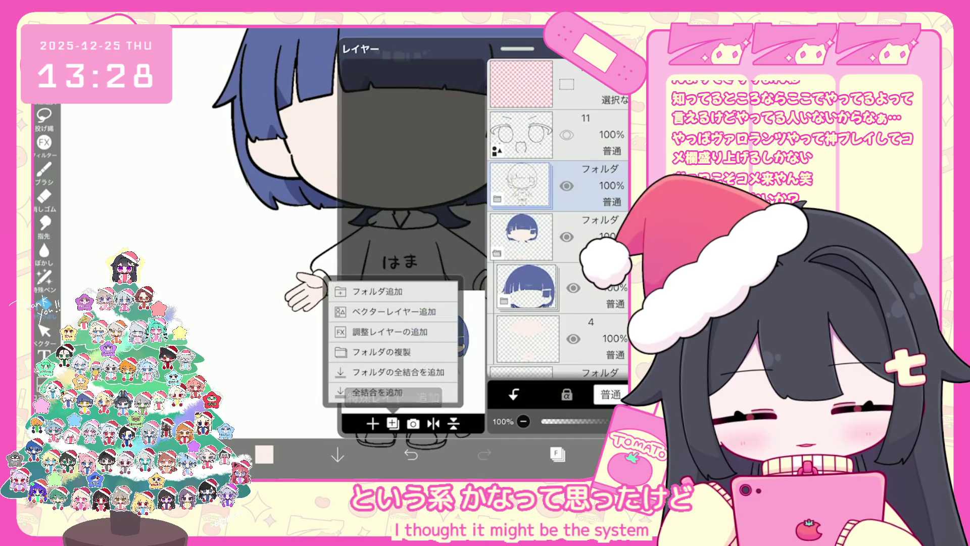
left_click(389, 305)
left_click(557, 453)
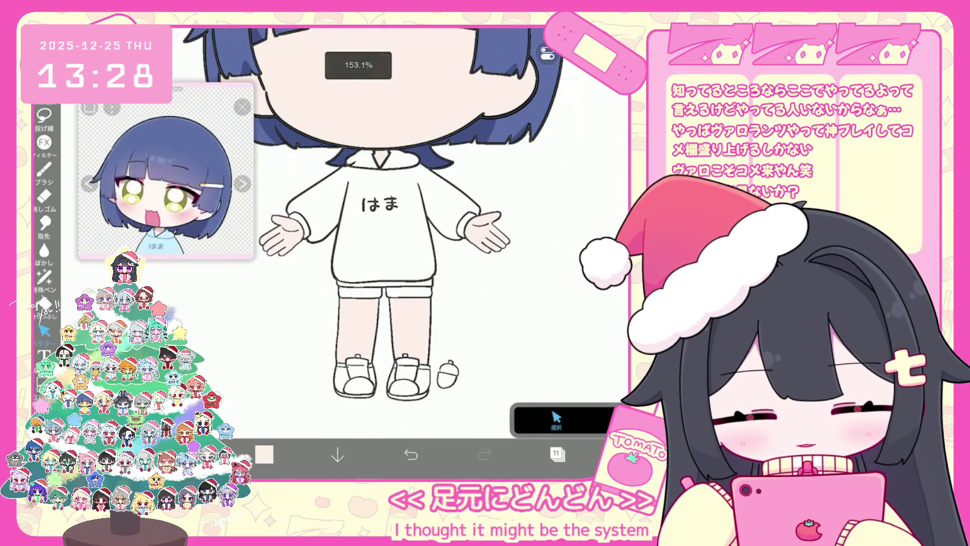
Restore the last vector-erased stroke and add a new empty layer above layer 4
key("ctrl+z")
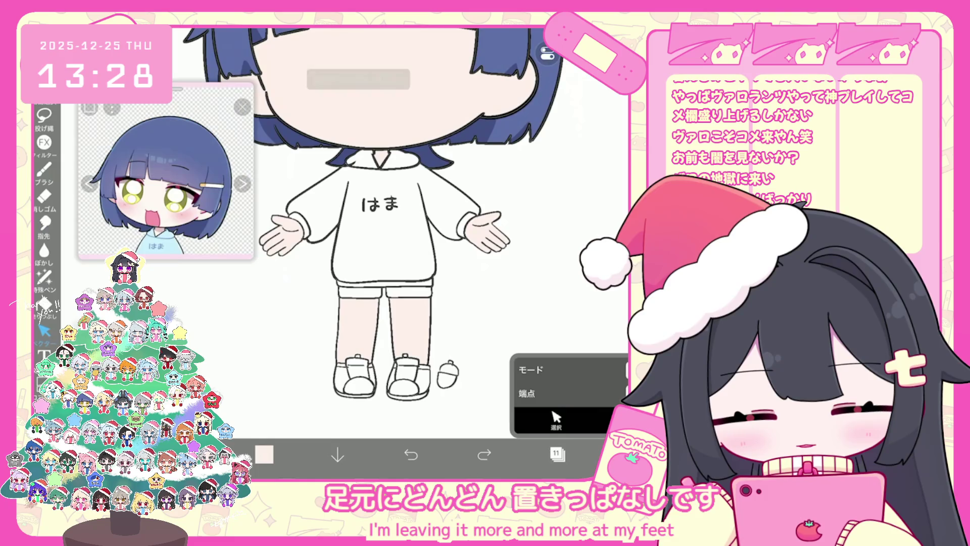
scroll(384, 252, "up", 3)
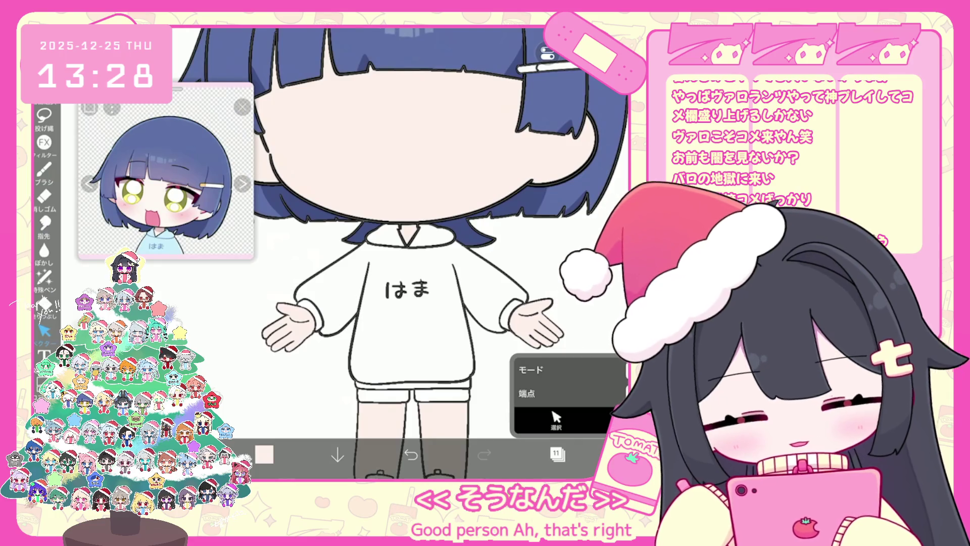
scroll(404, 253, "down", 3)
left_click(557, 454)
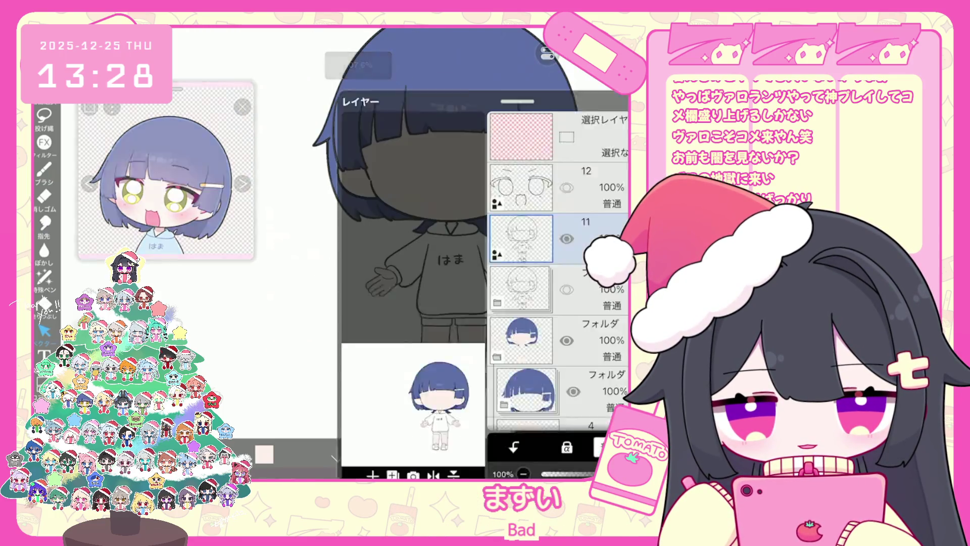
scroll(556, 217, "down", 3)
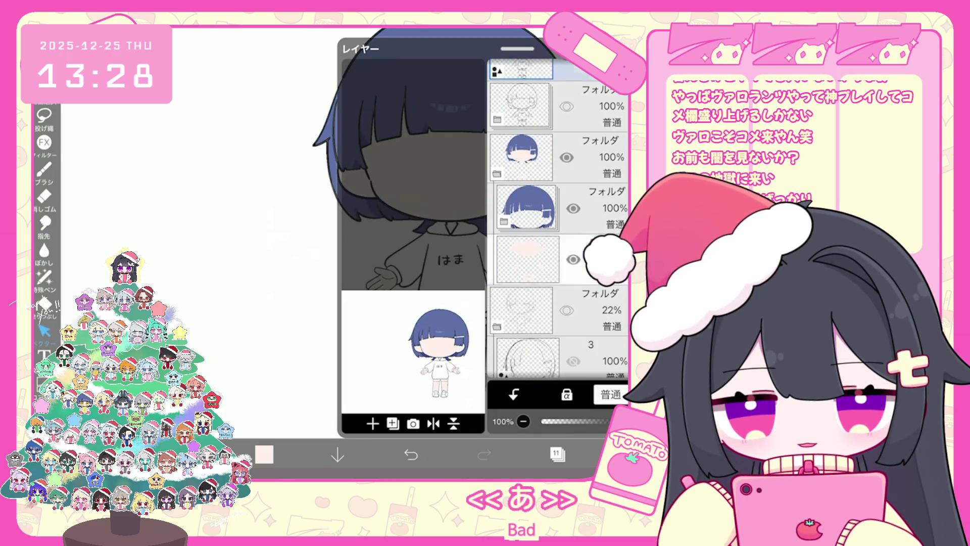
left_click(372, 423)
left_click(557, 454)
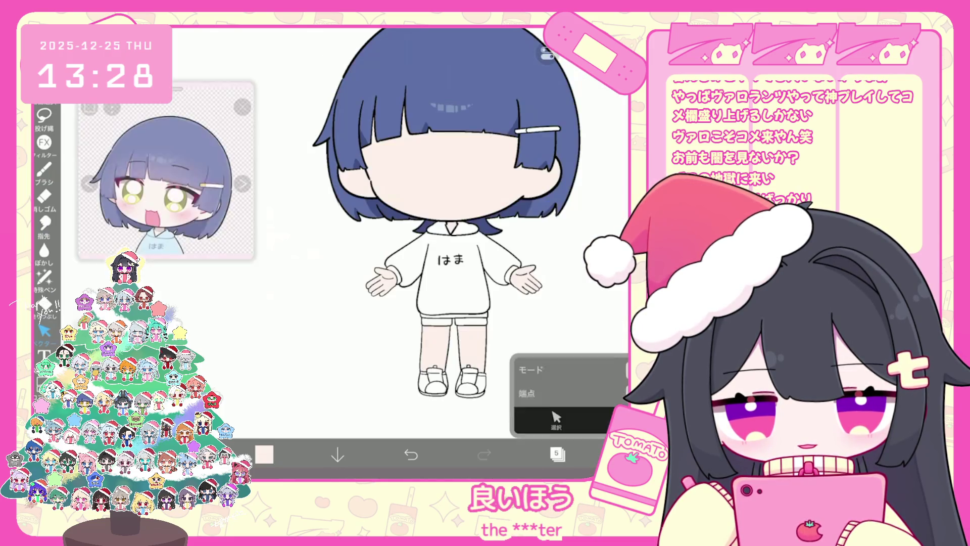
Sample the reference's light blue and fill the hood, collar and front of the hoodie
left_click(166, 241)
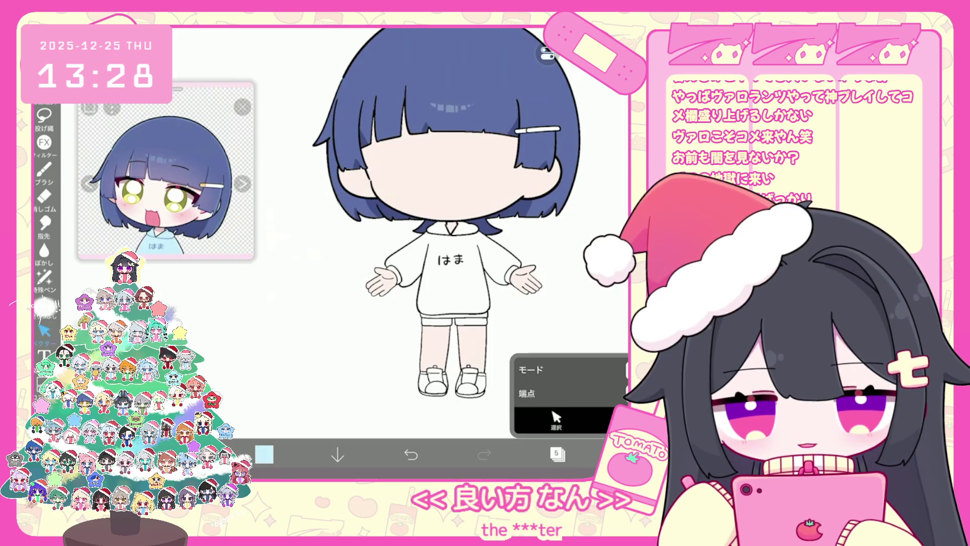
left_click(45, 303)
left_click(470, 285)
left_click(465, 228)
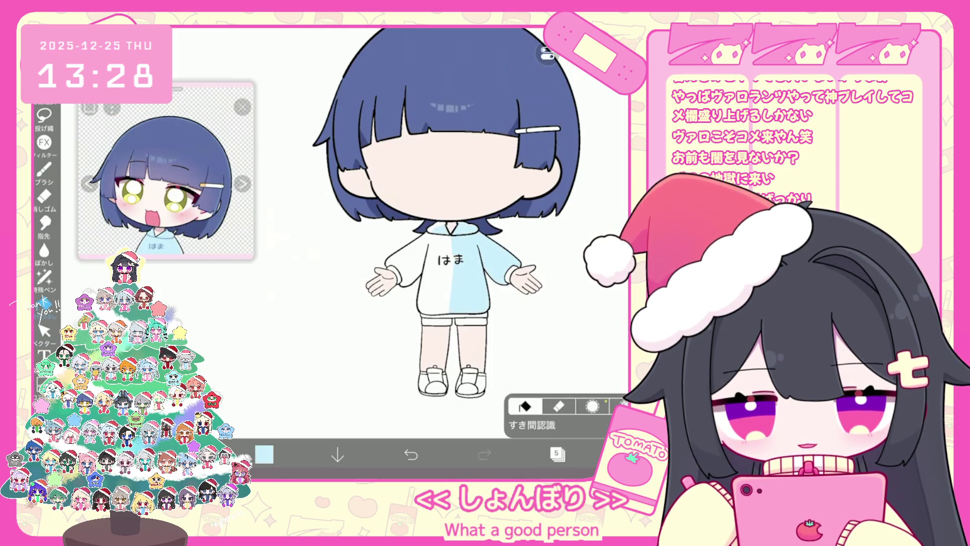
left_click(435, 227)
left_click(443, 248)
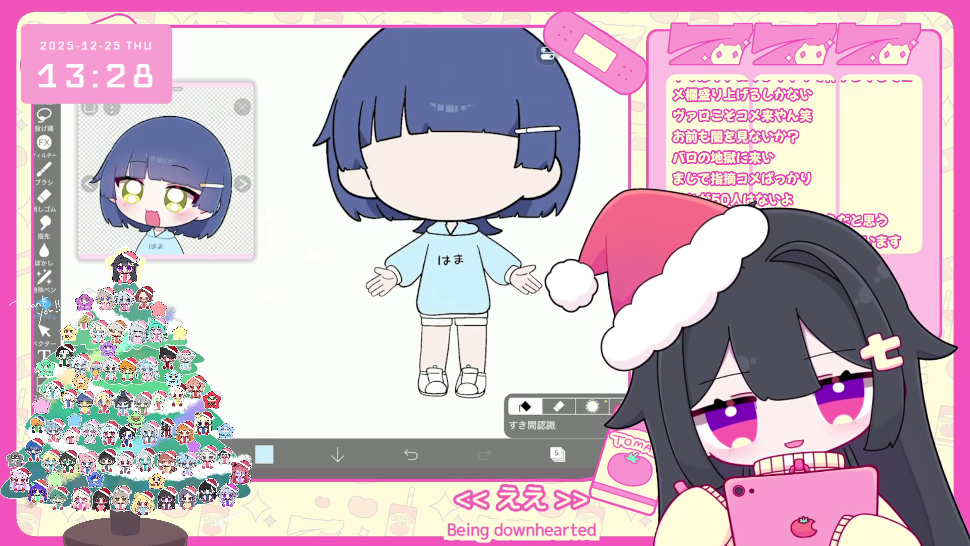
Keep the regular area fill selected and add a new empty layer above the hoodie
scroll(455, 255, "up", 5)
scroll(445, 263, "up", 2)
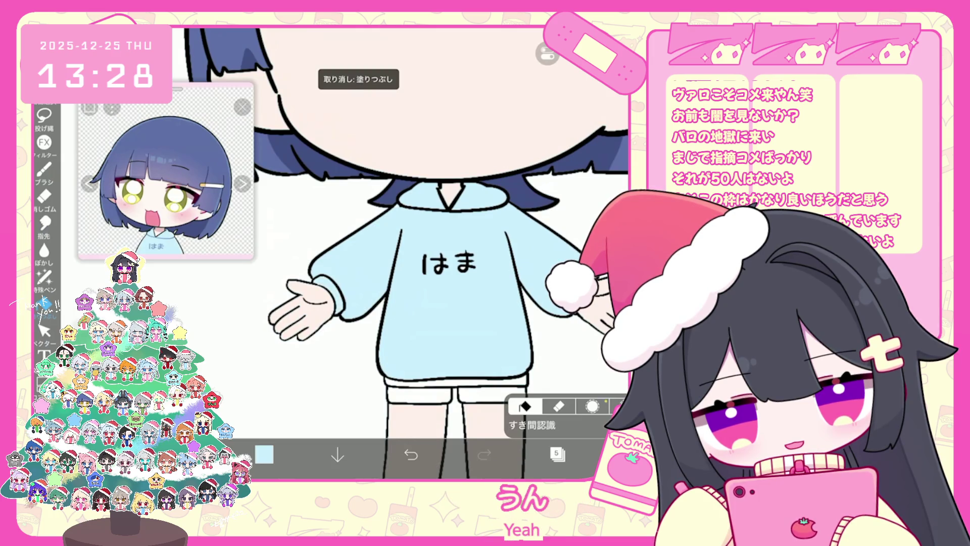
left_click(44, 276)
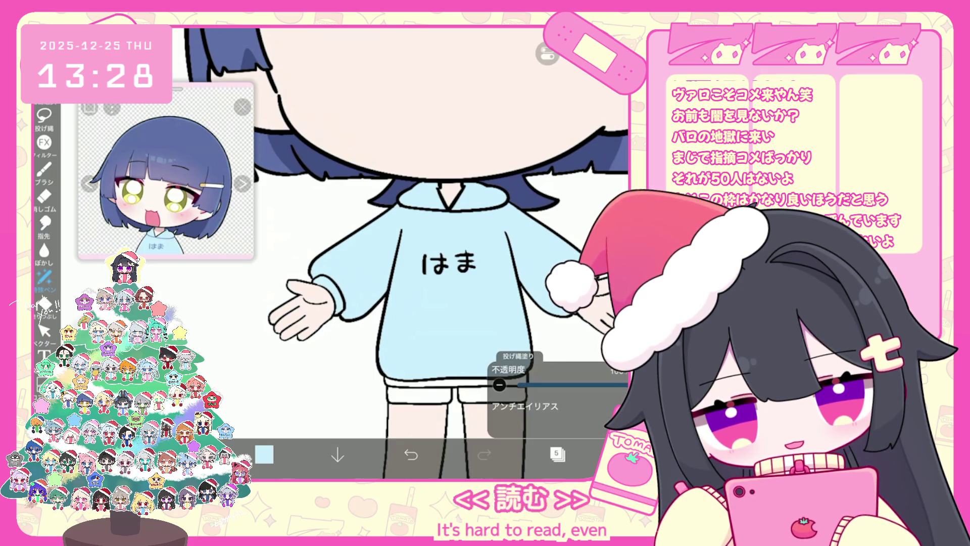
left_click(44, 303)
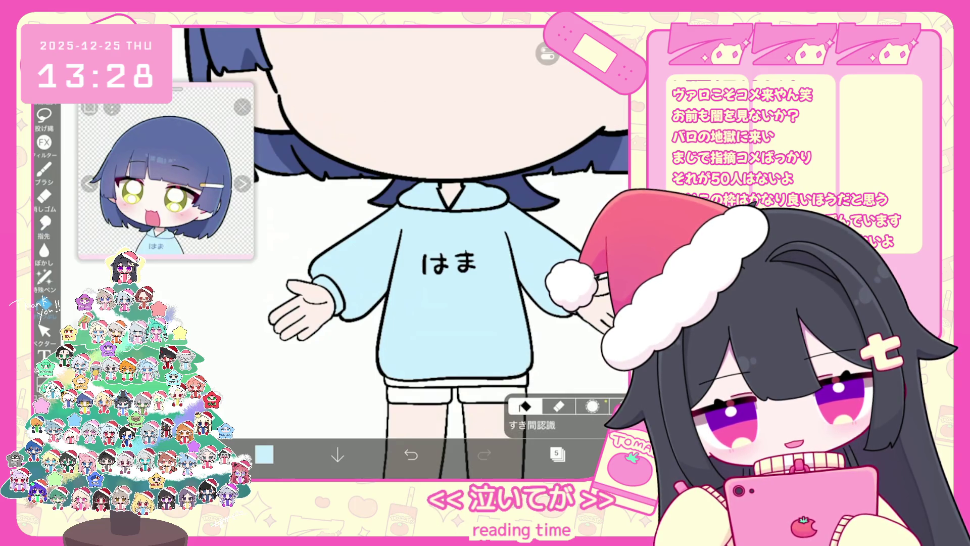
scroll(412, 253, "down", 3)
scroll(445, 238, "down", 2)
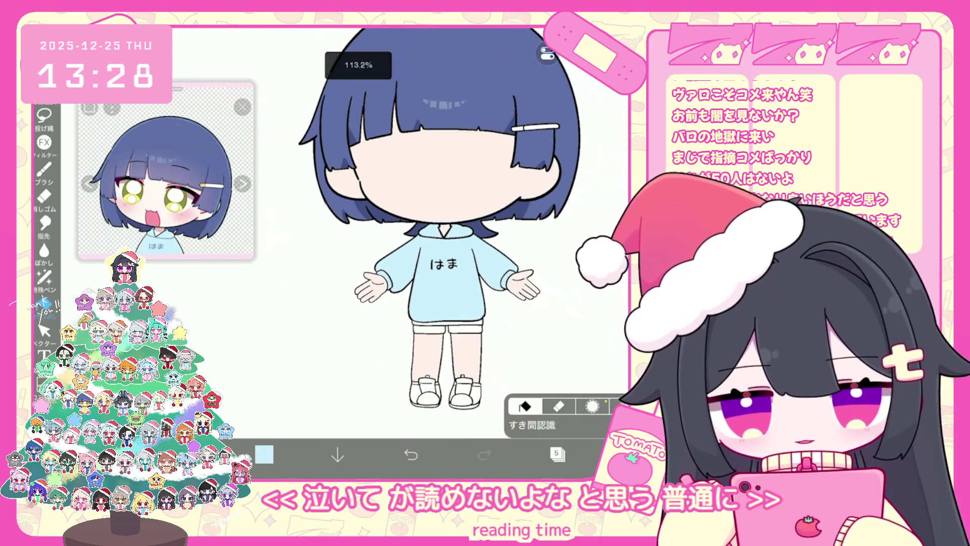
scroll(417, 242, "up", 3)
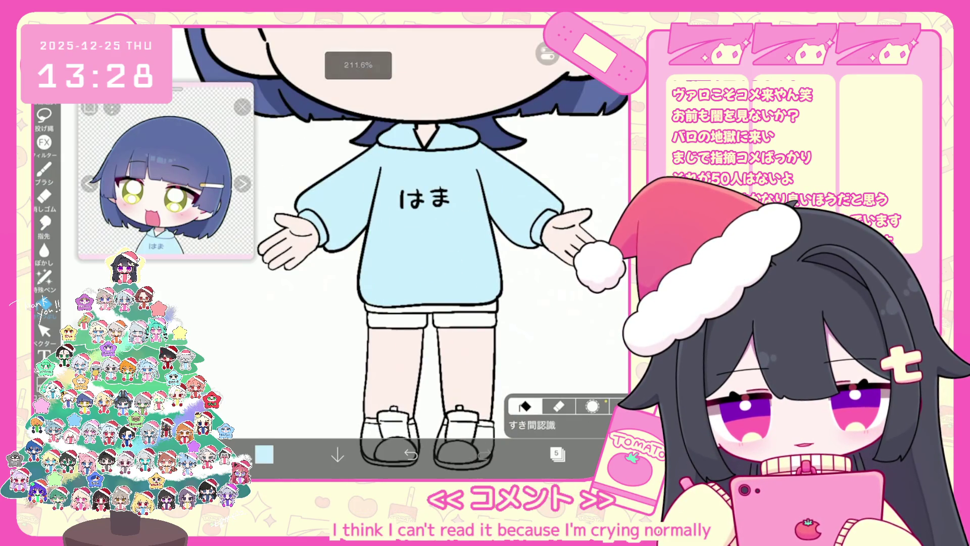
left_click(557, 453)
left_click(376, 399)
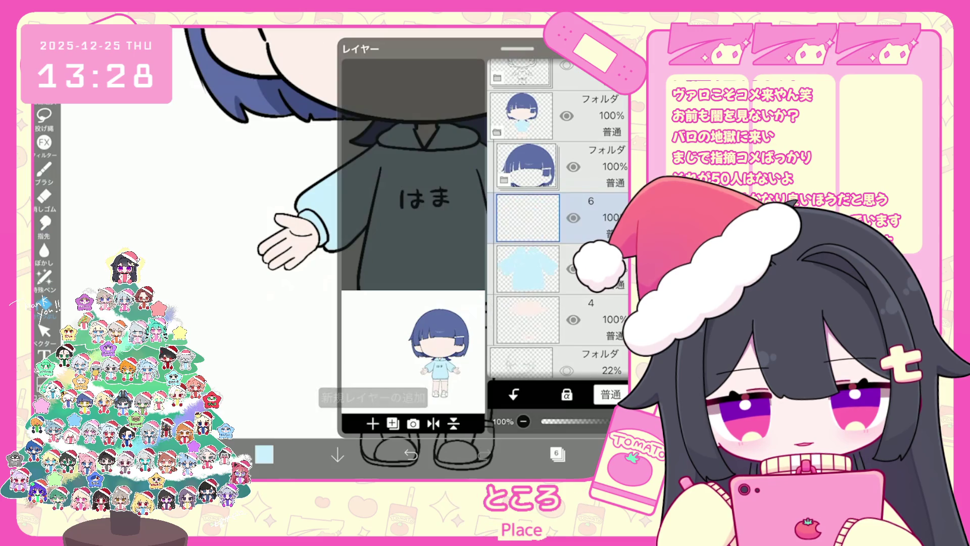
Colour the shorts a slightly bluish dark grey, #464E5C
left_click(264, 454)
left_click_drag(289, 213, 306, 240)
left_click_drag(353, 167, 336, 184)
left_click_drag(306, 240, 301, 235)
left_click_drag(212, 81, 212, 480)
scroll(404, 253, "down", 5)
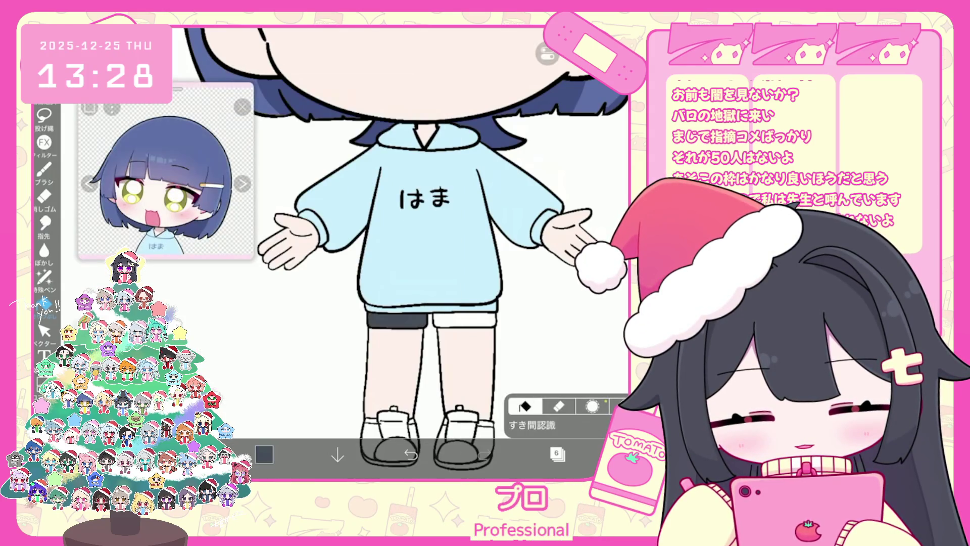
scroll(417, 212, "up", 10)
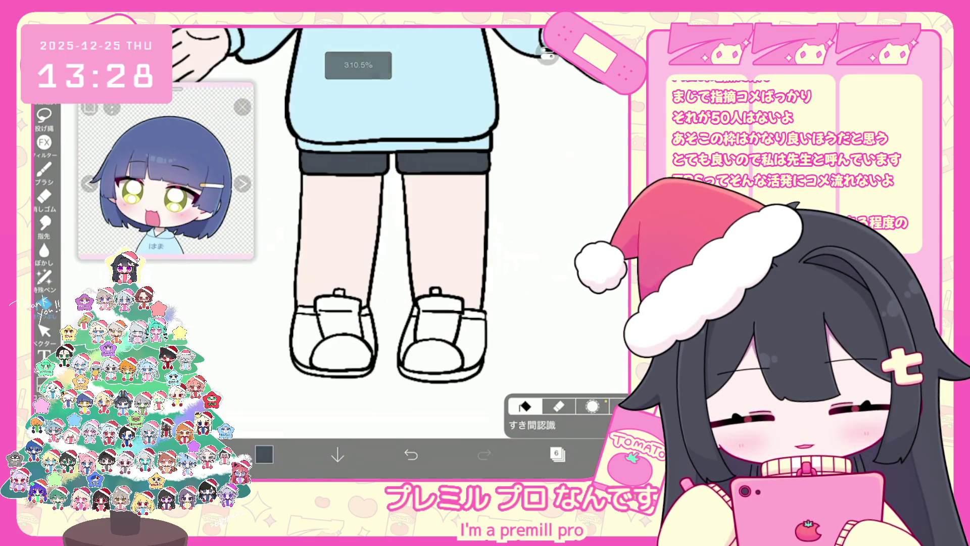
scroll(404, 227, "down", 5)
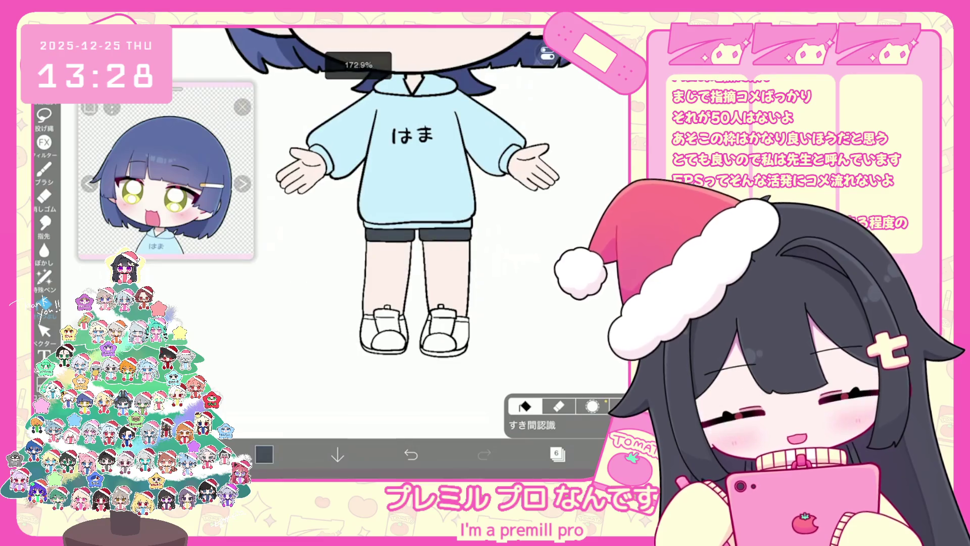
scroll(404, 202, "up", 2)
Sample the hair's navy blue and fill the heels of both shoes, removing one extra fill
left_click(518, 129)
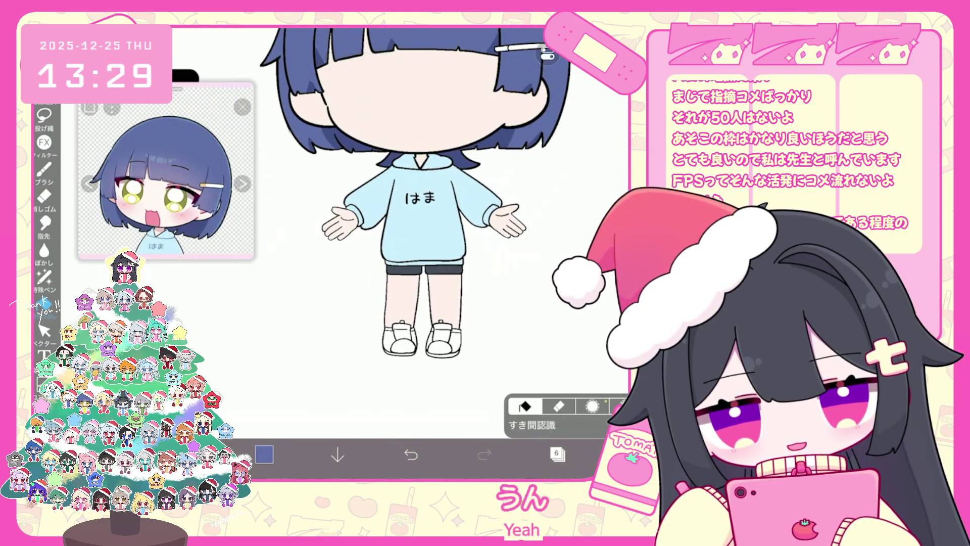
scroll(419, 253, "up", 5)
left_click(457, 296)
left_click(356, 293)
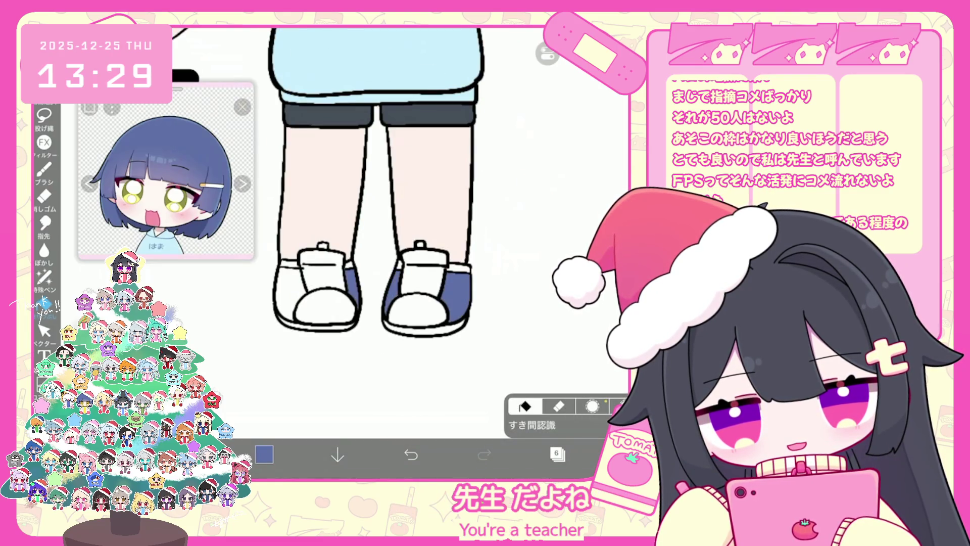
scroll(384, 202, "up", 3)
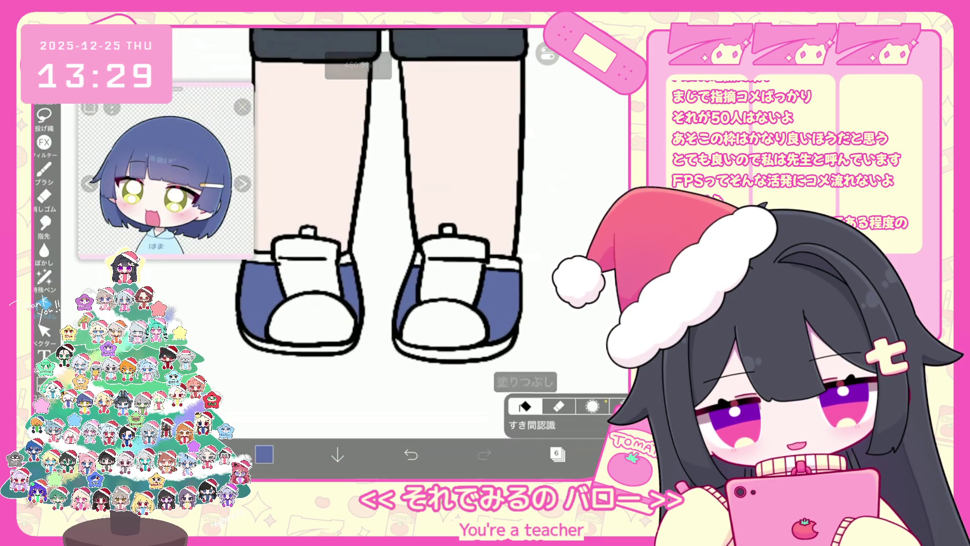
key("ctrl+z")
left_click(558, 453)
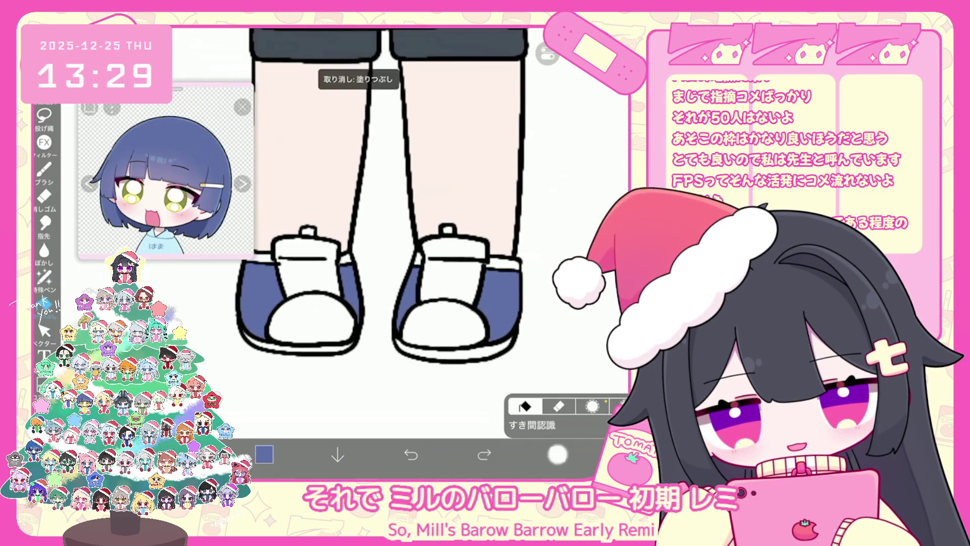
left_click(558, 453)
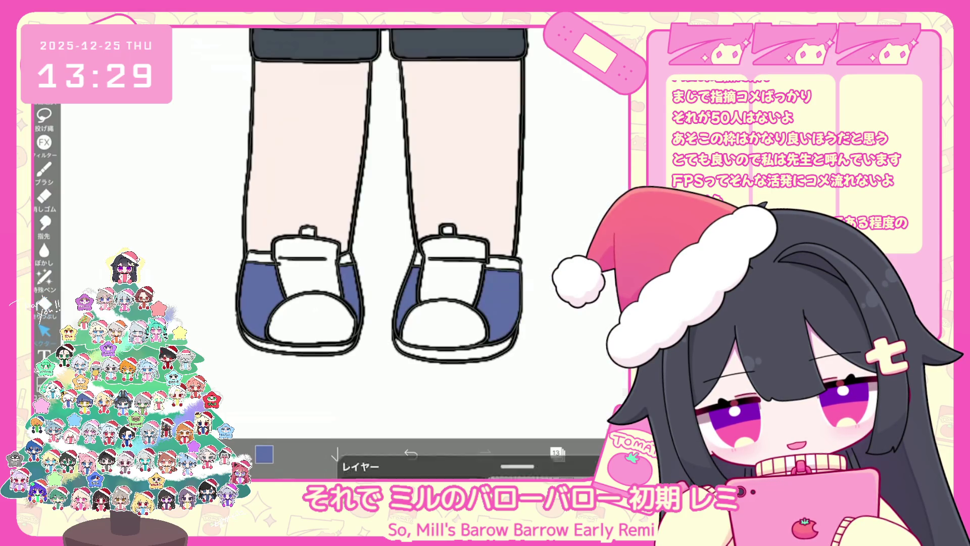
left_click(44, 331)
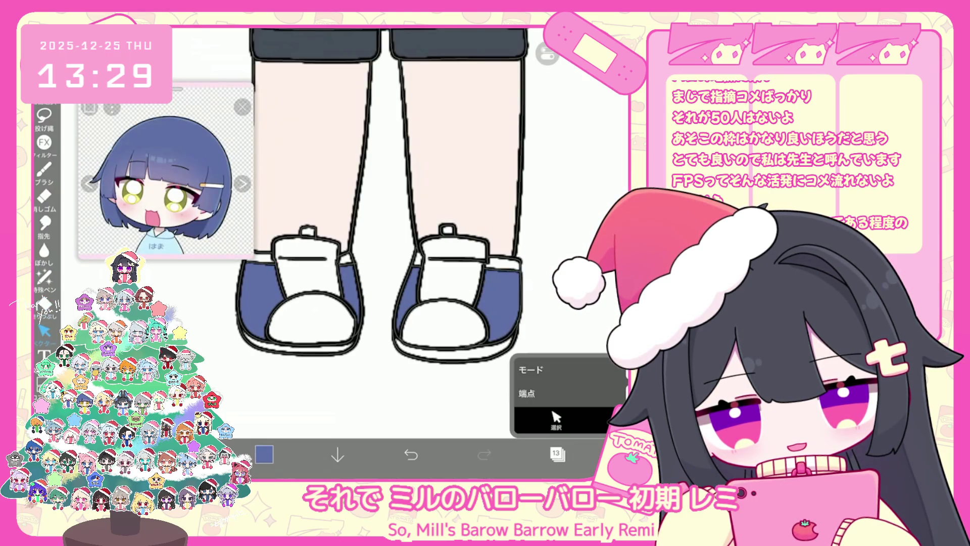
left_click(557, 453)
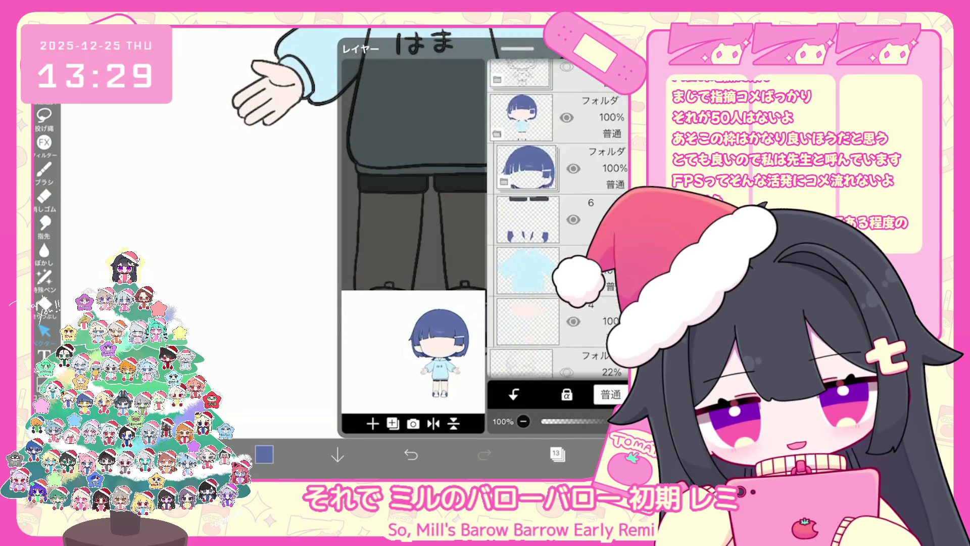
Add a new empty layer above the hoodie layer and set the colour to white
left_click(372, 424)
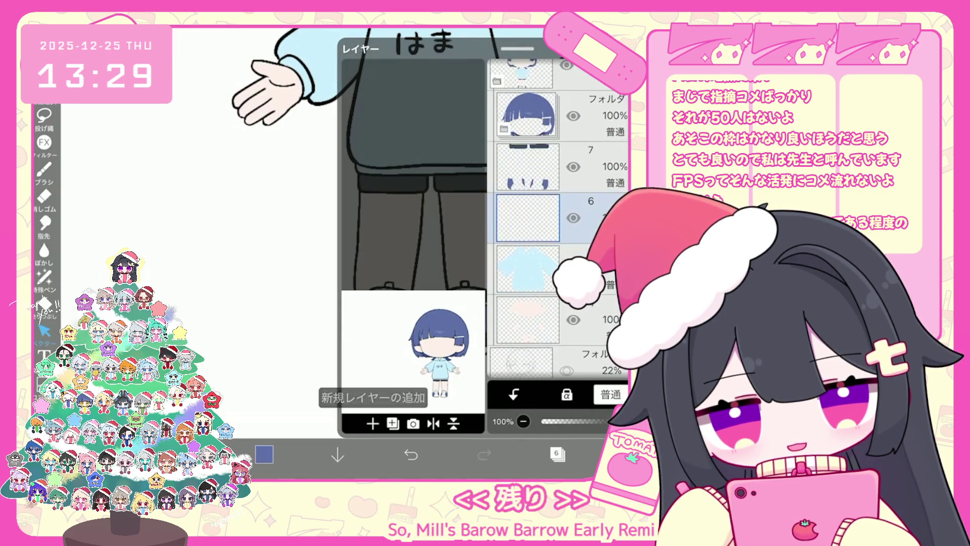
left_click(263, 454)
left_click(157, 277)
scroll(404, 227, "up", 5)
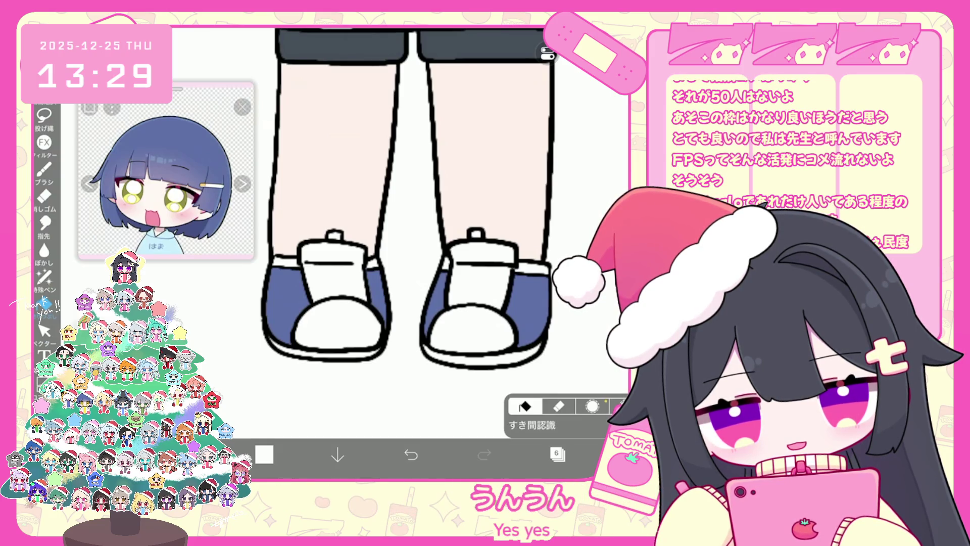
left_click(557, 453)
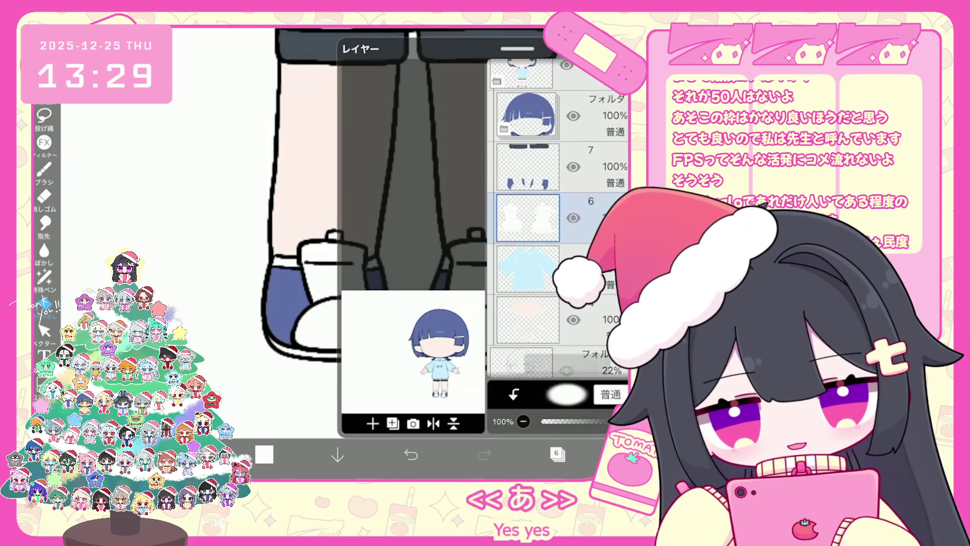
Fill the tongues and toe caps of both shoes dark red
left_click(264, 455)
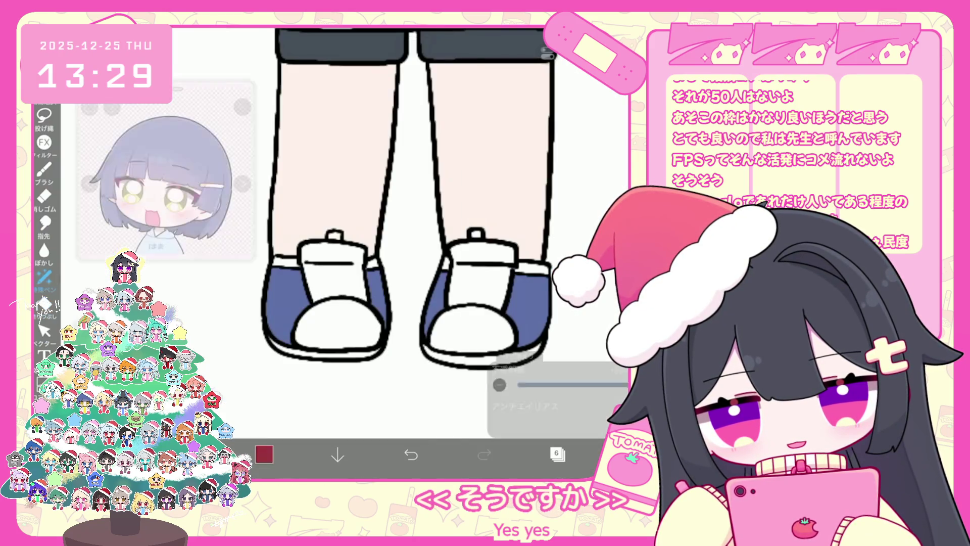
left_click(263, 454)
left_click(331, 265)
left_click(336, 326)
left_click(480, 260)
left_click(472, 326)
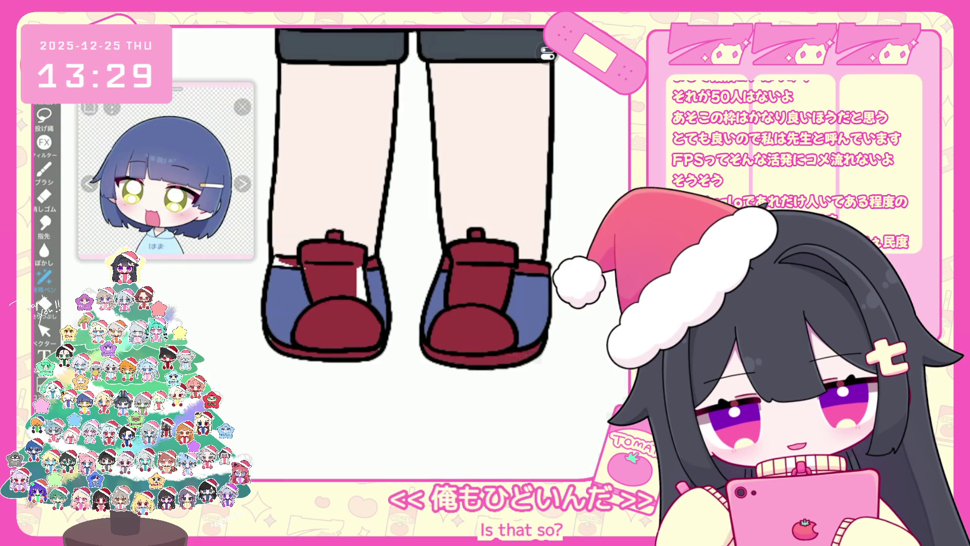
Undo the last red fill and switch to the lasso fill tool
left_click(557, 453)
left_click(557, 453)
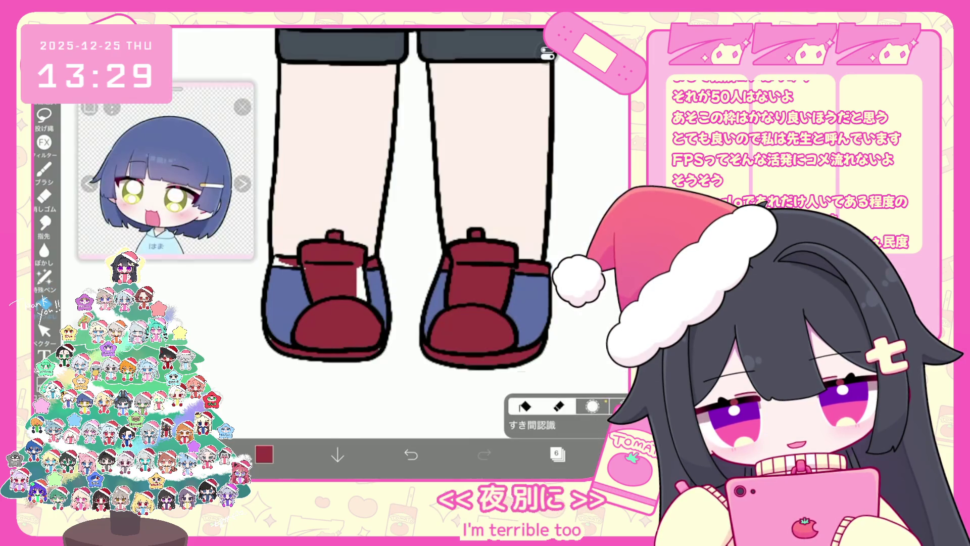
left_click(411, 455)
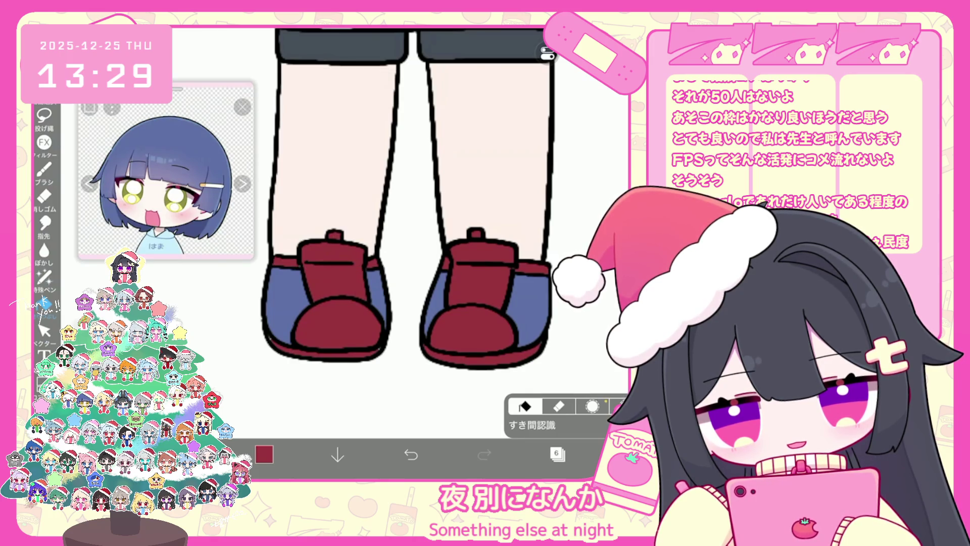
left_click(44, 277)
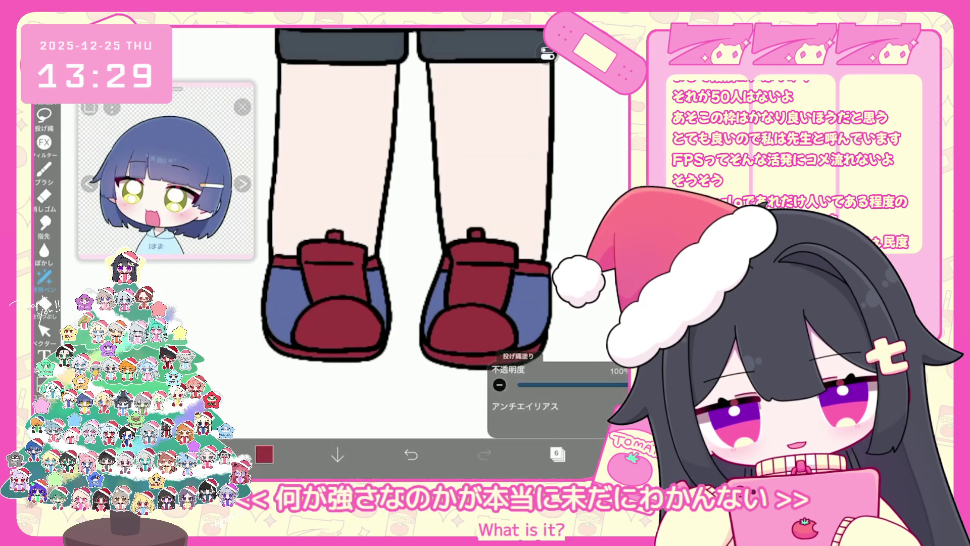
left_click(557, 453)
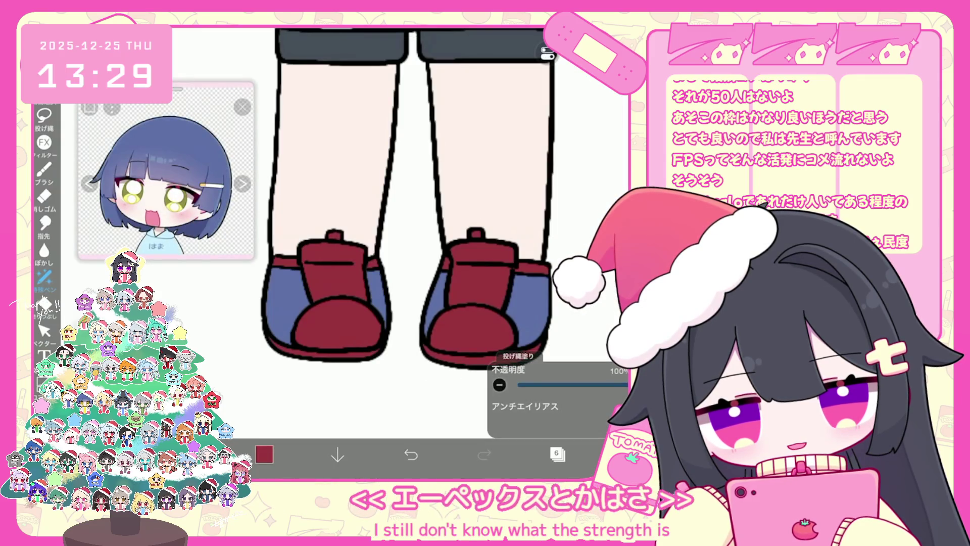
left_click(557, 454)
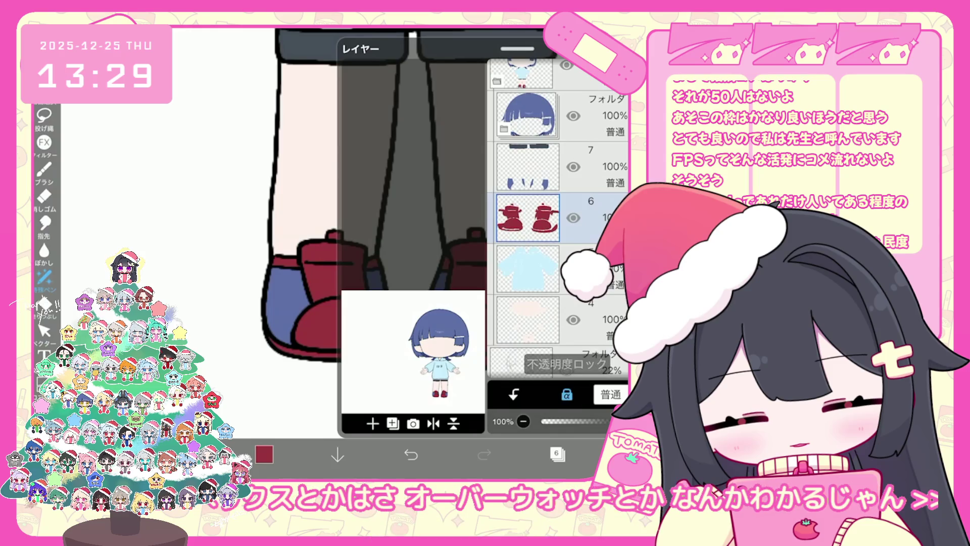
Set the colour to white and undo the lasso fills on the shoes and hoodie hem
left_click(263, 454)
left_click(96, 133)
key("ctrl+z")
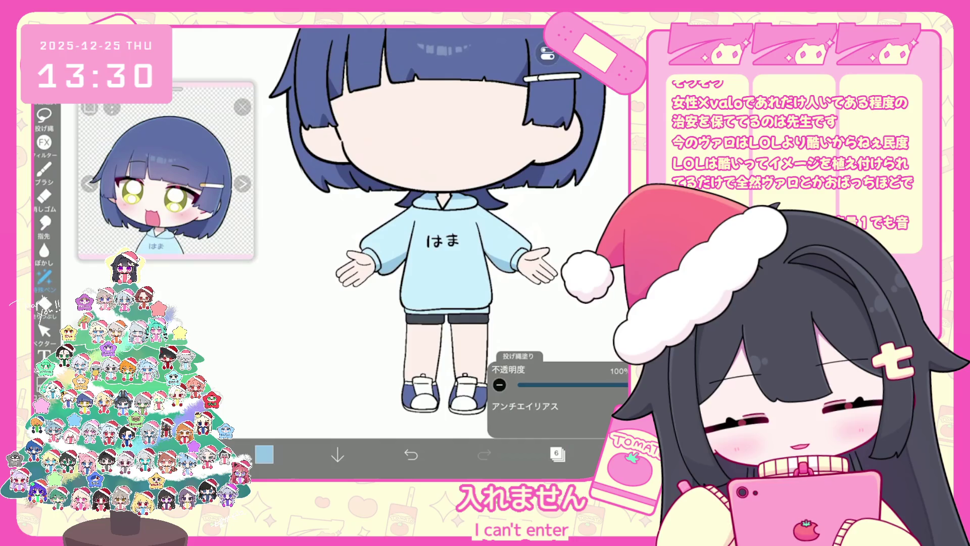
scroll(400, 253, "up", 3)
key("ctrl+z")
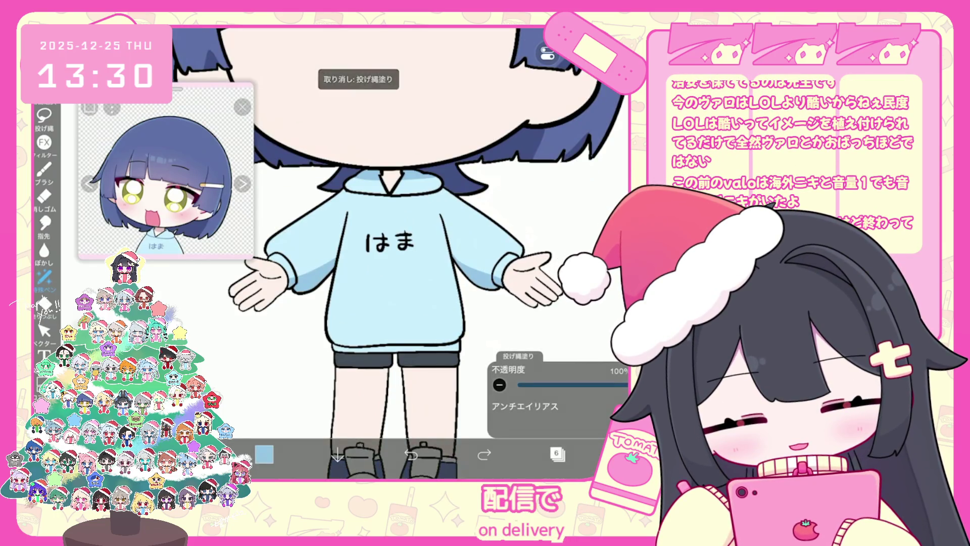
key("ctrl+z")
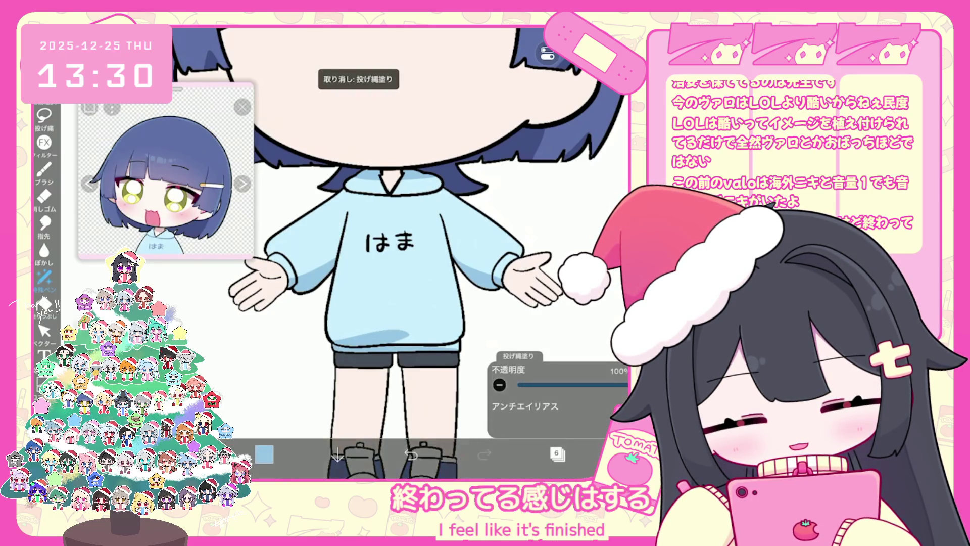
scroll(389, 243, "up", 1)
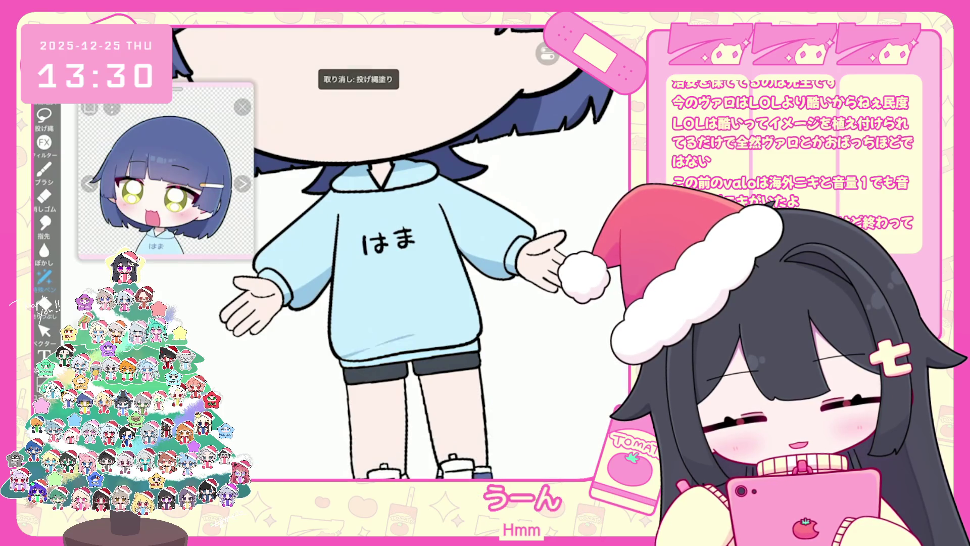
key("ctrl+z")
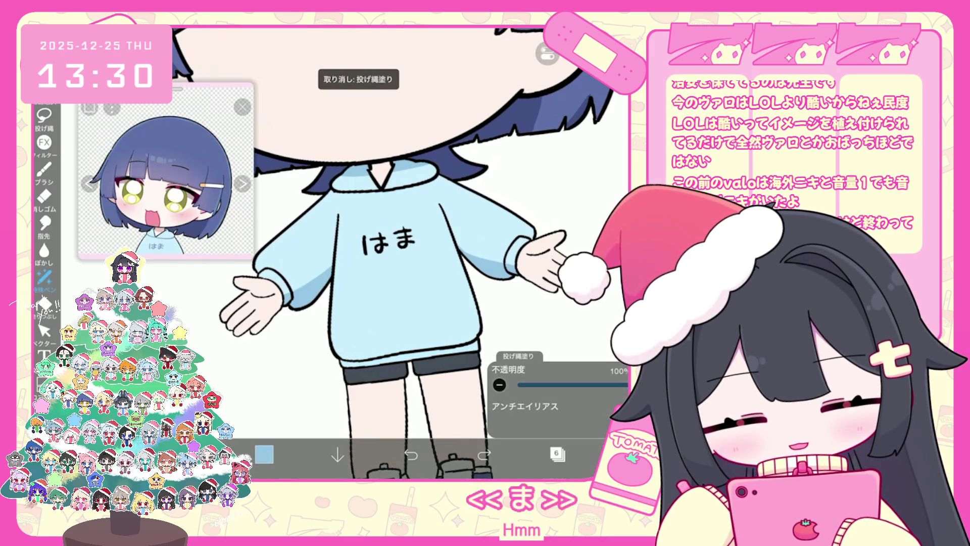
key("ctrl+z")
key("ctrl+z")
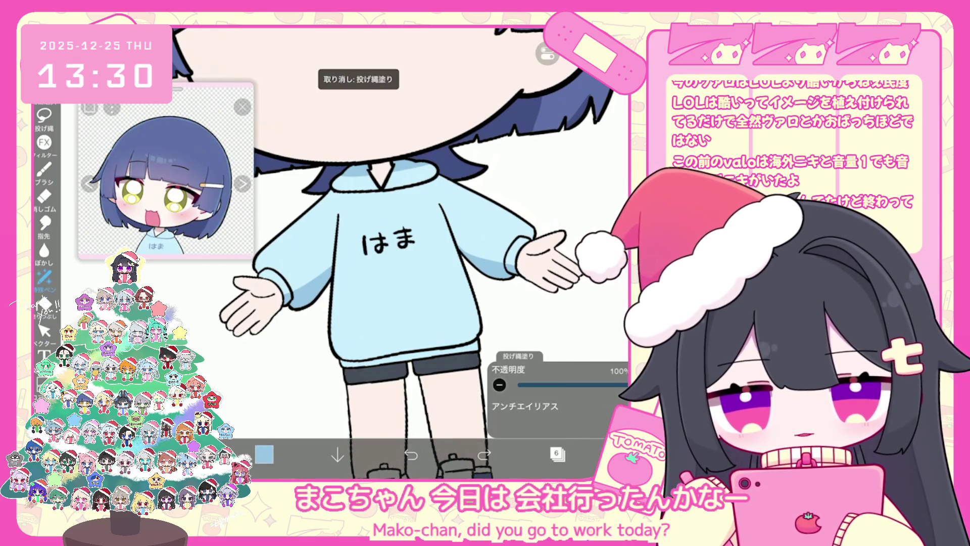
key("ctrl+z")
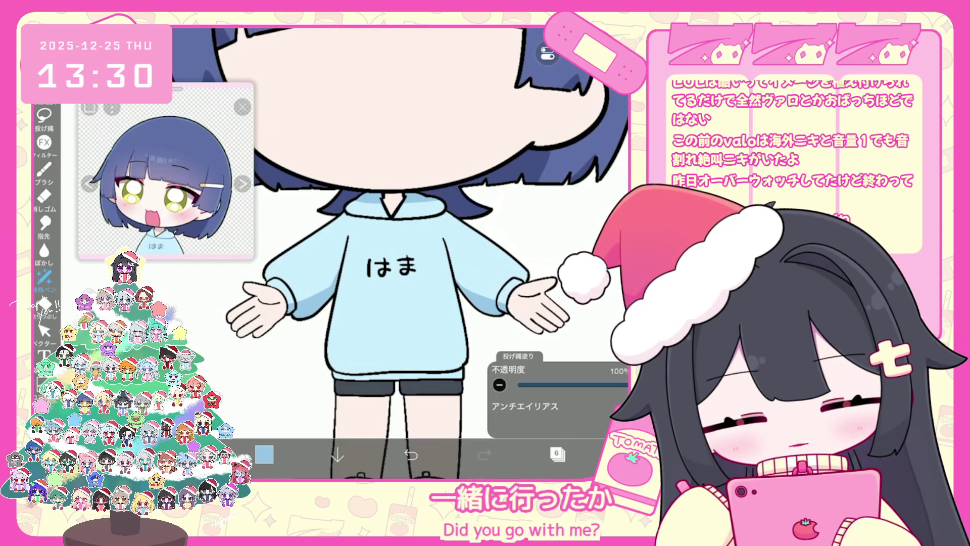
Remove the collar lasso fill and discard a trial light-blue patch on the hoodie
scroll(405, 252, "down", 2)
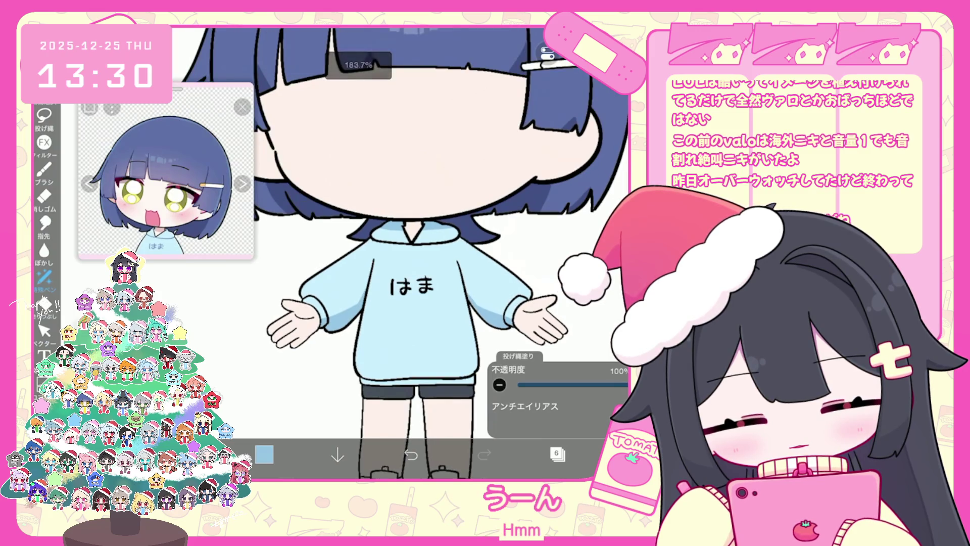
key("ctrl+z")
key("ctrl+shift+z")
key("ctrl+z")
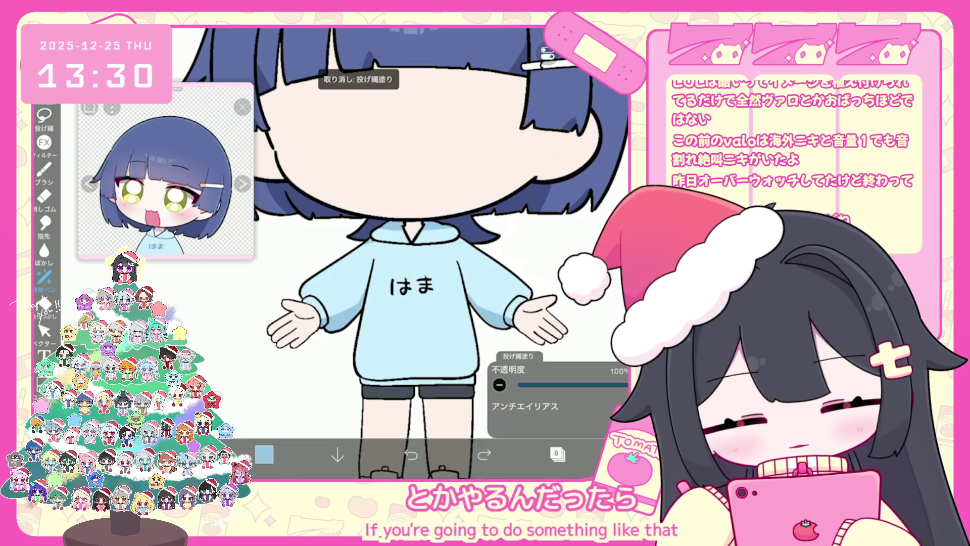
scroll(404, 253, "down", 3)
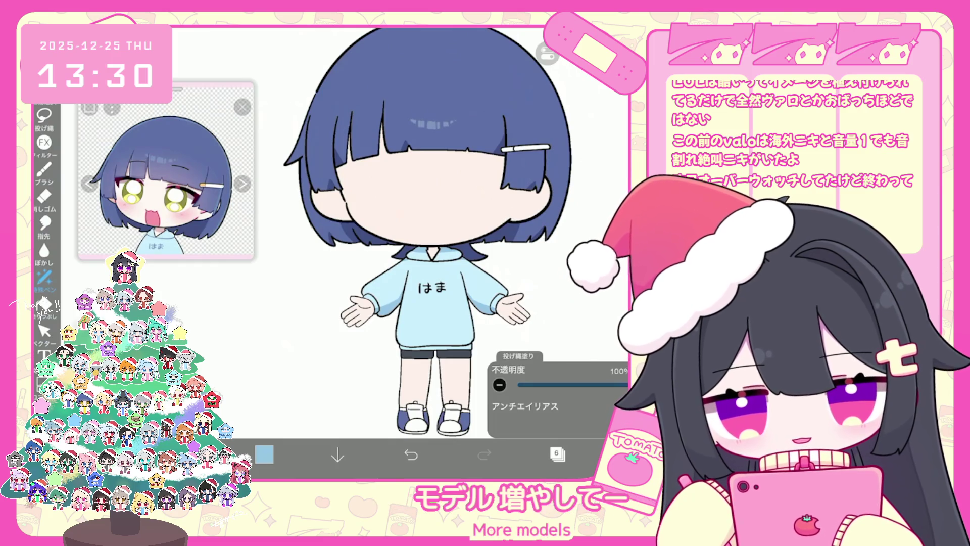
scroll(399, 252, "up", 3)
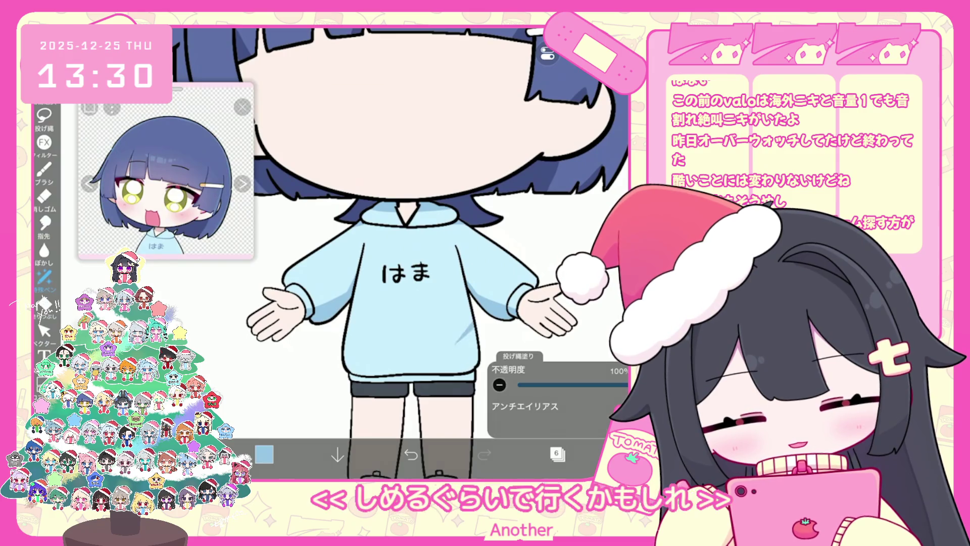
left_click_drag(477, 328, 449, 354)
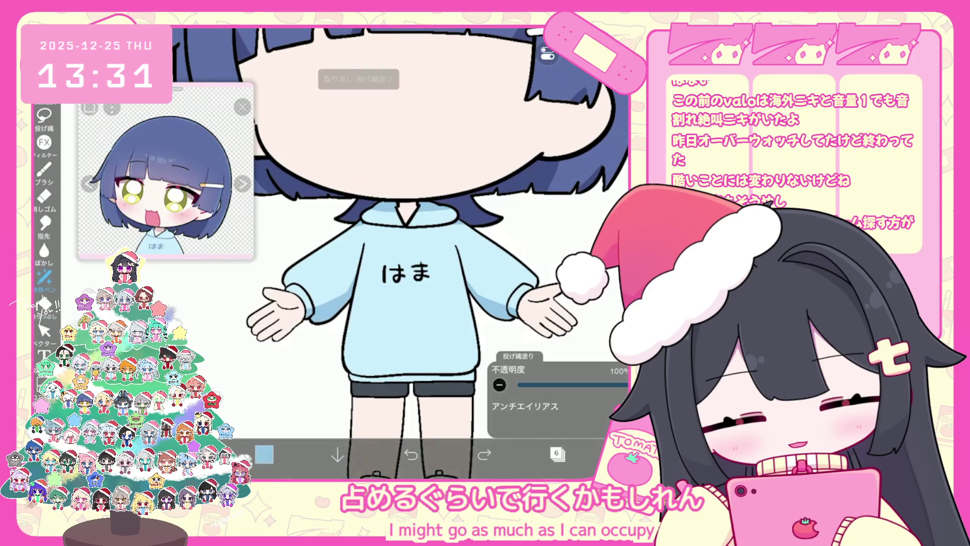
key("ctrl+z")
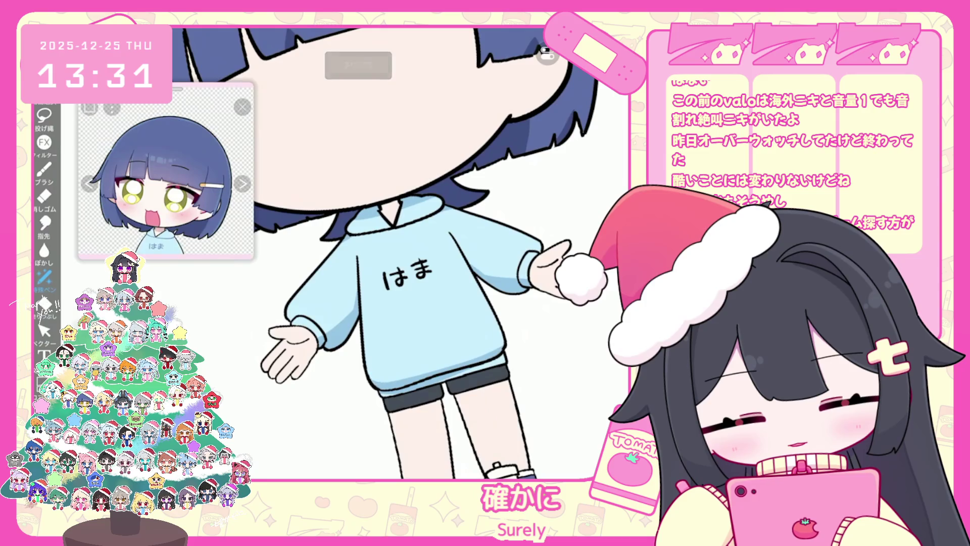
scroll(384, 252, "down", 5)
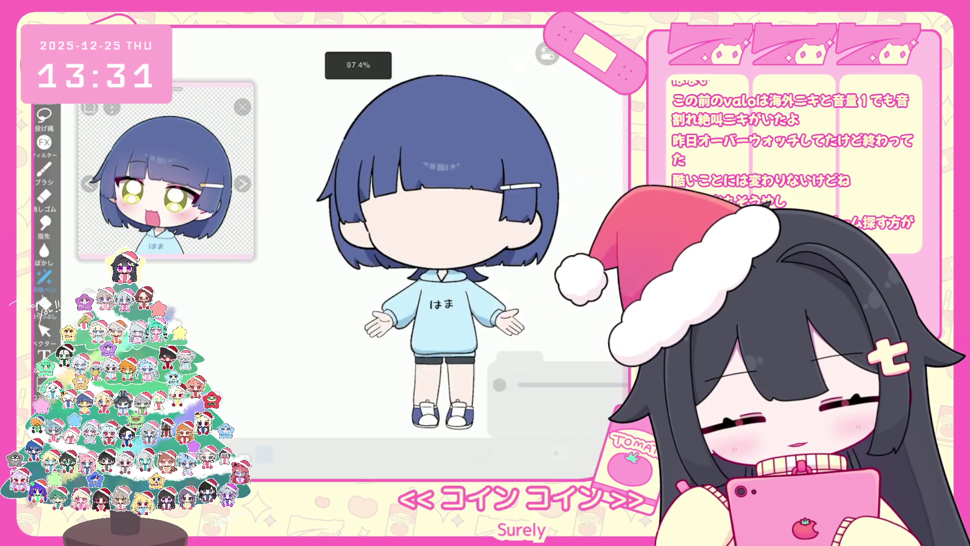
scroll(444, 253, "down", 3)
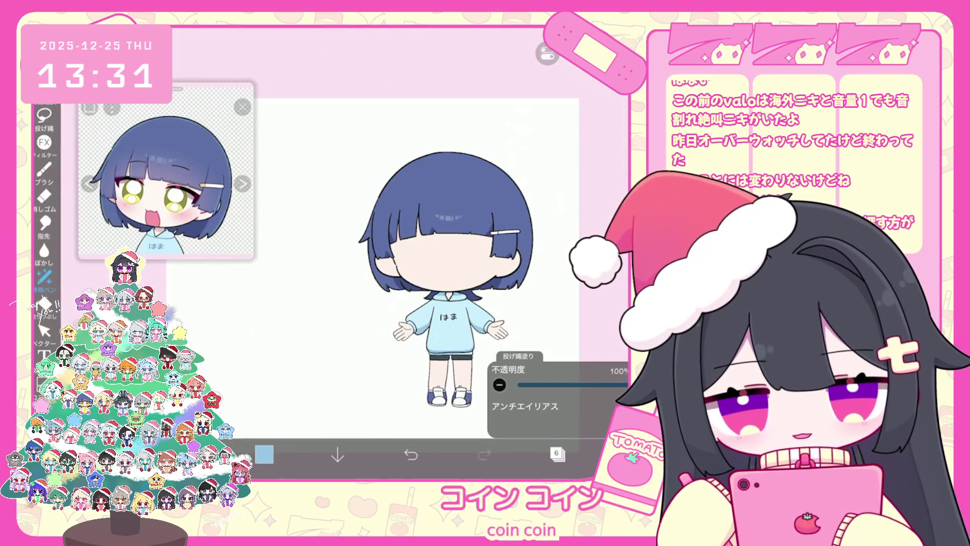
left_click(556, 453)
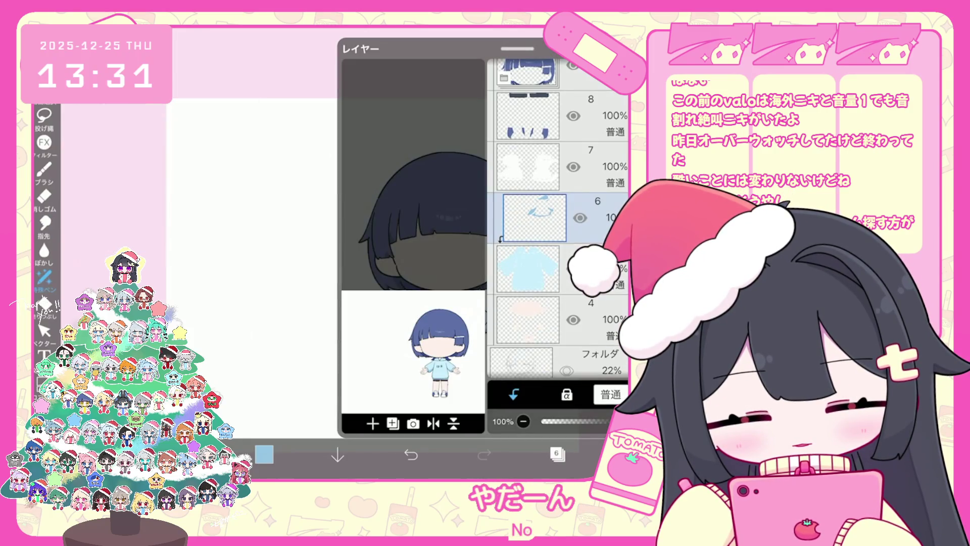
Add a new empty layer above layer 7 and drag it higher in the stack
scroll(555, 227, "up", 3)
left_click(528, 243)
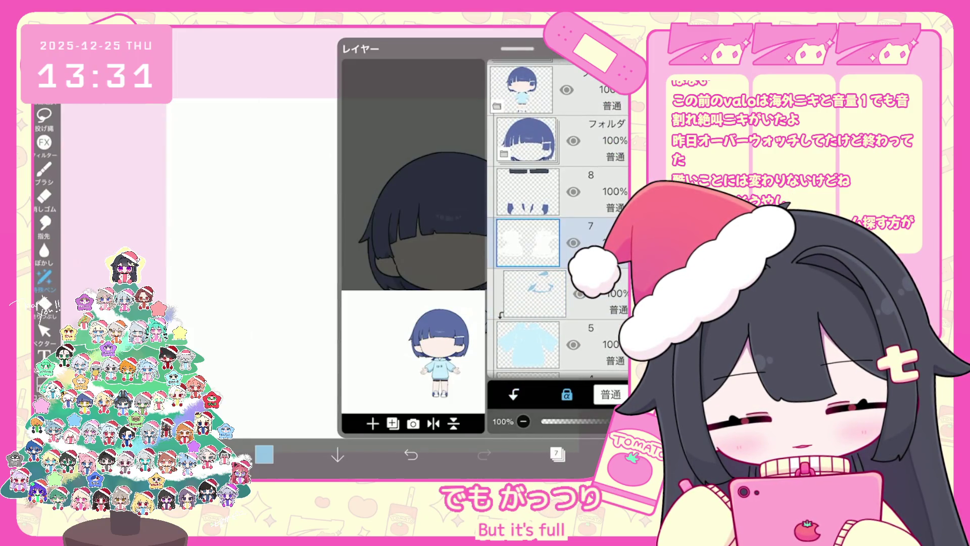
left_click(372, 423)
left_click_drag(528, 243, 521, 135)
left_click(557, 454)
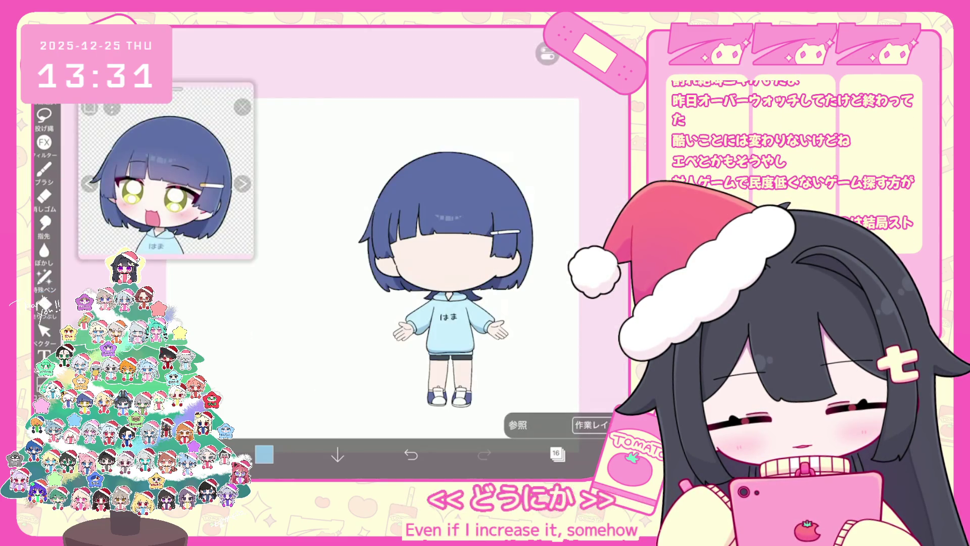
Undo the last lasso fill and switch to the ふちどり brush
left_click(44, 116)
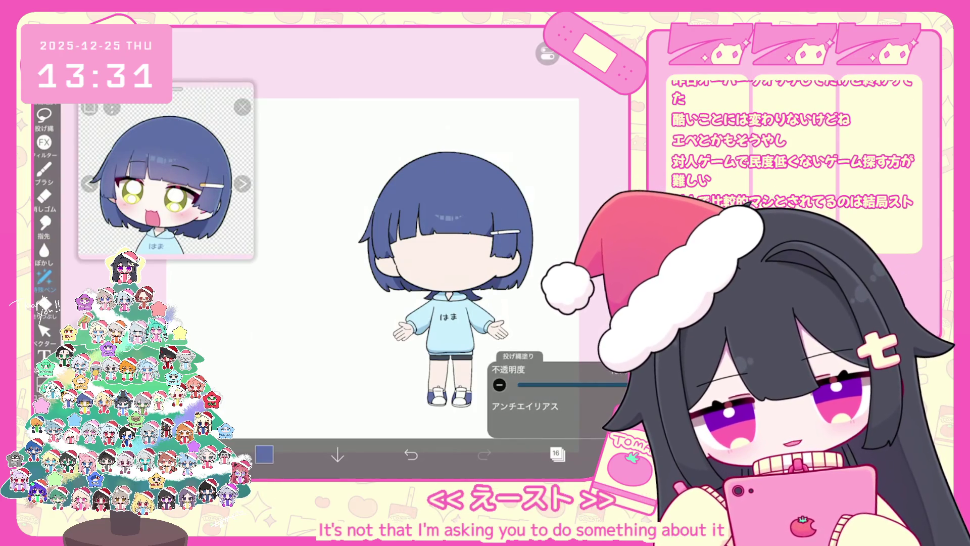
key("ctrl+z")
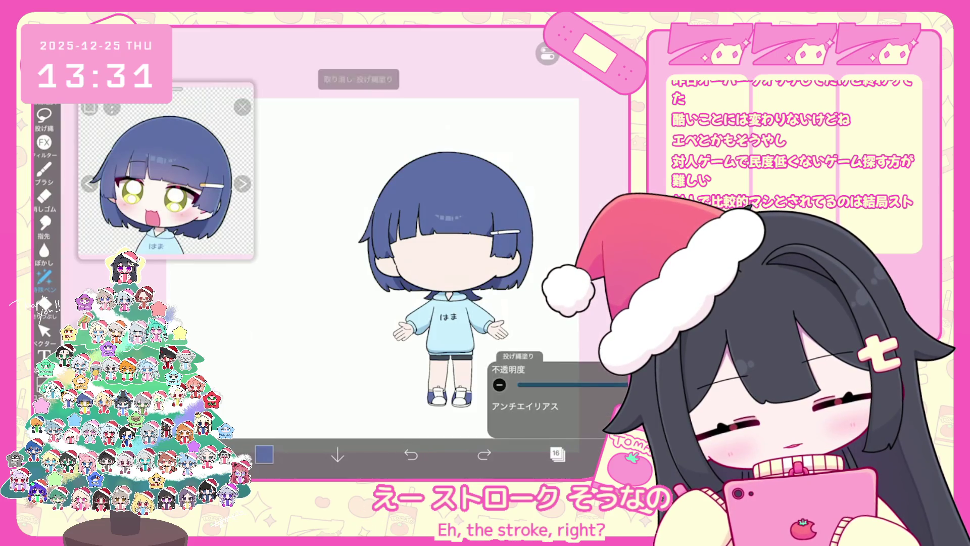
left_click(45, 169)
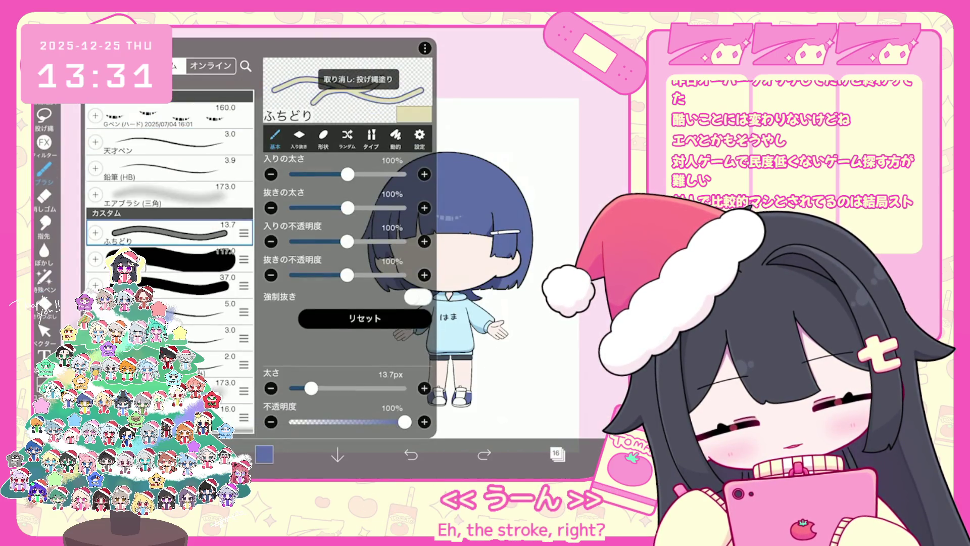
left_click(44, 170)
left_click(264, 454)
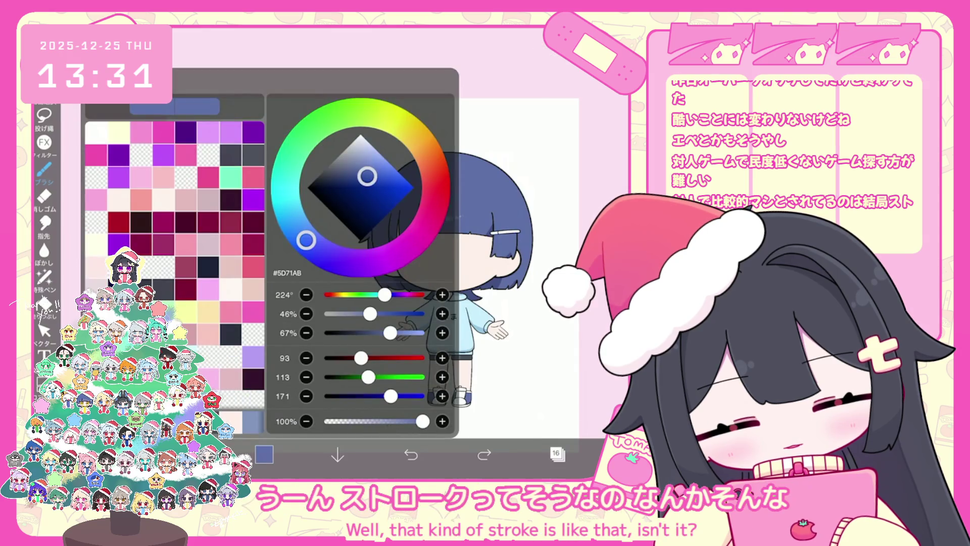
left_click(45, 169)
Set the ふちどり brush colour to a very dark, near-black navy
left_click(415, 114)
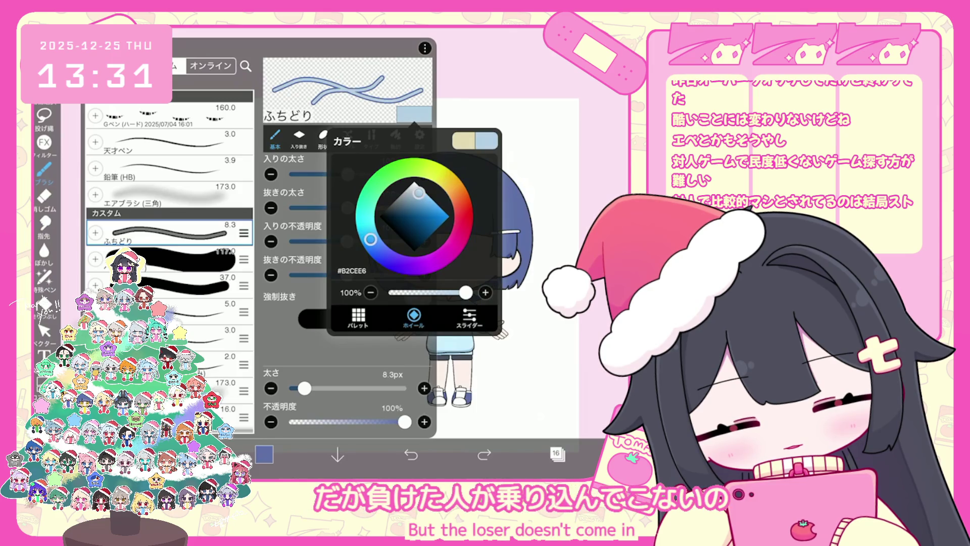
left_click(359, 319)
left_click(361, 268)
left_click(263, 454)
left_click(197, 106)
left_click_drag(367, 229, 367, 227)
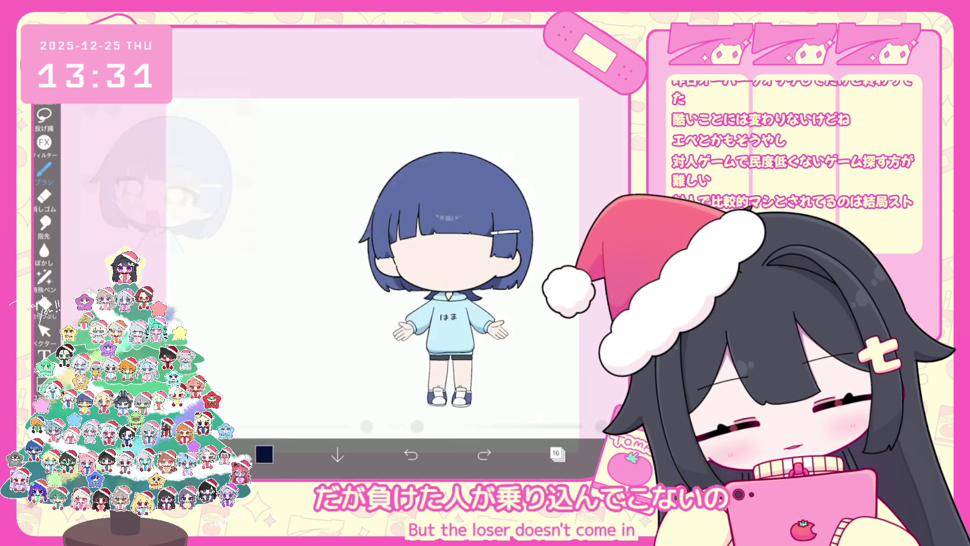
left_click(263, 455)
scroll(444, 383, "up", 10)
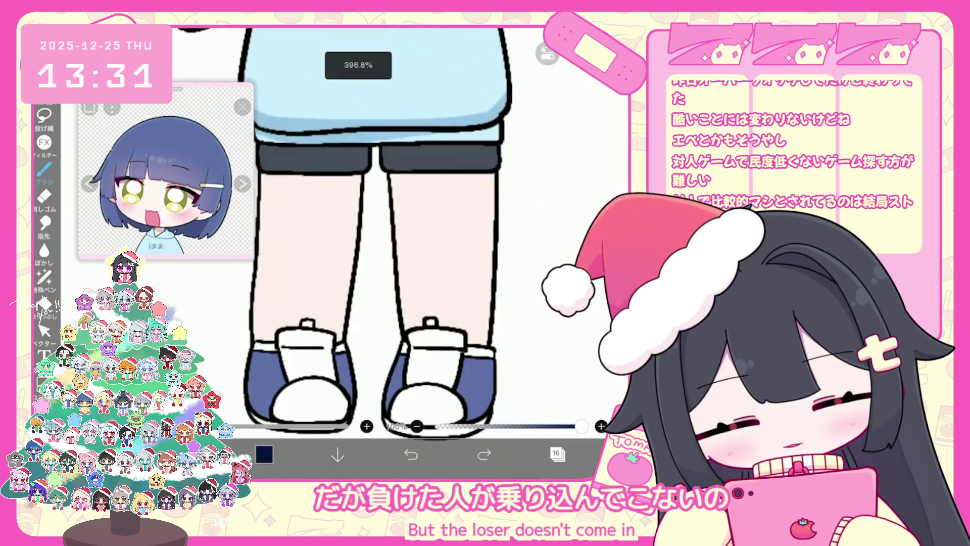
Undo a trial curl and adjust the ふちどり brush's outline size
left_click_drag(440, 309, 426, 322)
left_click(411, 454)
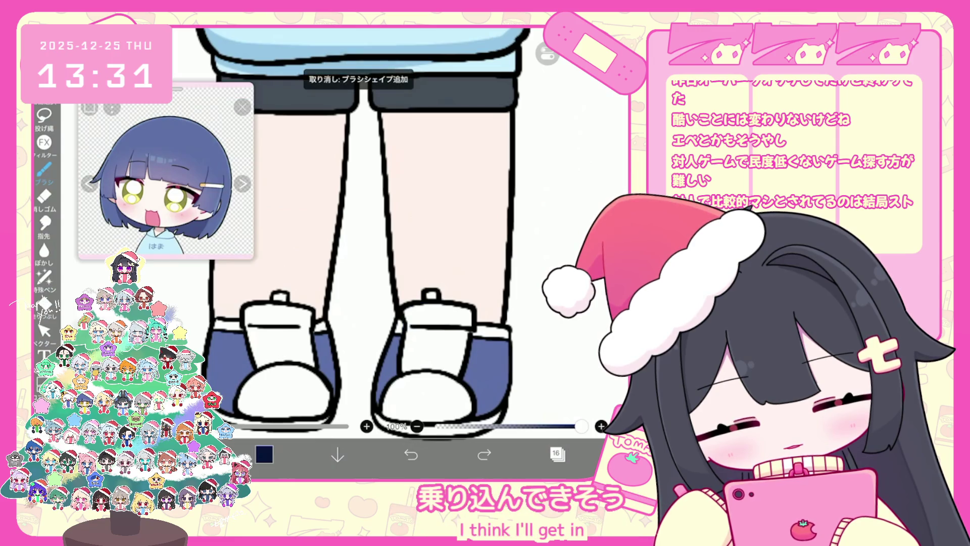
left_click(44, 169)
left_click(505, 227)
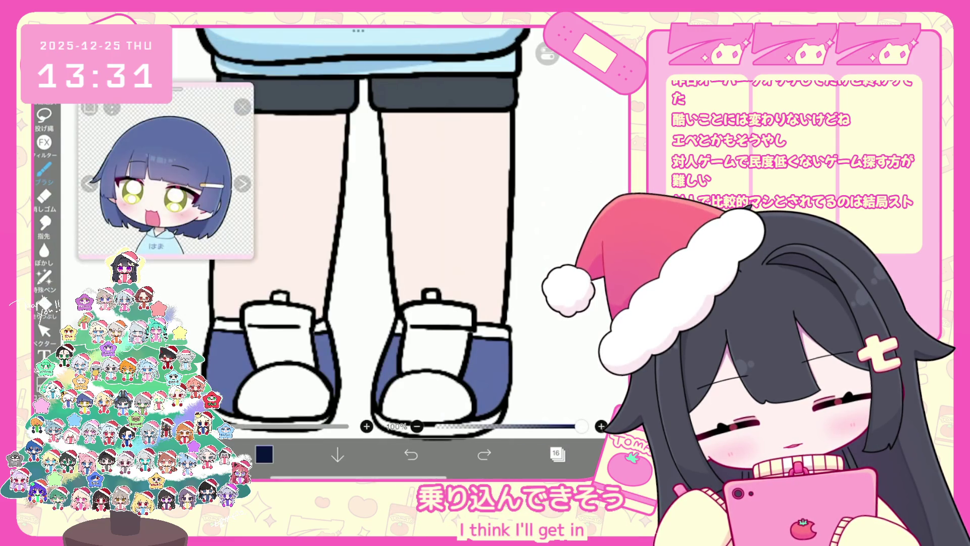
left_click(45, 169)
left_click(271, 290)
left_click(271, 291)
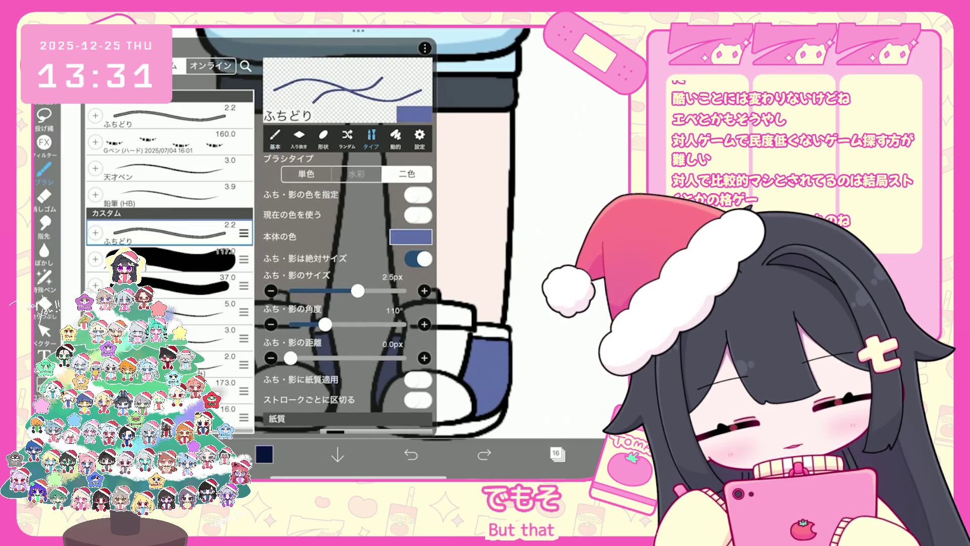
left_click(424, 290)
left_click(505, 227)
Draw navy bow-shaped laces across the shoe tongues, redoing failed strokes
mouse_move(408, 340)
left_mouse_down()
mouse_move(432, 335)
mouse_move(404, 328)
left_mouse_up()
key("ctrl+z")
key("ctrl+z")
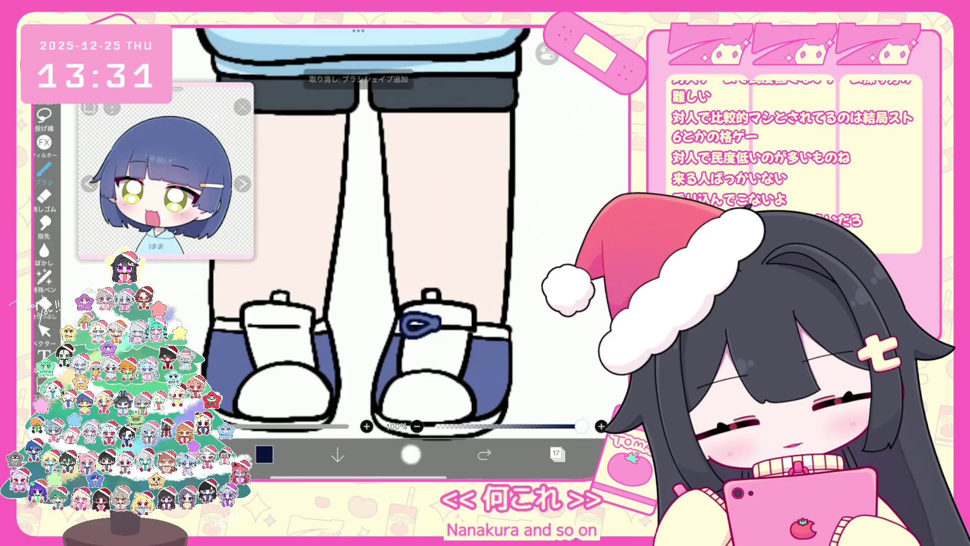
left_click_drag(429, 317, 410, 342)
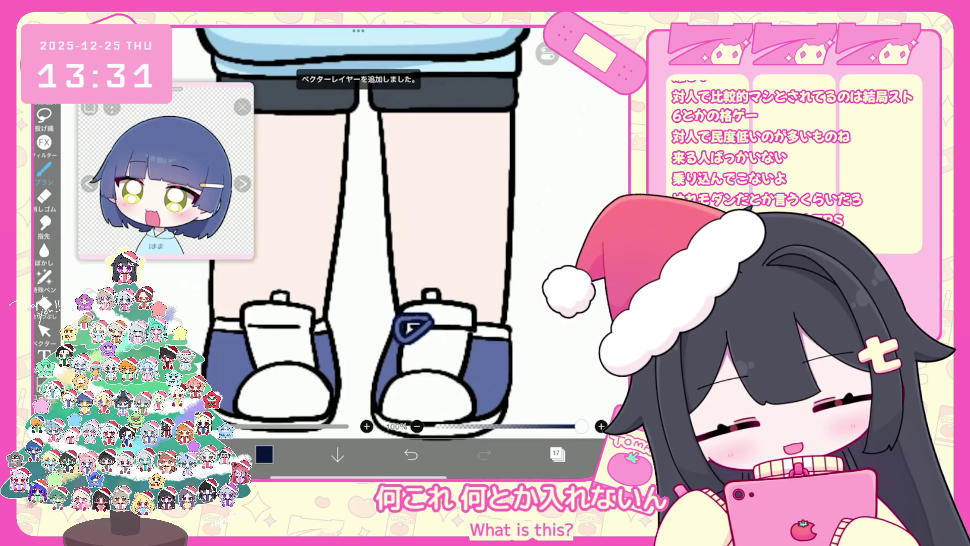
scroll(477, 377, "up", 1)
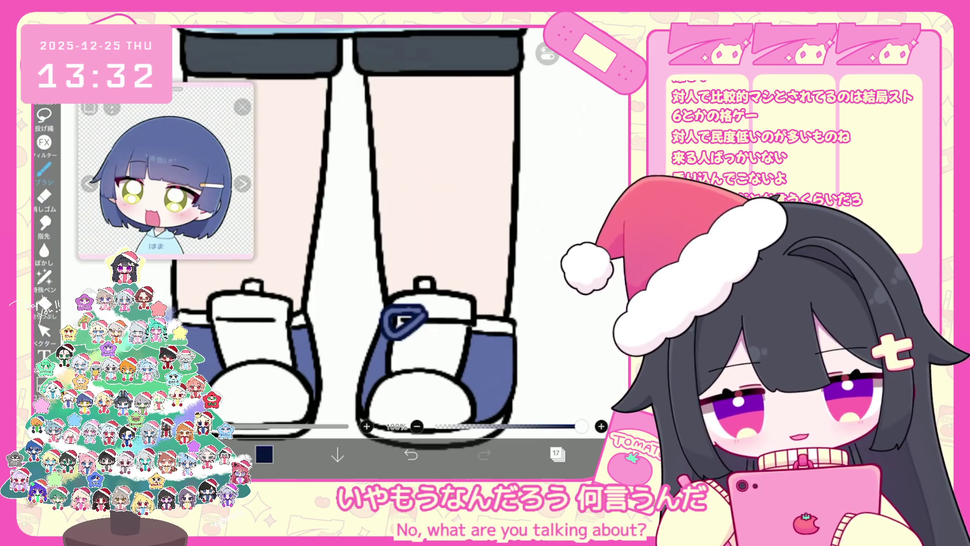
key("ctrl+z")
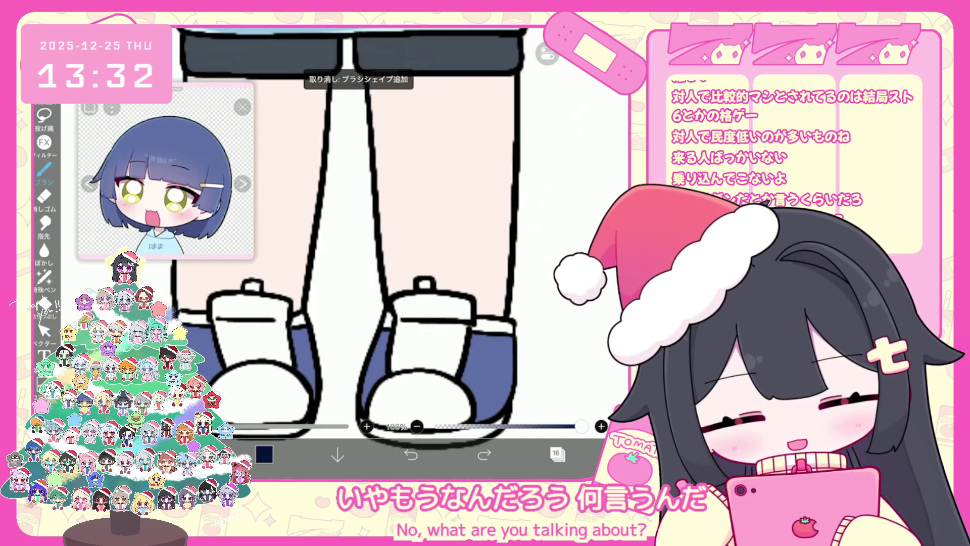
mouse_move(407, 326)
left_mouse_down()
mouse_move(458, 318)
mouse_move(444, 346)
left_mouse_up()
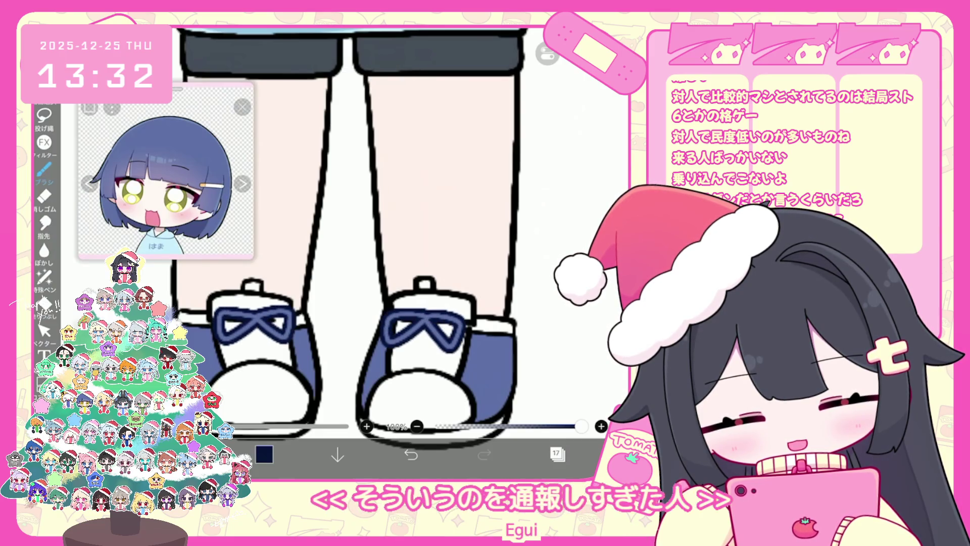
scroll(349, 237, "down", 3)
scroll(349, 227, "up", 2)
left_click(557, 454)
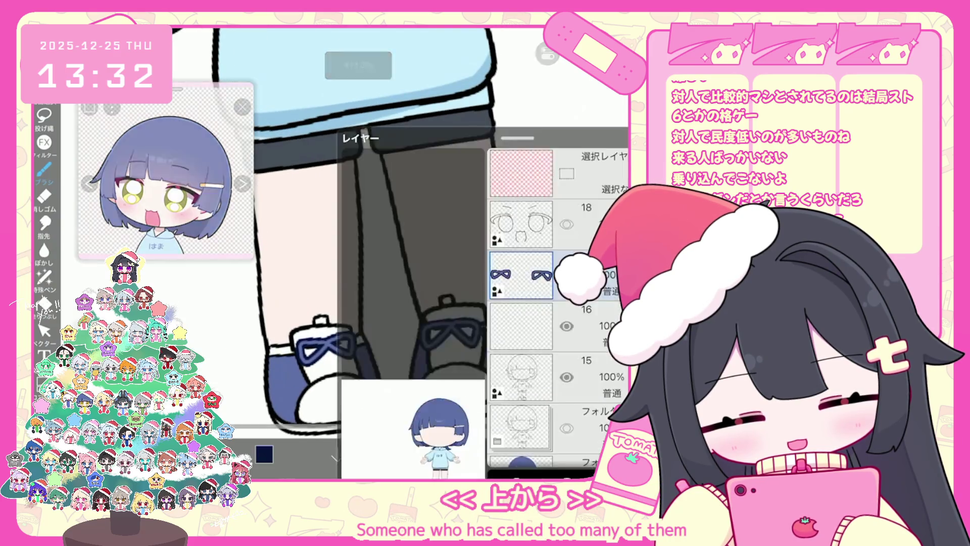
Redraw the criss-crossed dark blue lace strokes on the shoes, undoing stray strokes
scroll(419, 253, "up", 3)
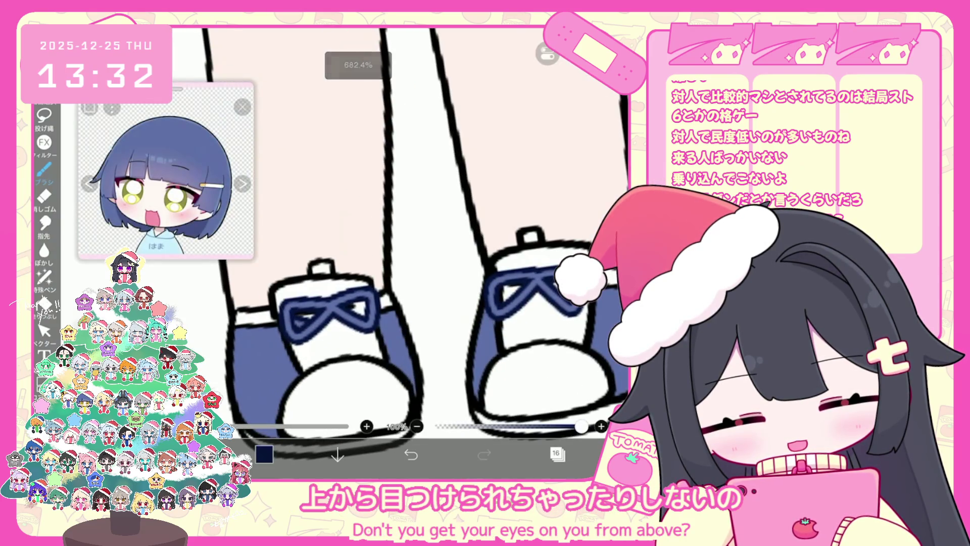
key("ctrl+z")
key("ctrl+z")
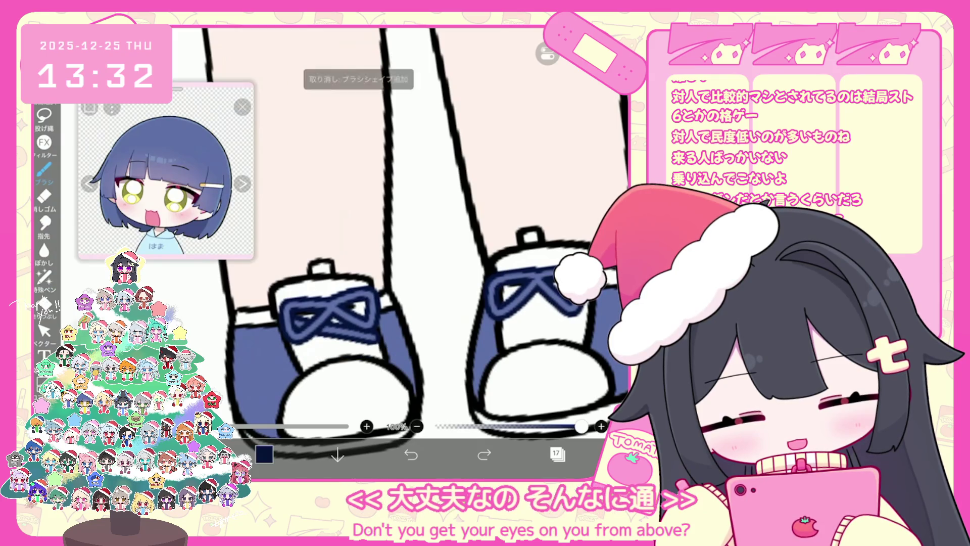
key("ctrl+z")
left_click_drag(346, 354, 389, 349)
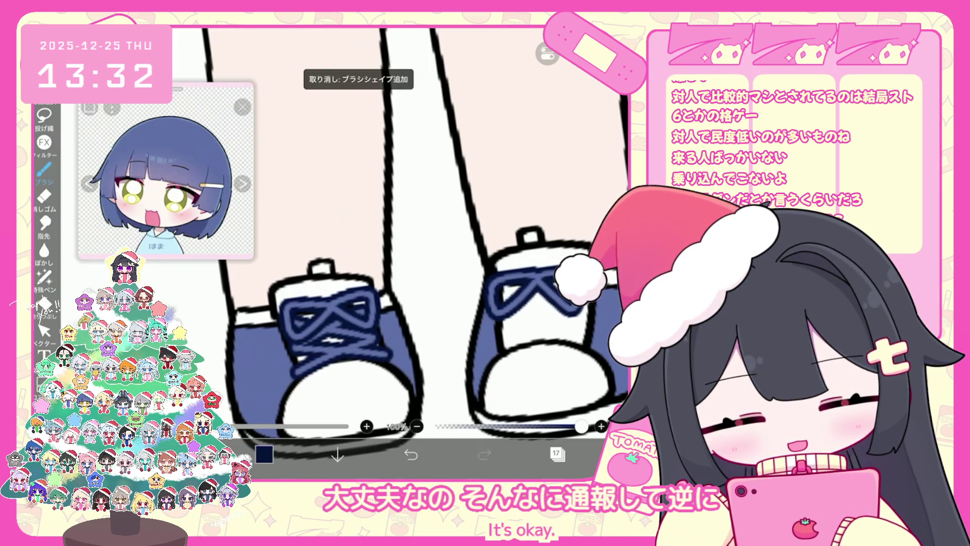
scroll(389, 228, "down", 2)
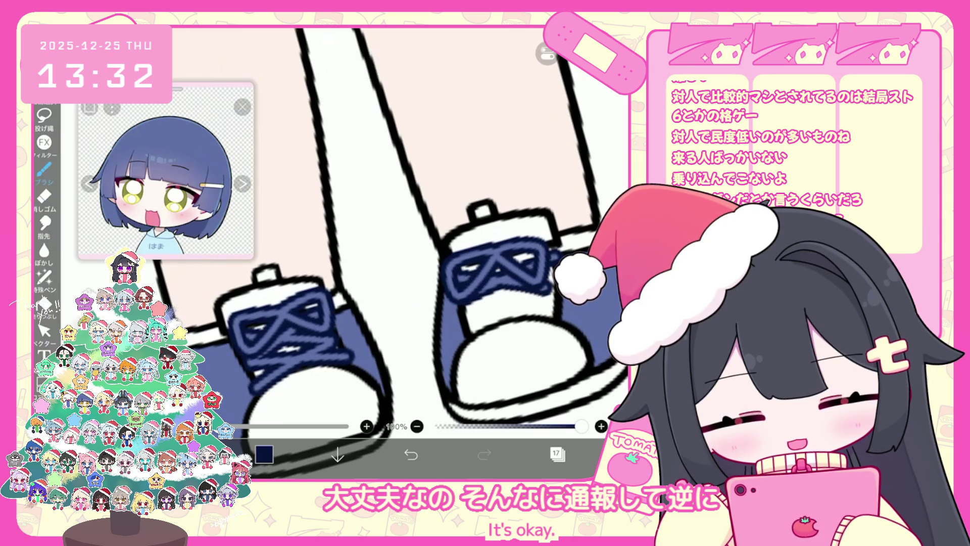
left_click(411, 454)
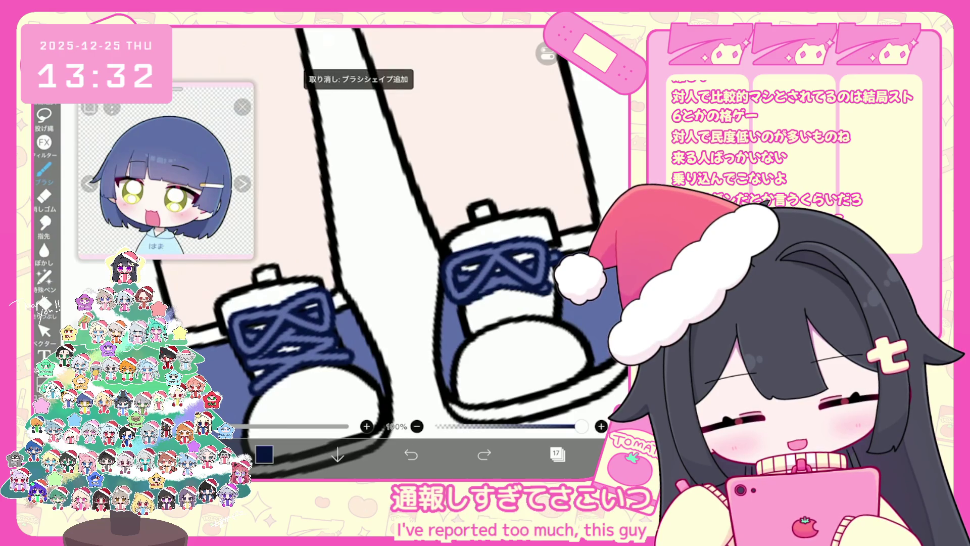
left_click(484, 454)
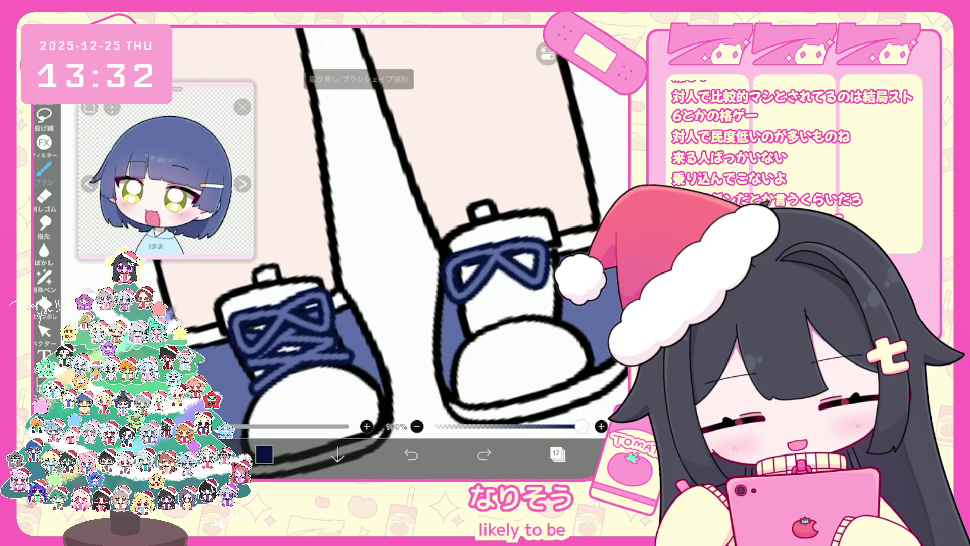
left_click(484, 454)
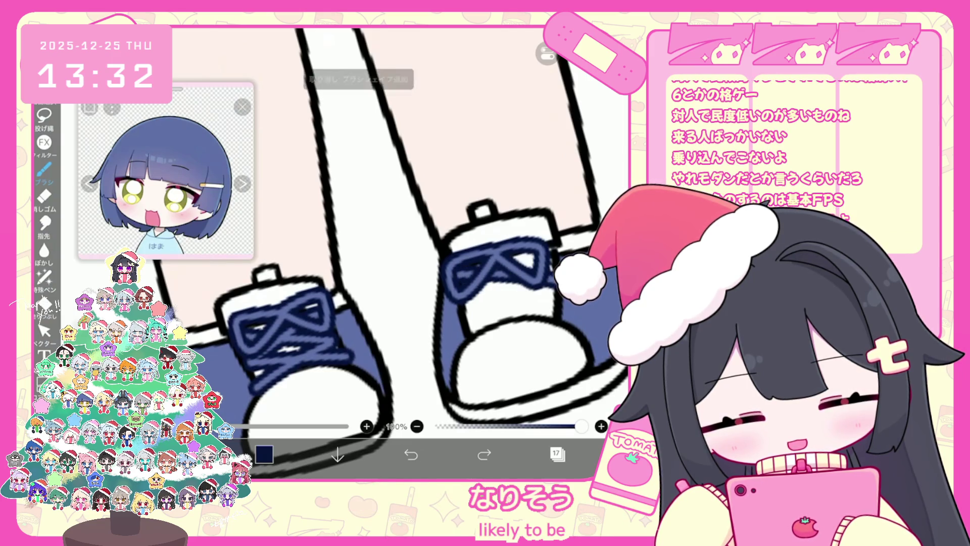
left_click(411, 454)
left_click(411, 454)
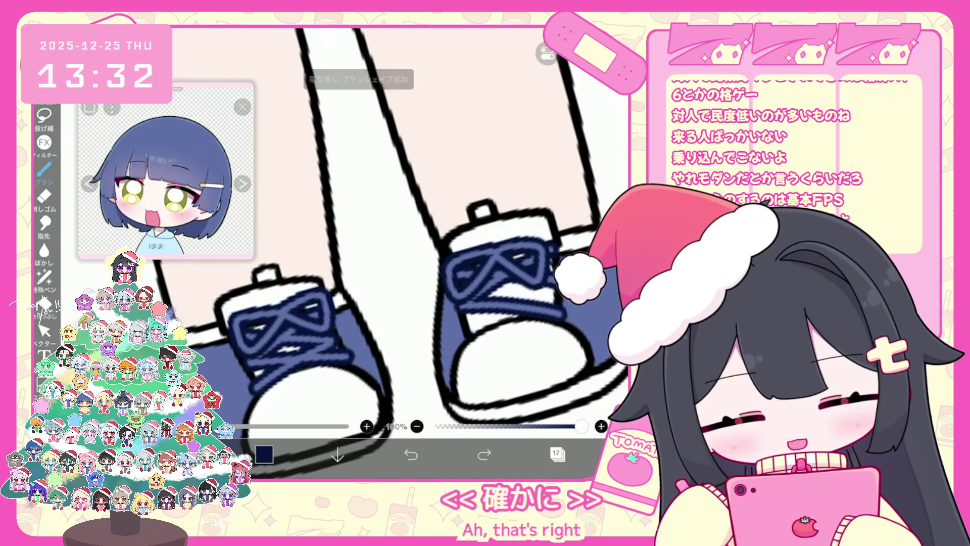
scroll(383, 253, "down", 5)
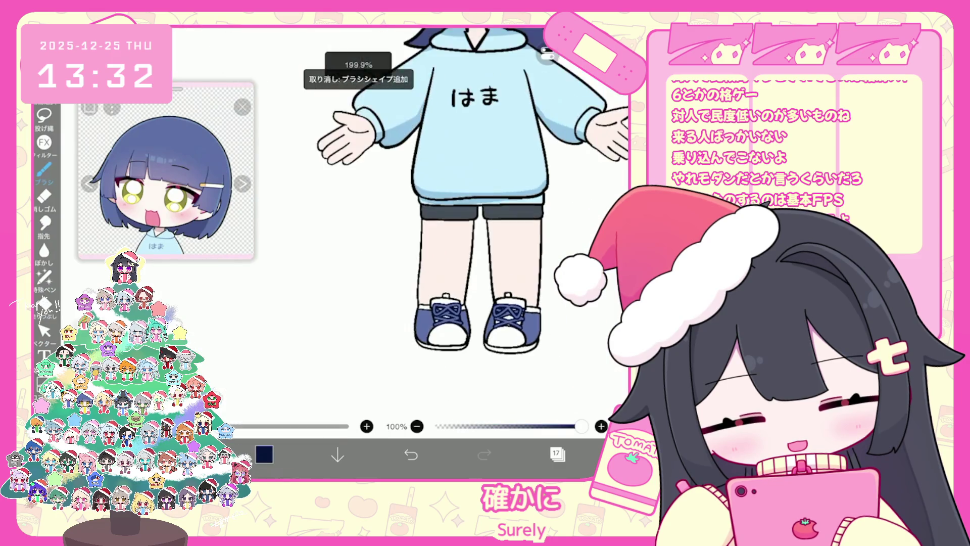
scroll(384, 253, "up", 5)
left_click(410, 454)
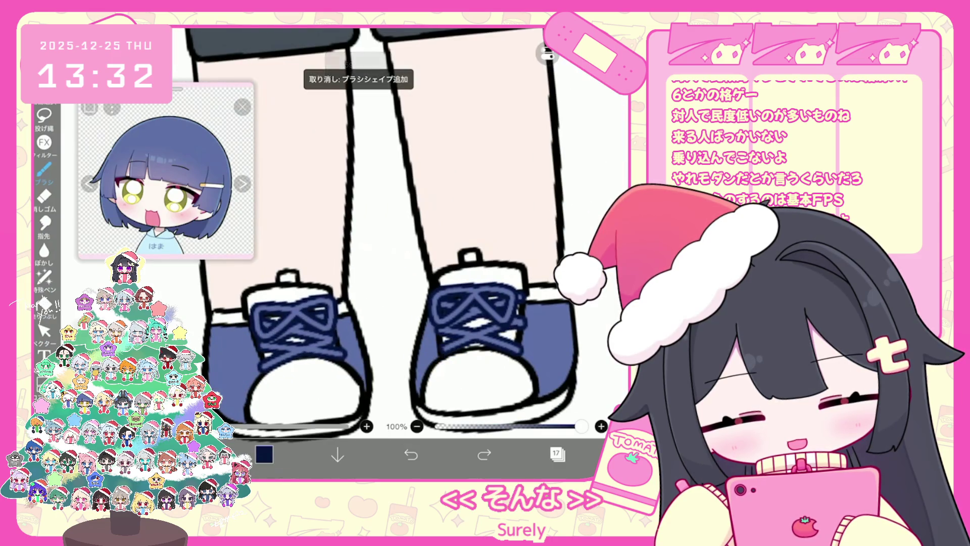
scroll(384, 227, "down", 3)
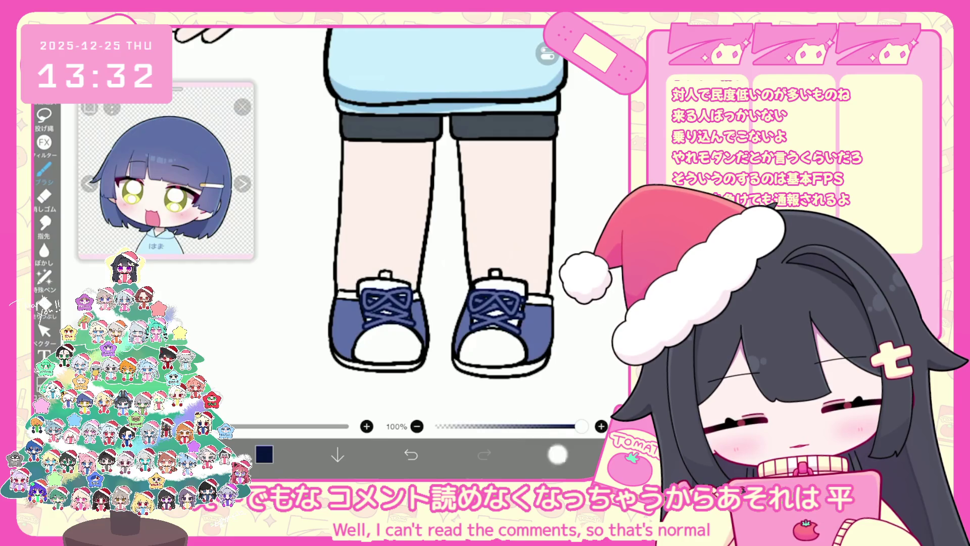
Merge layer 18 with the bows down into the layer below
left_click(557, 454)
left_click(521, 182)
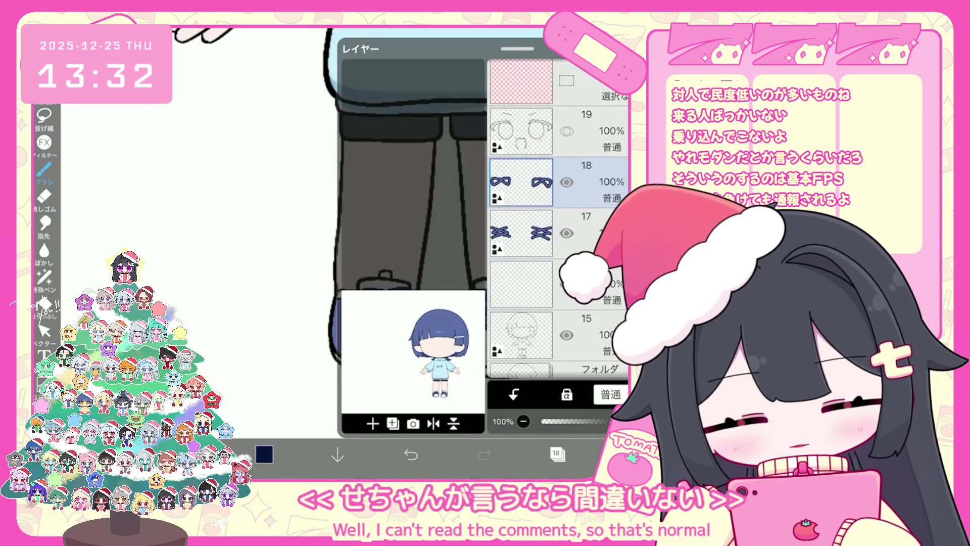
left_click(521, 288)
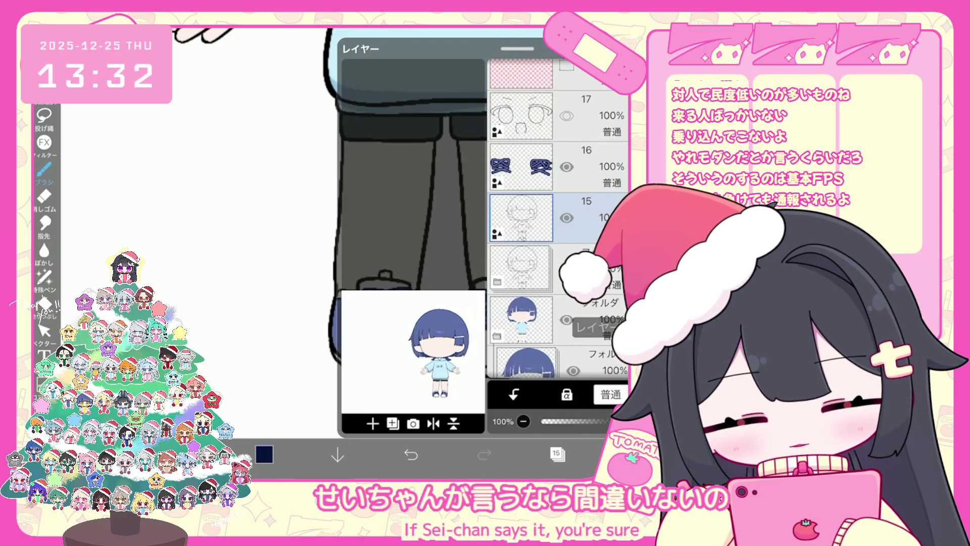
left_click(557, 454)
Sample the shoe's navy colour and check it in the colour wheel
left_click(45, 303)
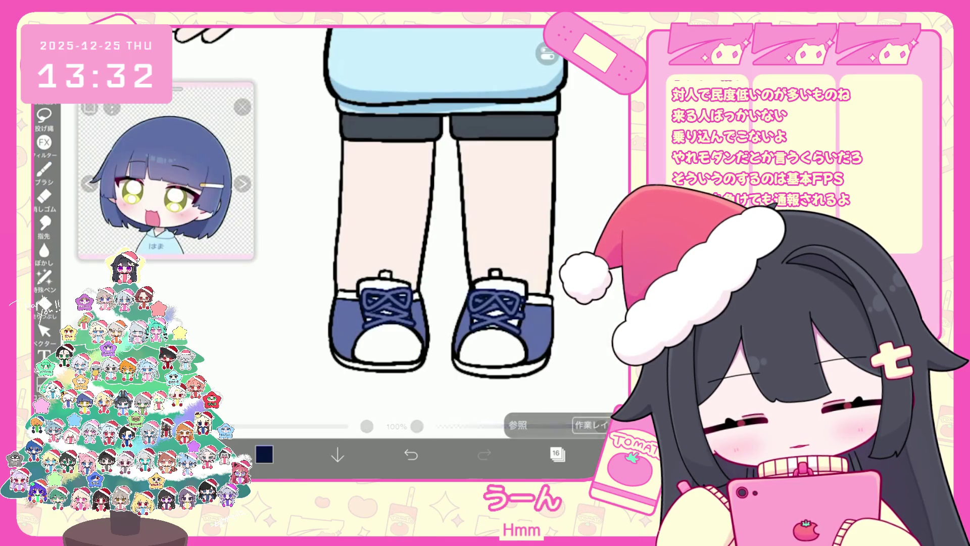
left_click_drag(417, 288, 405, 281)
left_click(45, 169)
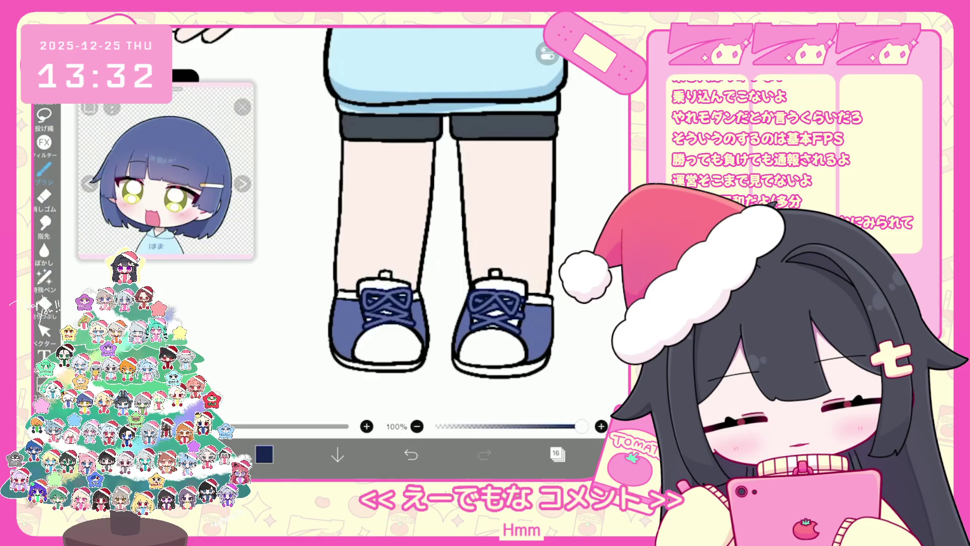
left_click(263, 454)
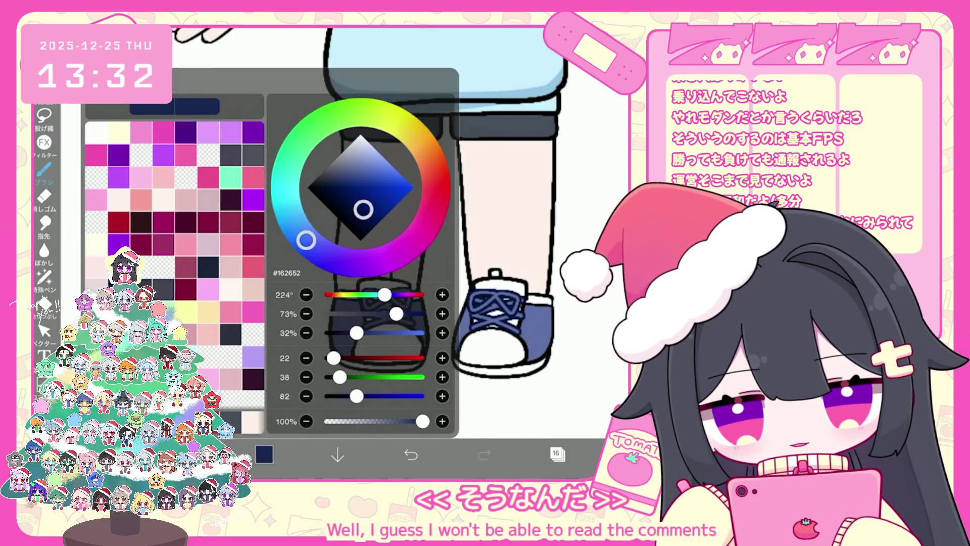
Zoom in and lasso-fill the right shoe's sole band with darker blue
left_click(45, 276)
scroll(379, 252, "up", 5)
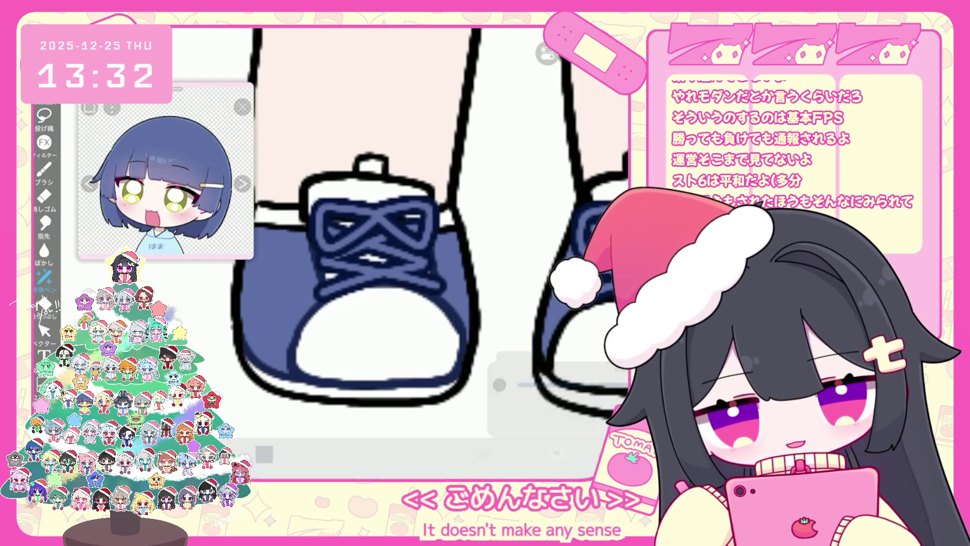
mouse_move(379, 237)
left_mouse_down()
mouse_move(379, 259)
mouse_move(411, 276)
left_mouse_up()
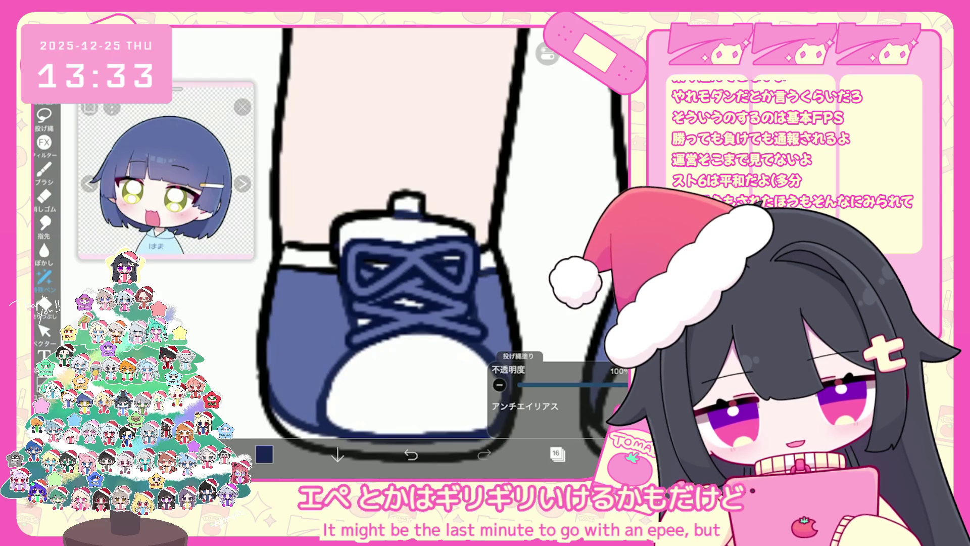
scroll(425, 242, "down", 5)
scroll(425, 243, "up", 3)
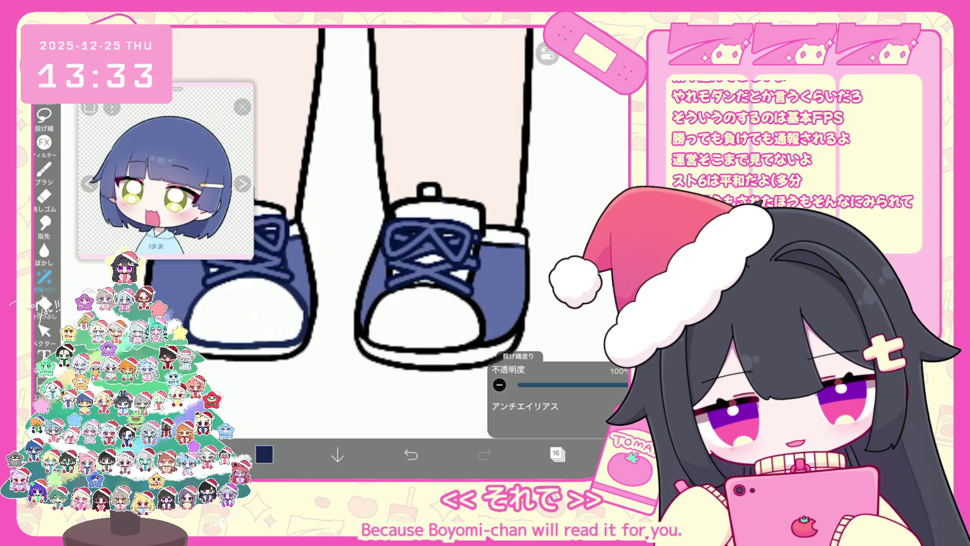
mouse_move(372, 327)
left_mouse_down()
mouse_move(364, 348)
mouse_move(455, 354)
mouse_move(518, 319)
left_mouse_up()
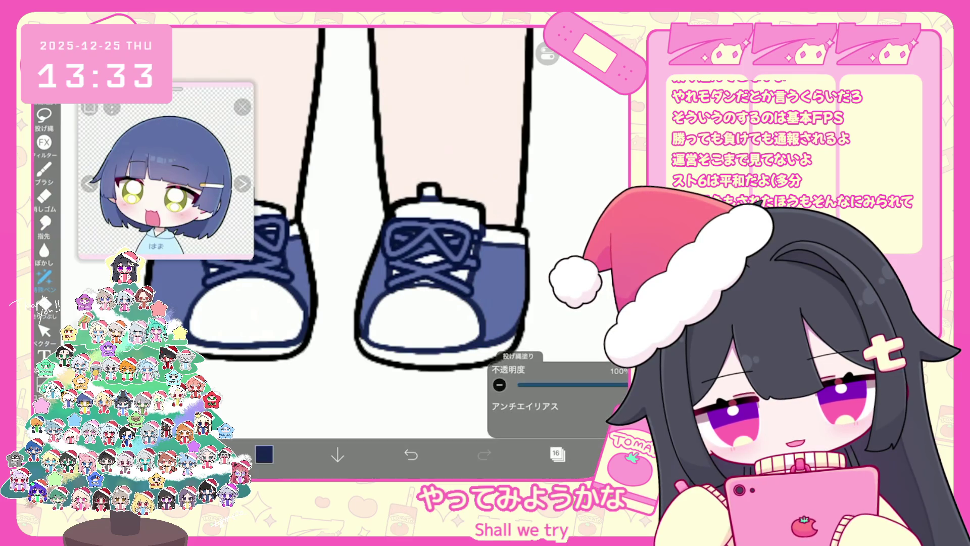
scroll(383, 202, "down", 5)
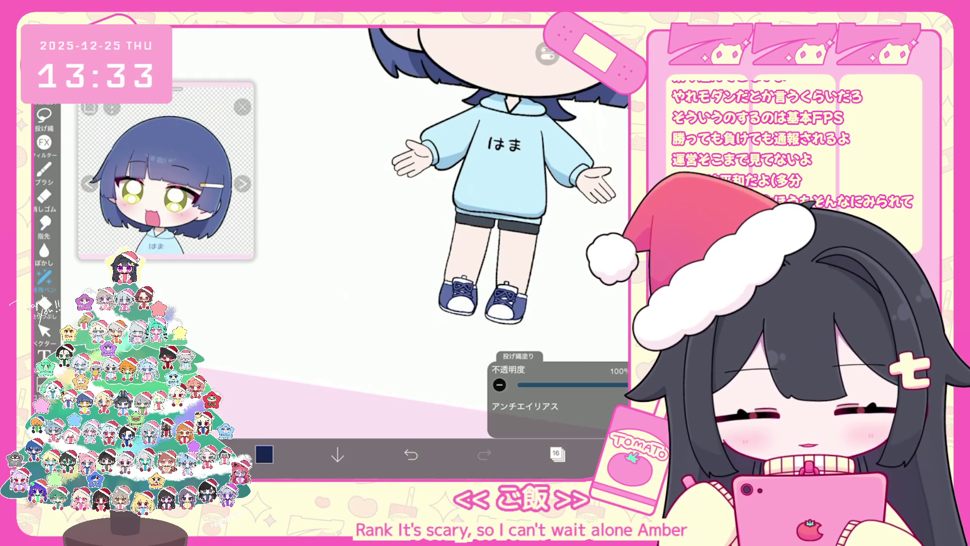
scroll(429, 212, "up", 3)
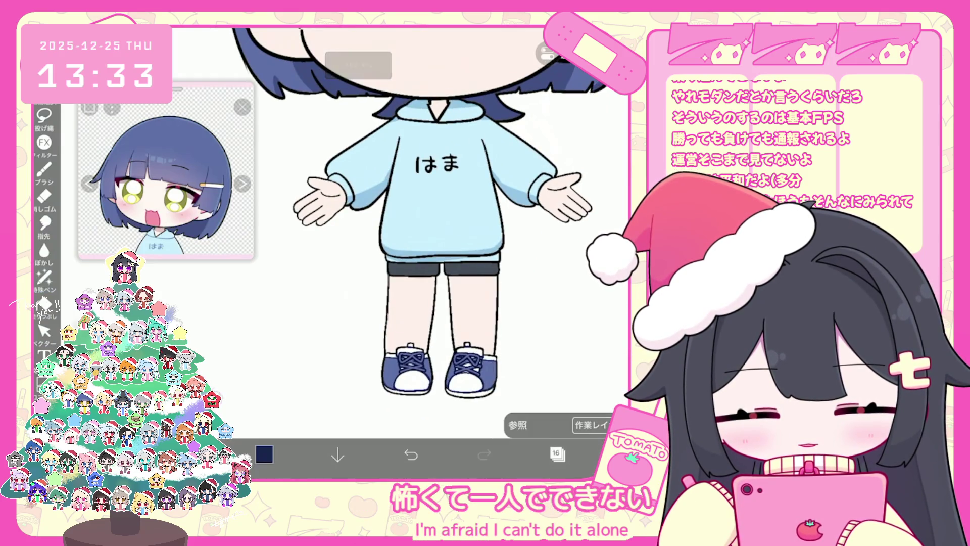
Recolour the はま hoodie lettering blue #467AB9, then reopen the colour picker
left_click(264, 454)
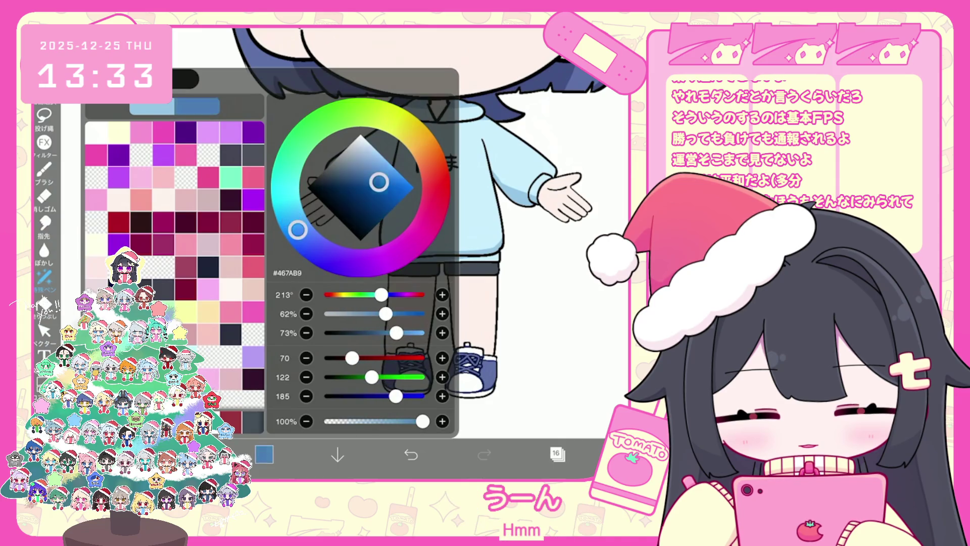
left_click(506, 252)
scroll(429, 227, "up", 3)
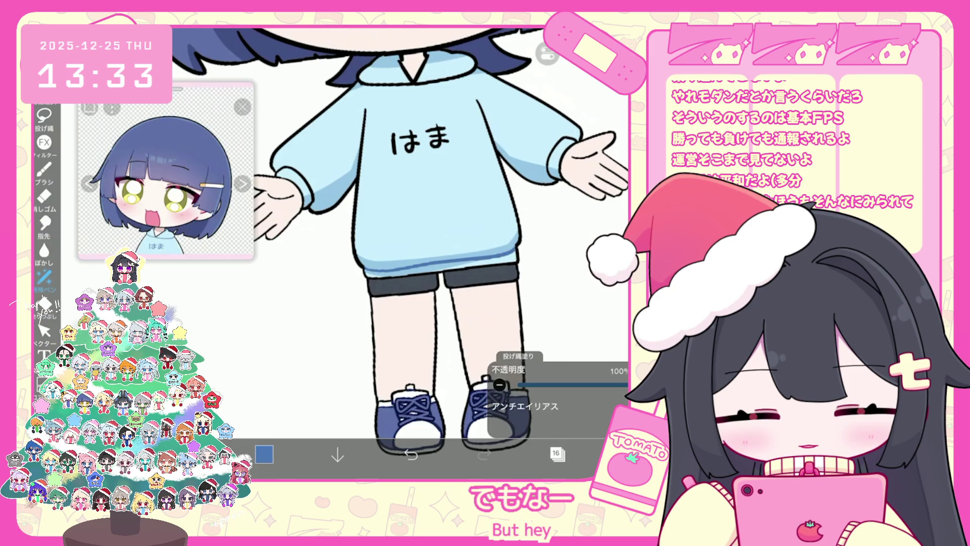
scroll(404, 227, "up", 2)
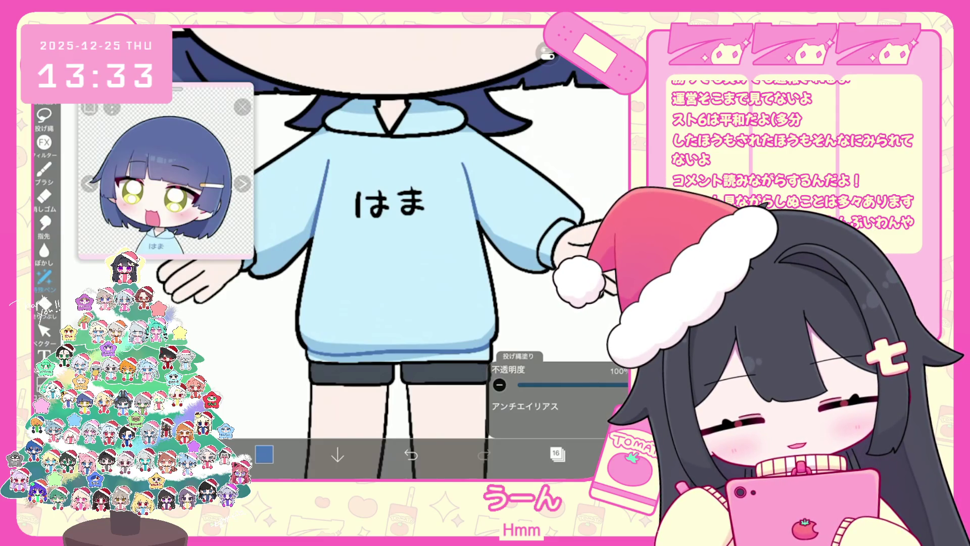
scroll(392, 252, "up", 3)
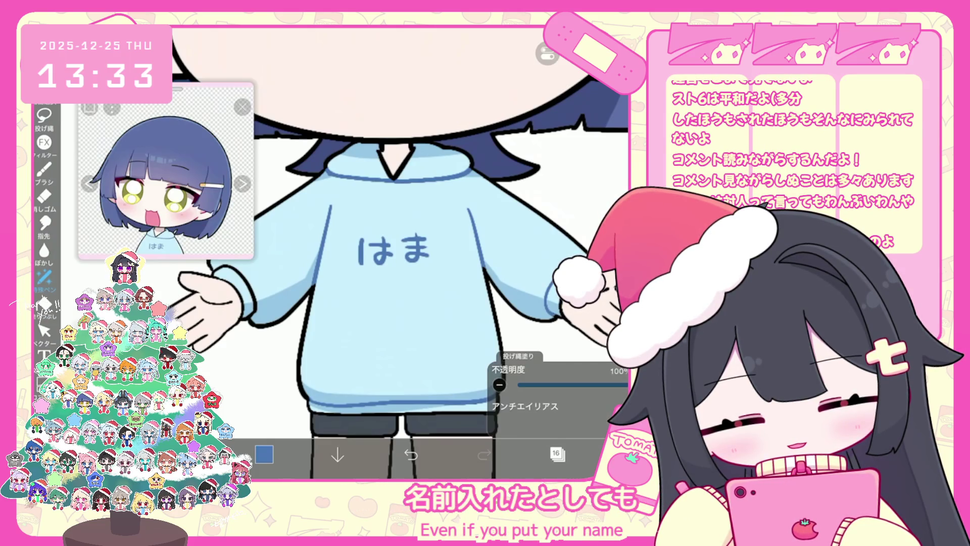
scroll(399, 253, "down", 2)
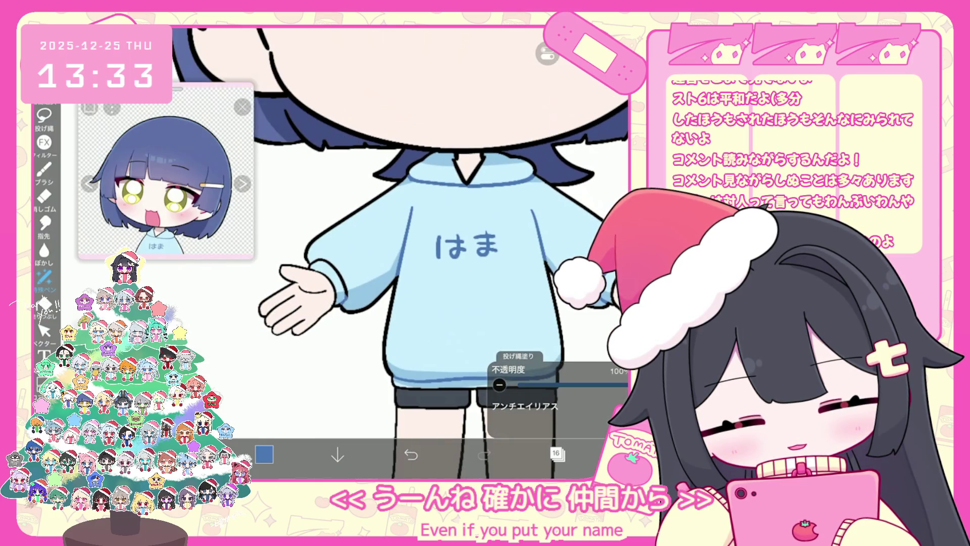
scroll(399, 253, "down", 3)
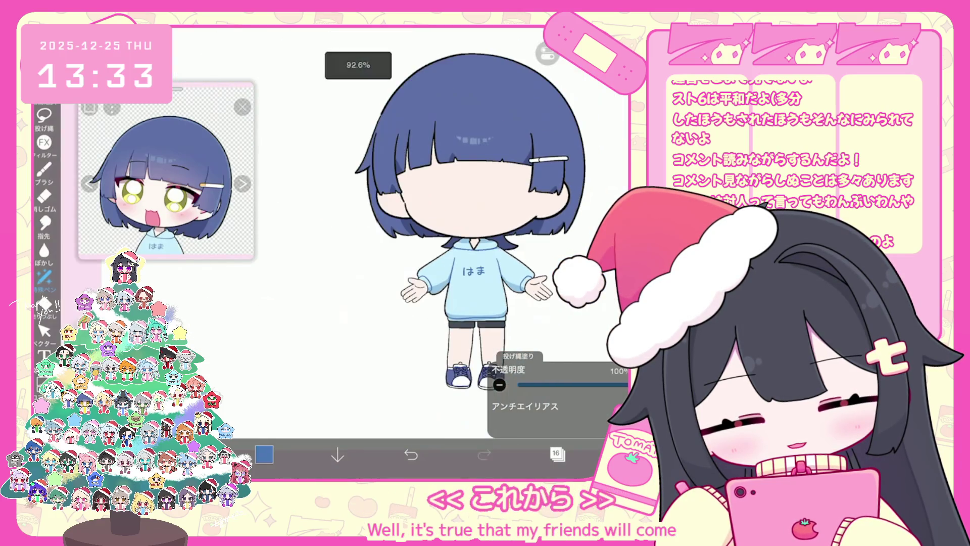
left_click(556, 454)
left_click(264, 453)
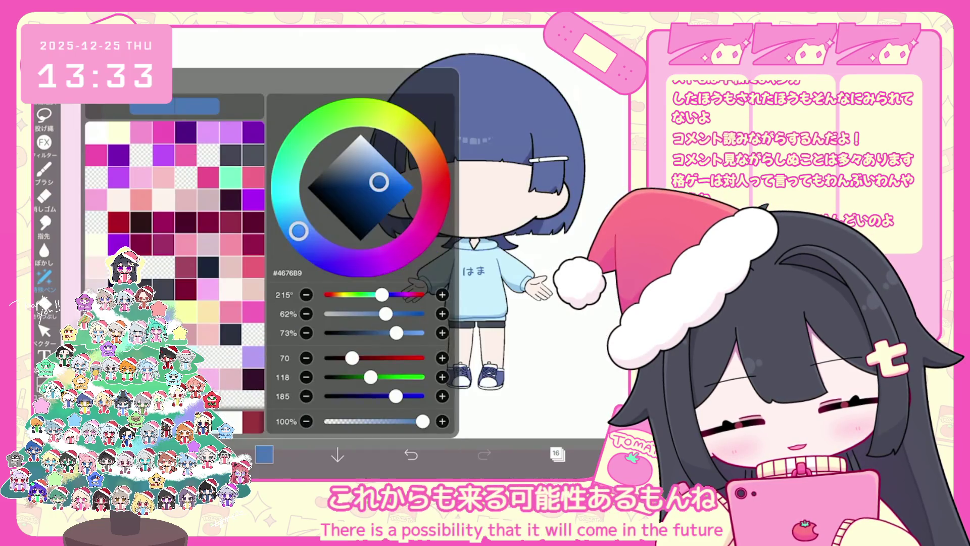
Pick crimson #A3274B and add accent lines across both hands' fingers and palm crease
left_click(185, 267)
left_click(264, 454)
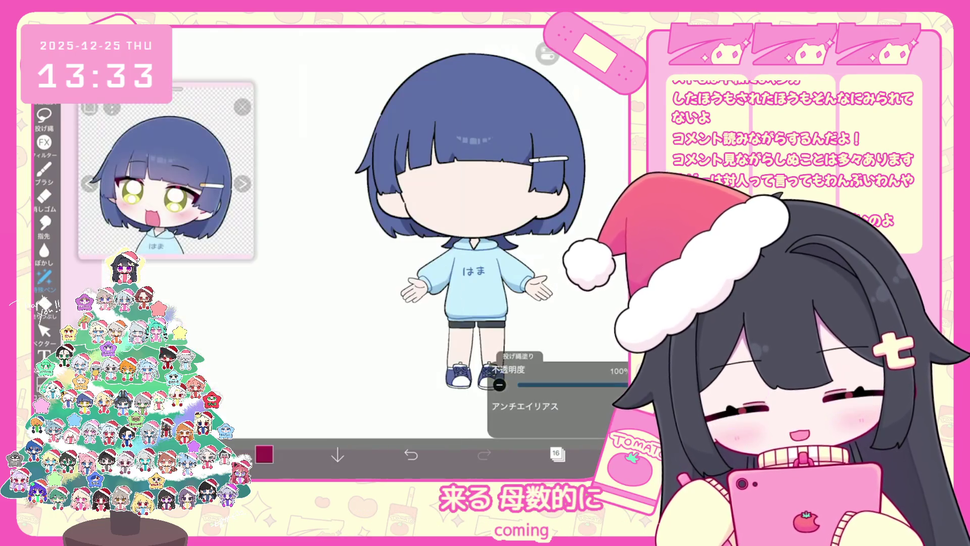
scroll(354, 253, "up", 5)
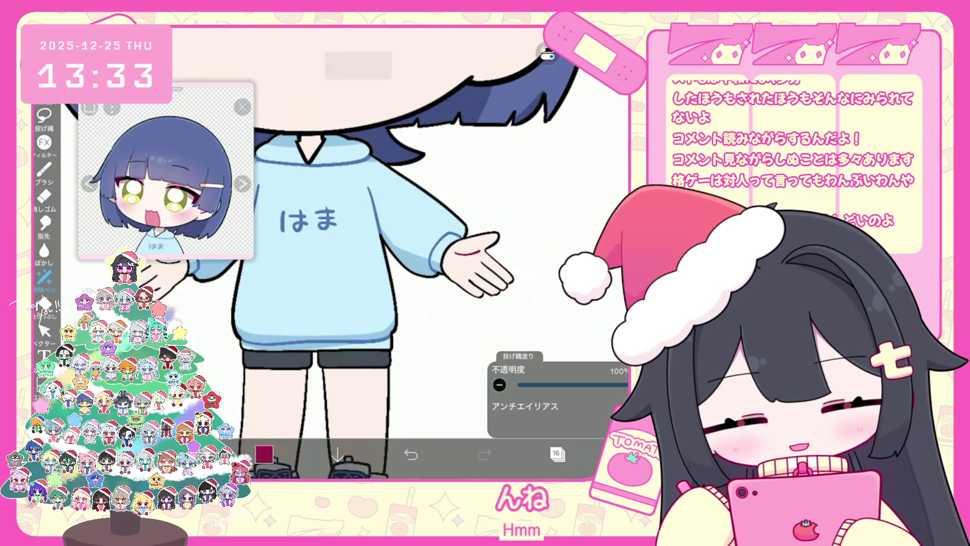
scroll(505, 278, "up", 5)
mouse_move(474, 298)
left_mouse_down()
mouse_move(489, 308)
mouse_move(455, 311)
left_mouse_up()
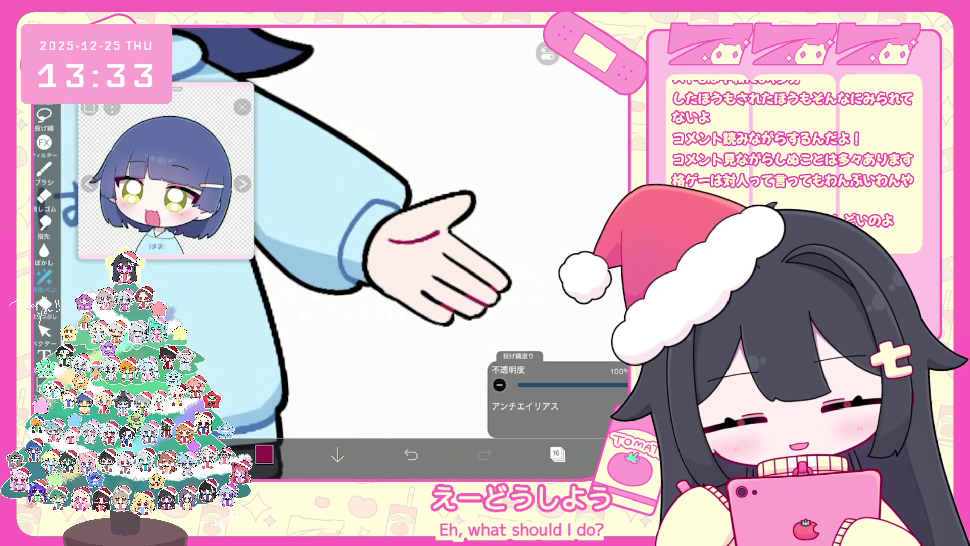
scroll(354, 253, "down", 5)
scroll(253, 314, "up", 5)
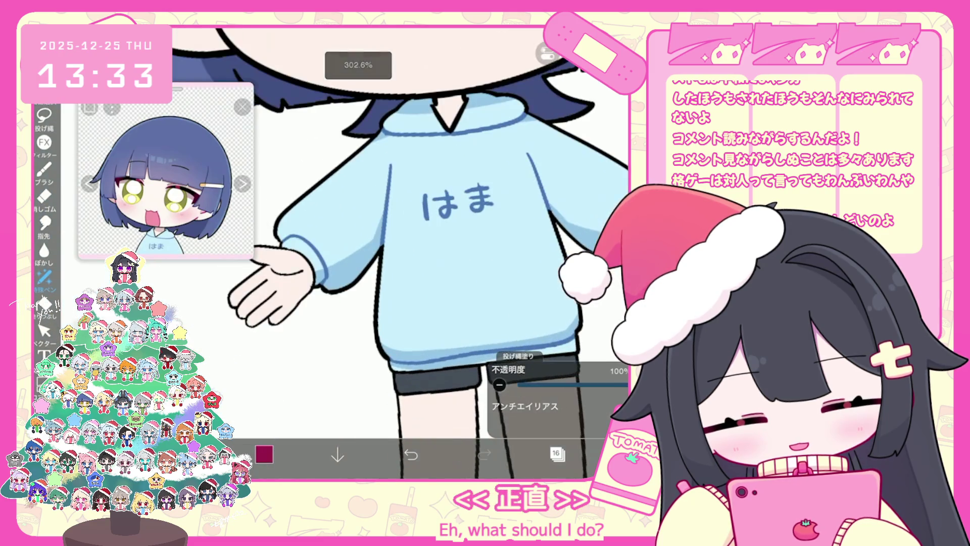
left_click_drag(377, 314, 335, 338)
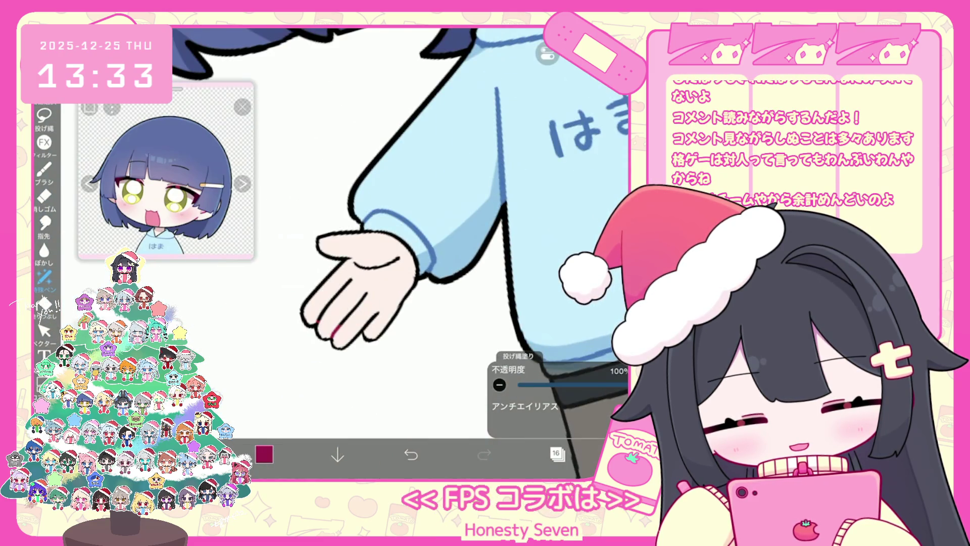
left_click_drag(350, 280, 320, 317)
left_click_drag(357, 263, 399, 259)
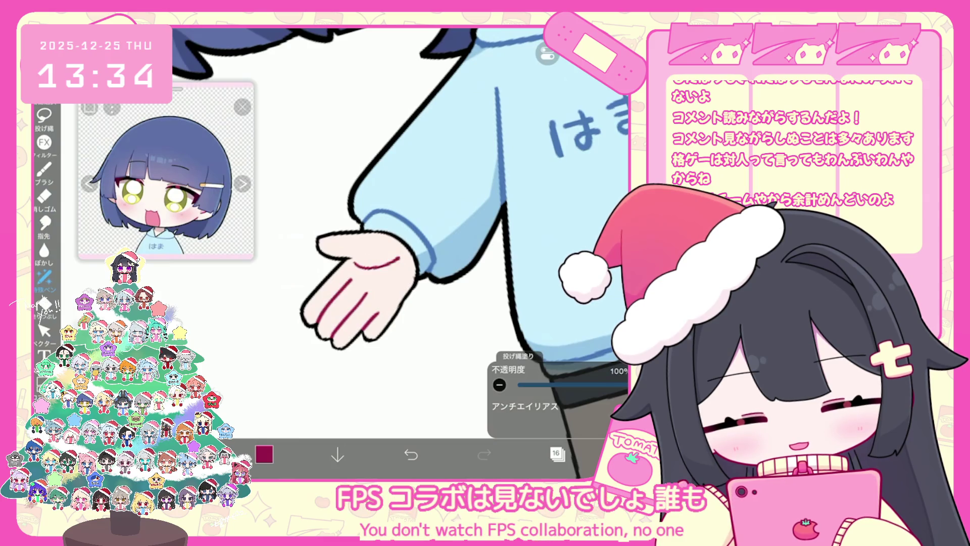
Add a small crimson mark at the chin crease
scroll(439, 252, "down", 5)
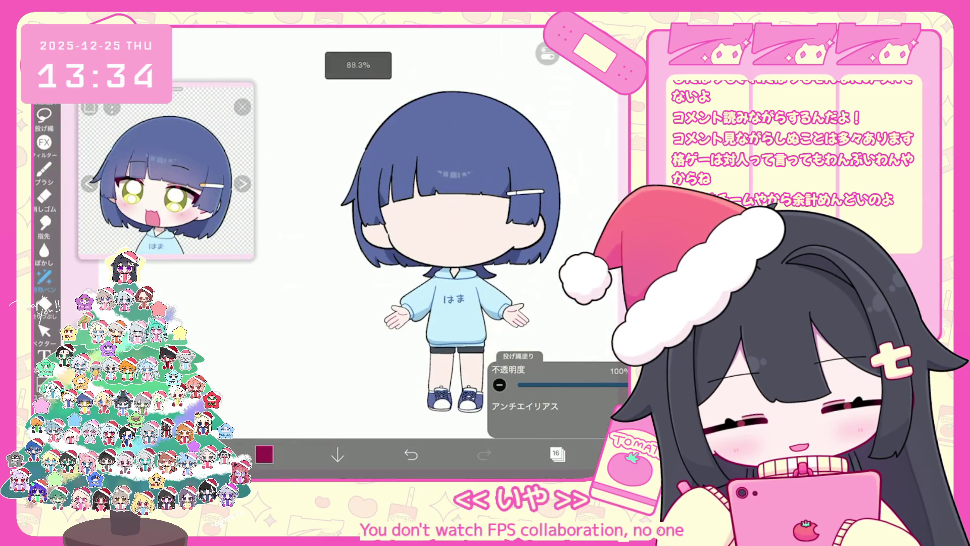
scroll(435, 177, "up", 3)
scroll(445, 244, "up", 5)
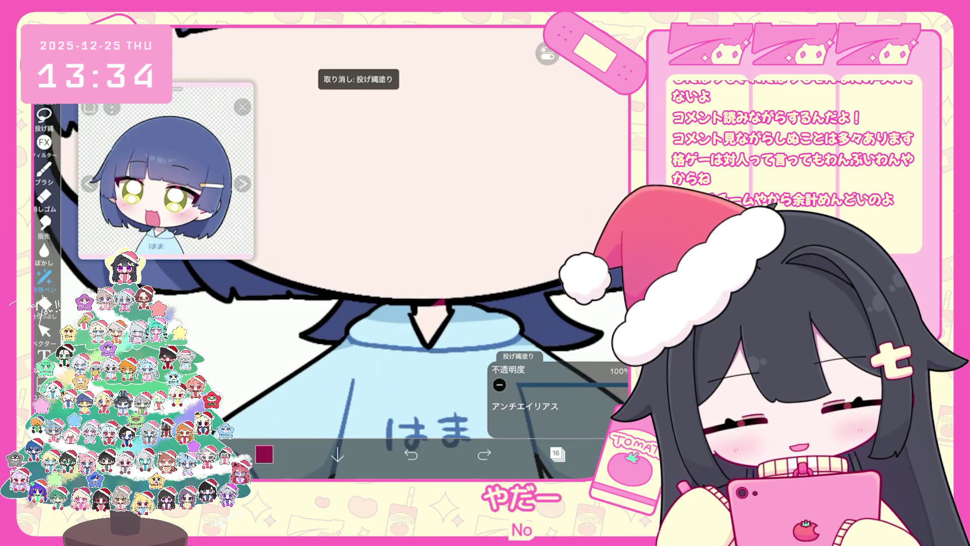
scroll(384, 252, "down", 5)
scroll(505, 177, "up", 5)
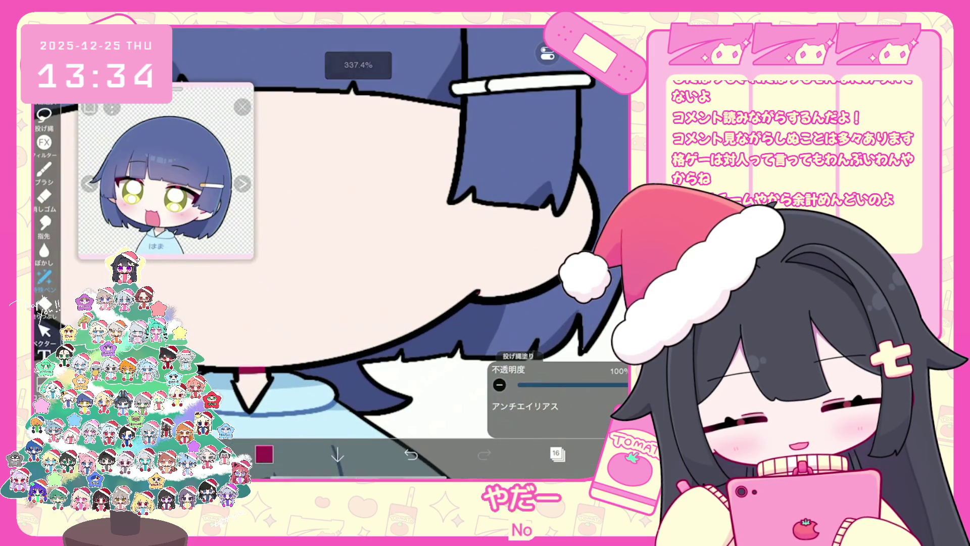
scroll(384, 253, "down", 3)
scroll(313, 243, "up", 3)
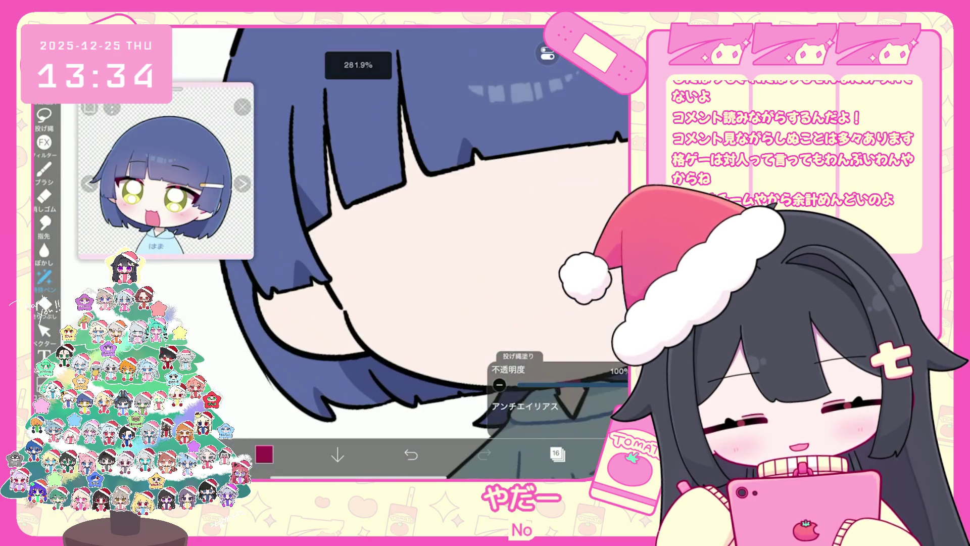
left_click(361, 343)
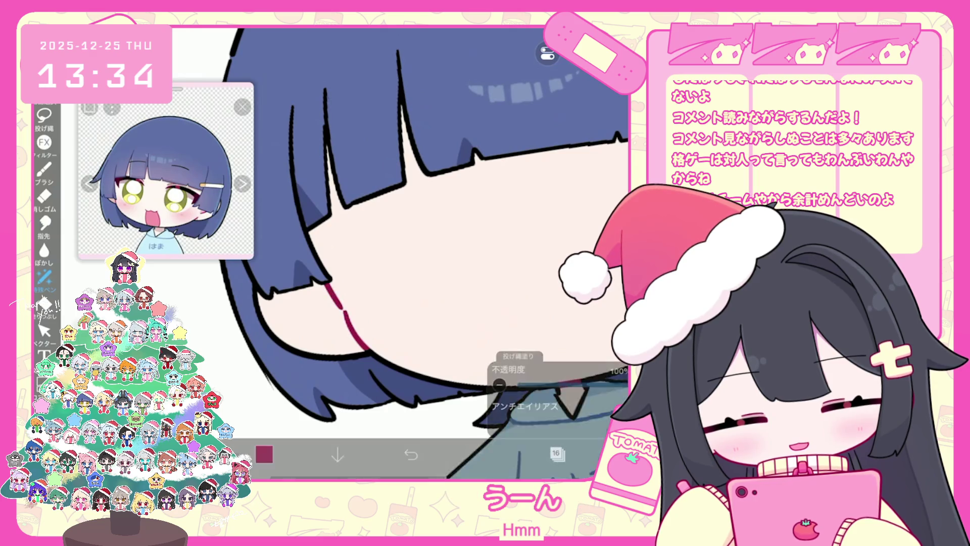
scroll(425, 253, "down", 5)
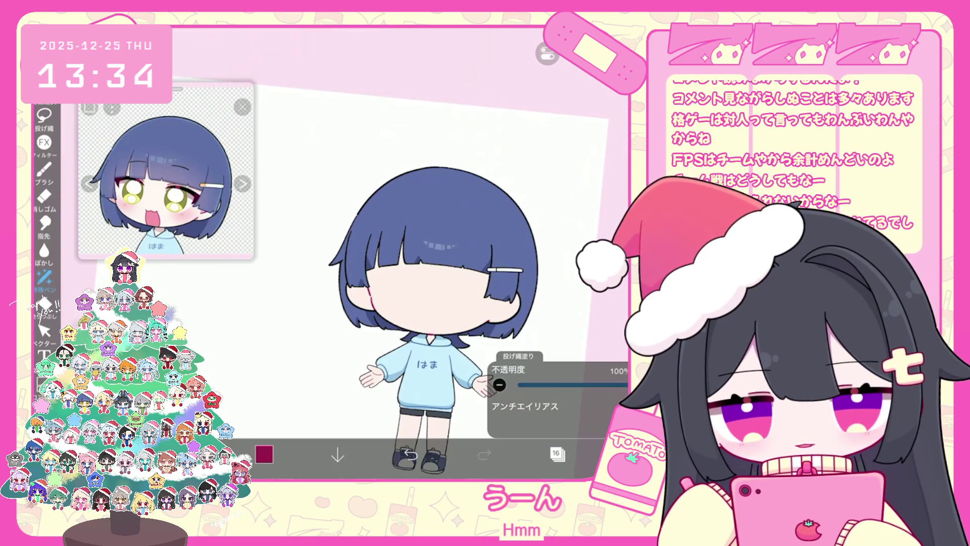
Show the eye and mouth outline layer 18 and select layer 12 in the parts folder
left_click(557, 453)
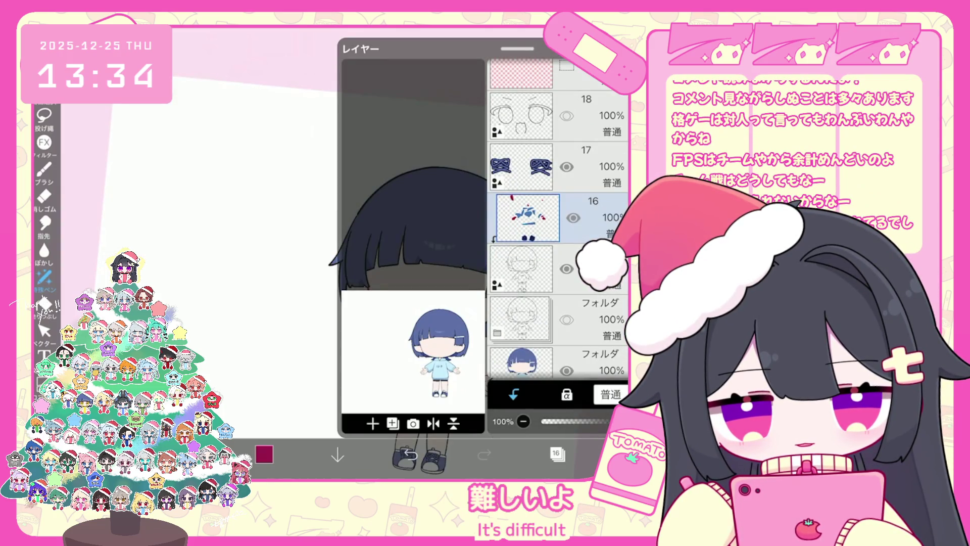
left_click(558, 115)
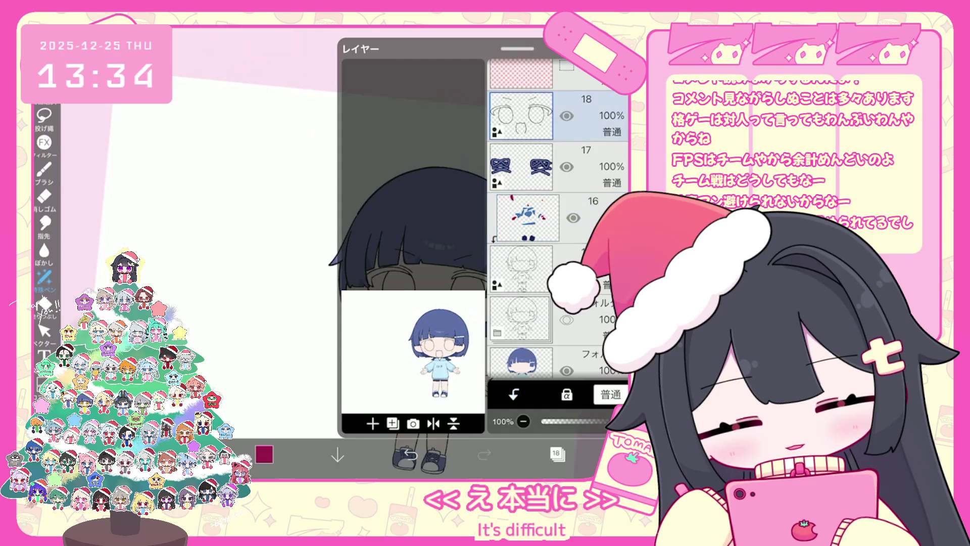
scroll(558, 218, "down", 3)
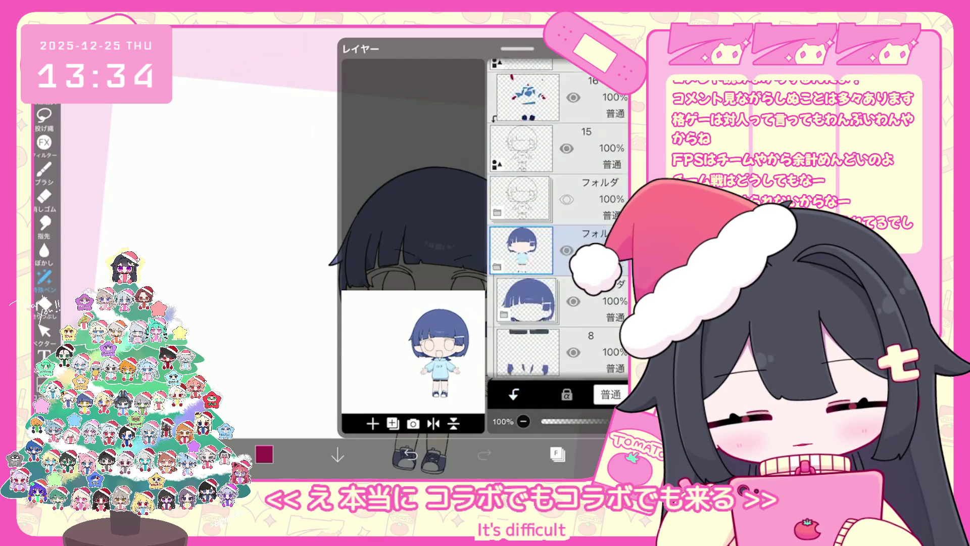
left_click(526, 241)
left_click(527, 293)
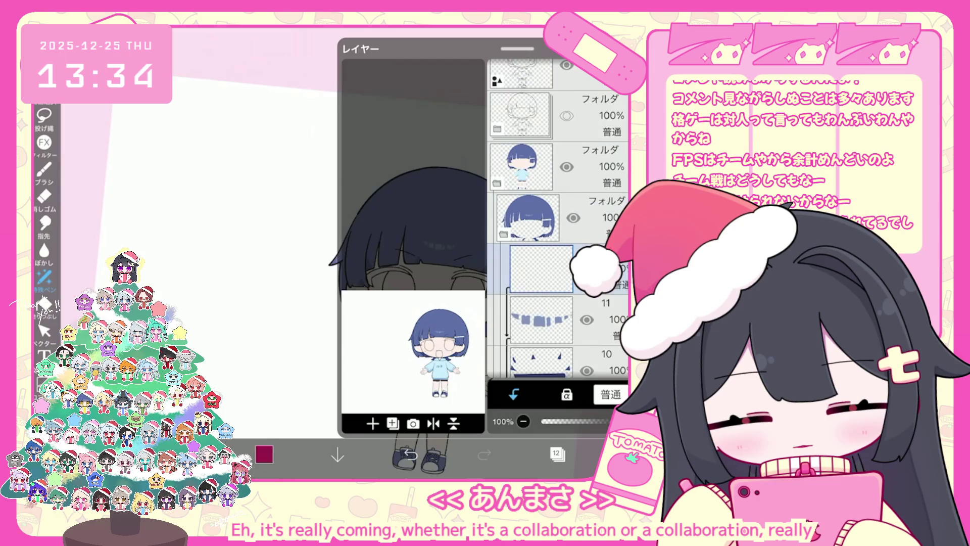
Set up a slightly larger pale pink #FFDFE4 dotted brush
left_click(264, 454)
left_click(163, 197)
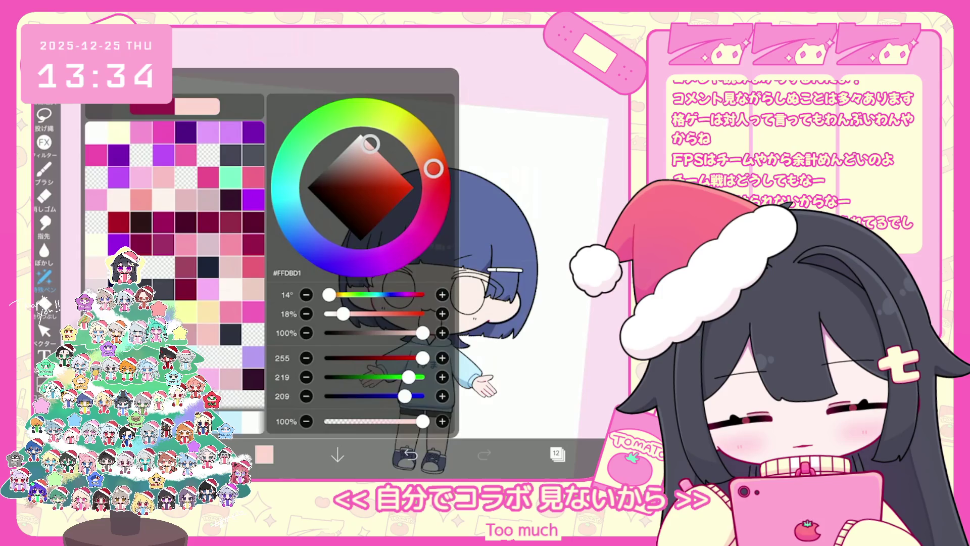
left_click(44, 169)
left_click(167, 142)
left_click(505, 303)
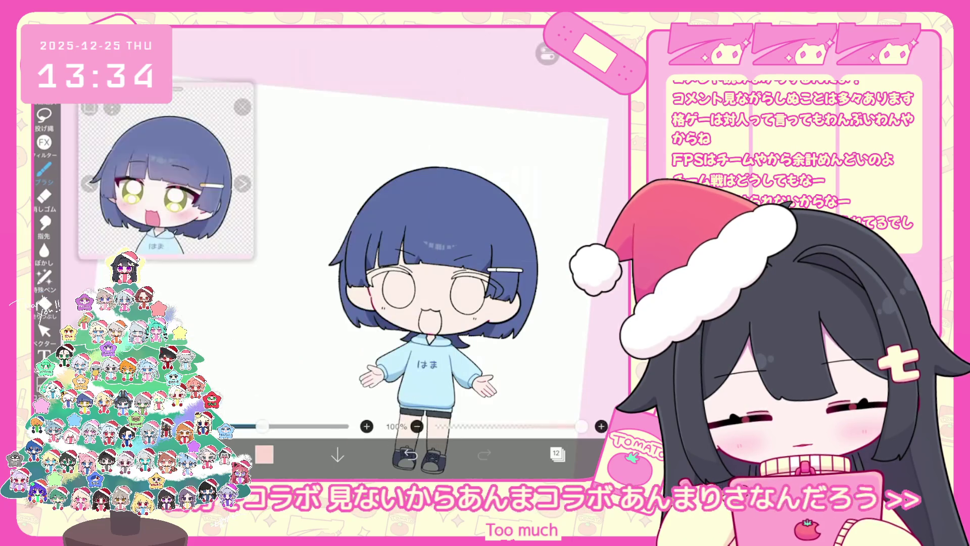
scroll(419, 303, "up", 3)
left_click_drag(274, 425, 277, 426)
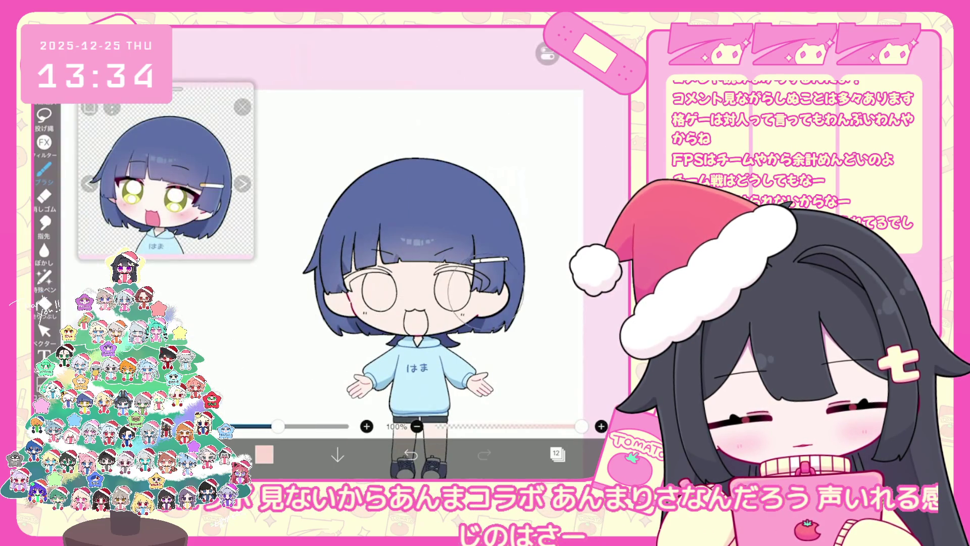
Undo the test brush strokes, then restore the last one
left_click(411, 454)
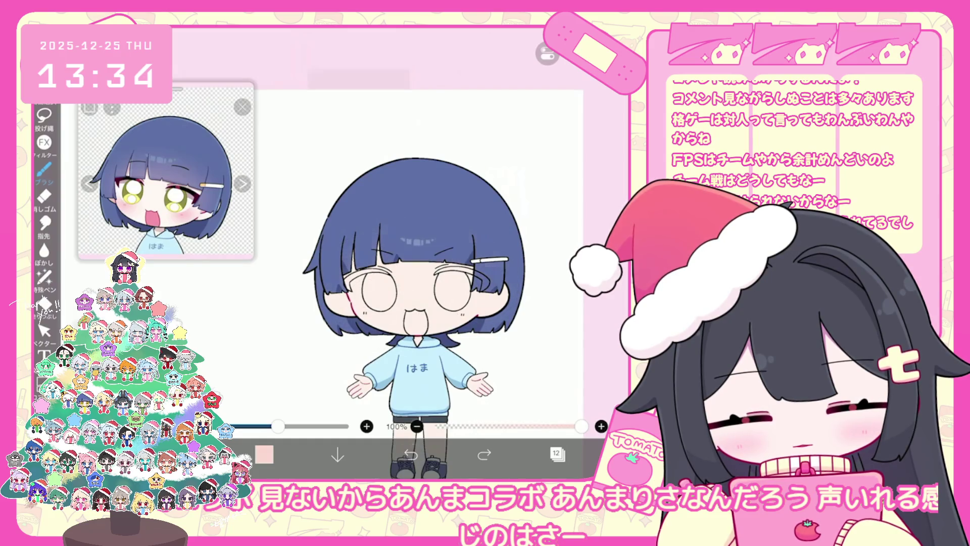
left_click(263, 454)
left_click(264, 453)
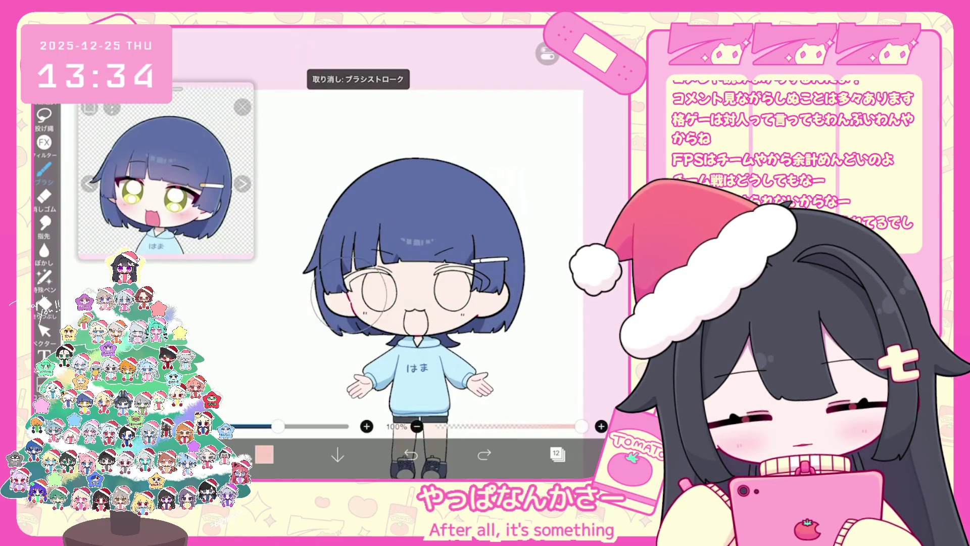
left_click(411, 453)
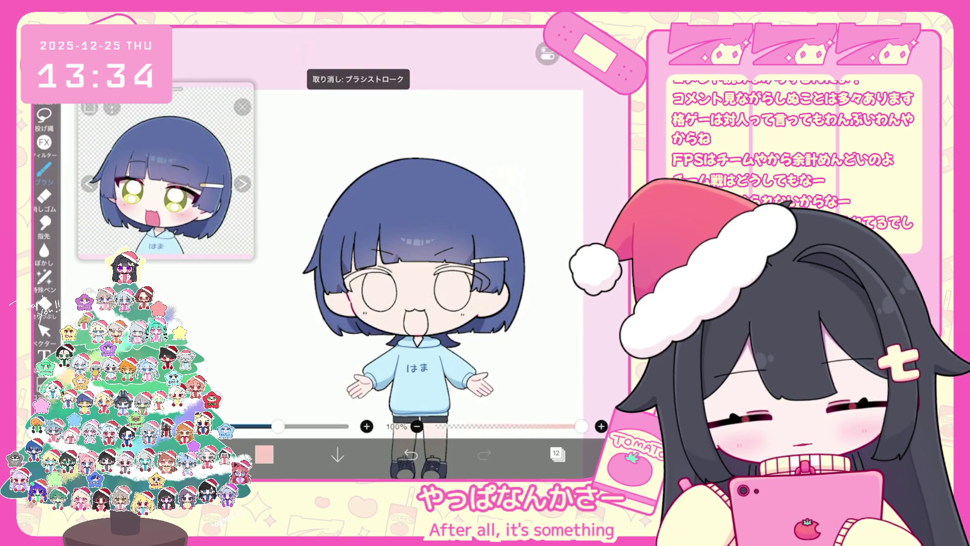
left_click(484, 454)
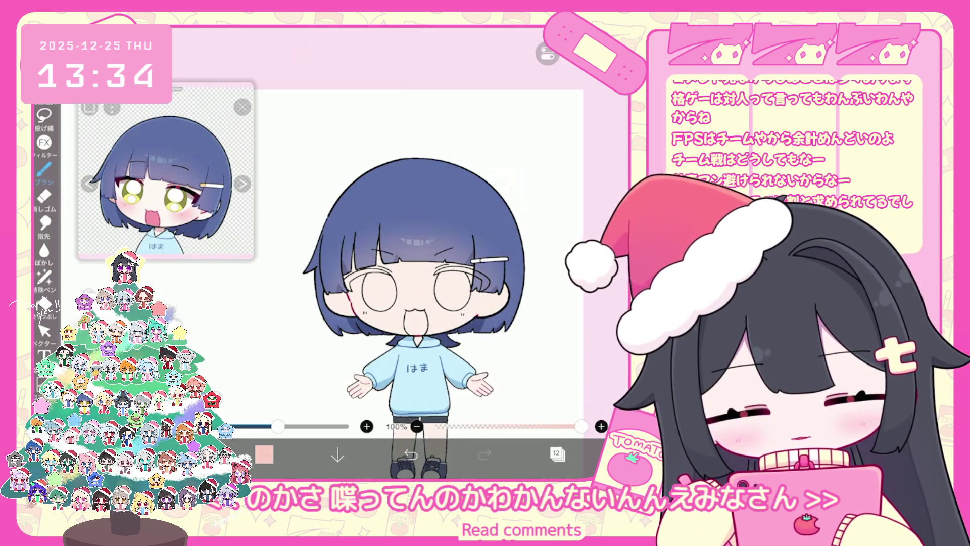
Move the eye line-art layer down beside the face layers, removing an extra empty layer
scroll(394, 306, "up", 1)
left_click(557, 453)
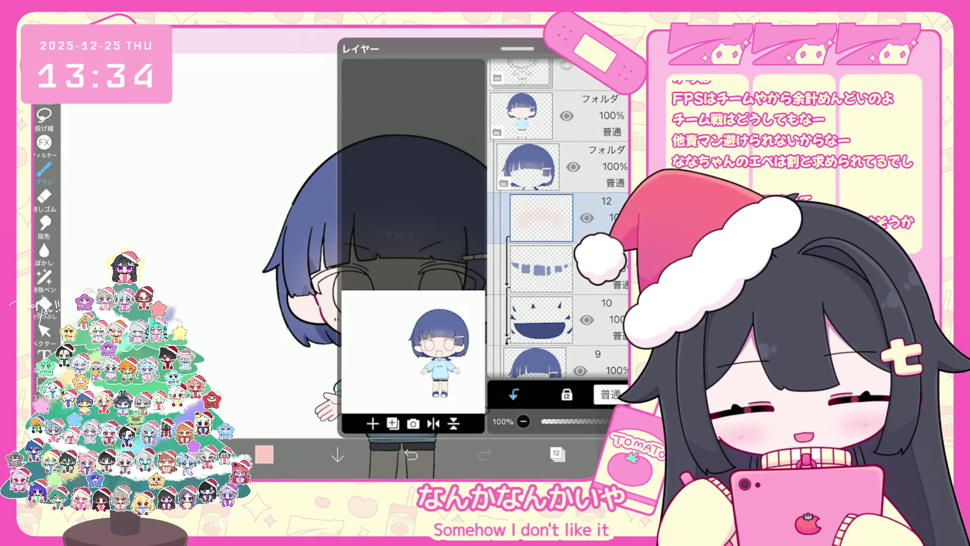
scroll(559, 217, "up", 5)
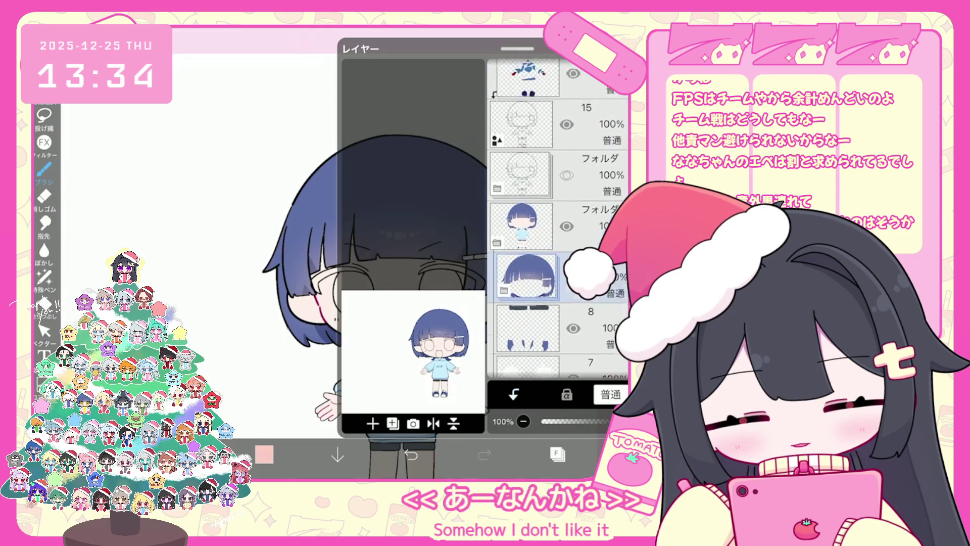
left_click_drag(521, 101, 534, 281)
key("ctrl+z")
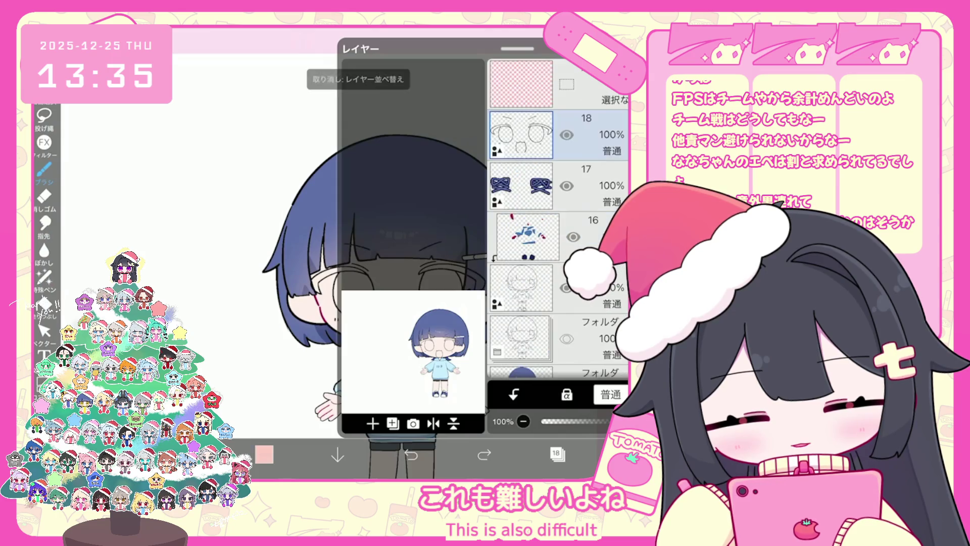
mouse_move(521, 134)
left_mouse_down()
mouse_move(528, 278)
mouse_move(528, 217)
left_mouse_up()
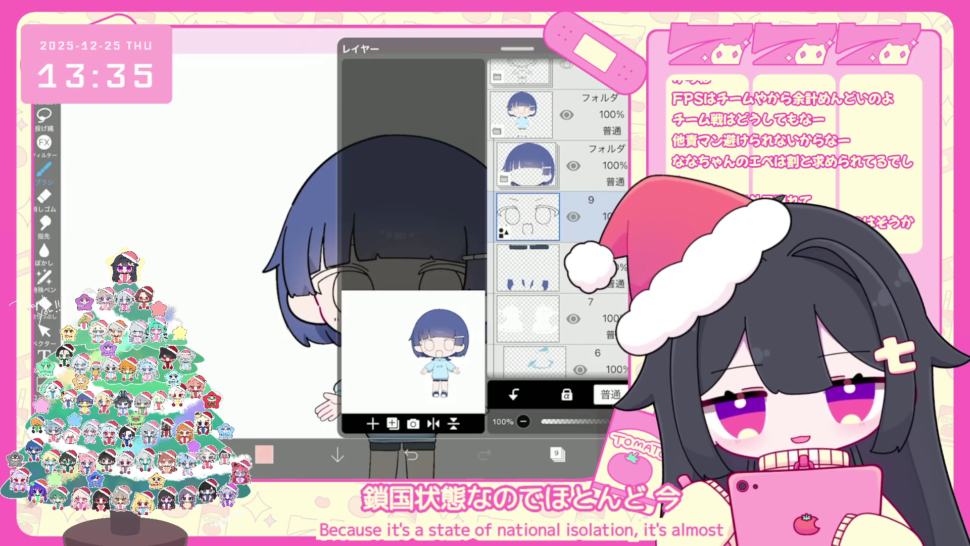
left_click(373, 424)
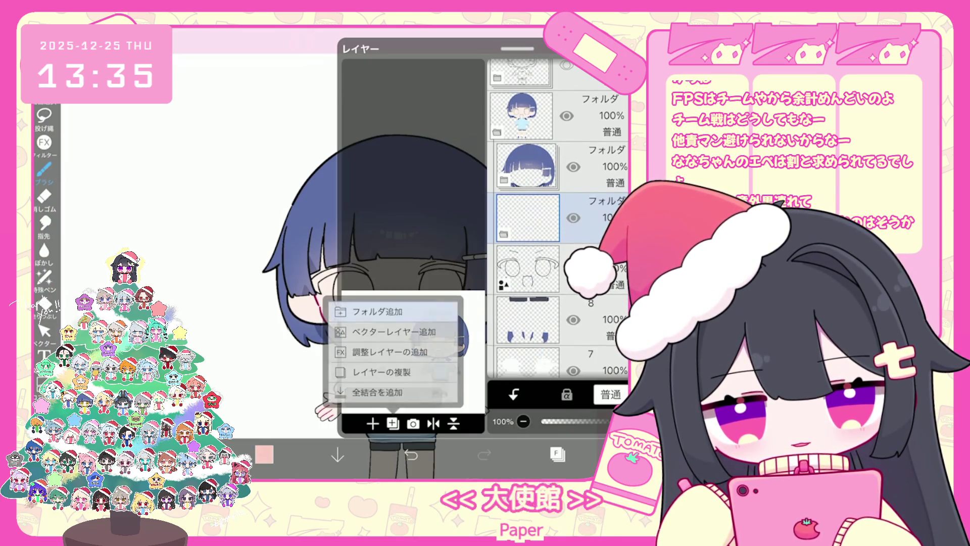
key("ctrl+z")
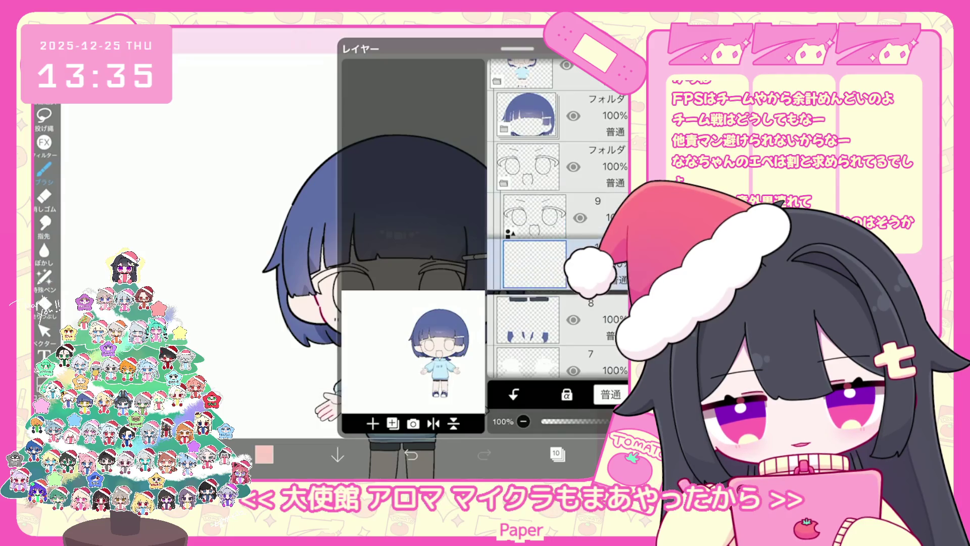
Sample the olive eye colour from the reference image
key("Escape")
left_click(182, 194)
left_click(264, 453)
Darken the olive colour and fill the upper eyelashes with it
left_click(352, 201)
left_click(263, 454)
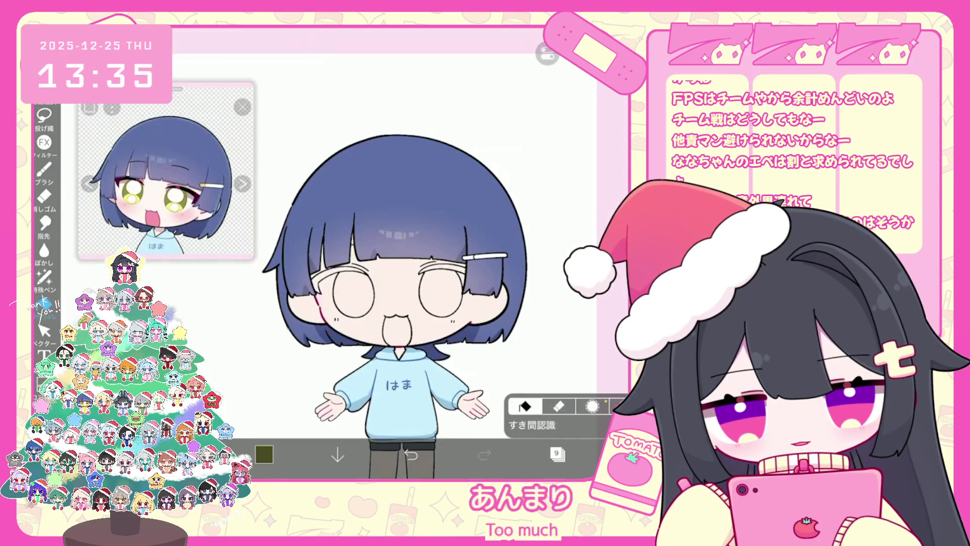
left_click(557, 454)
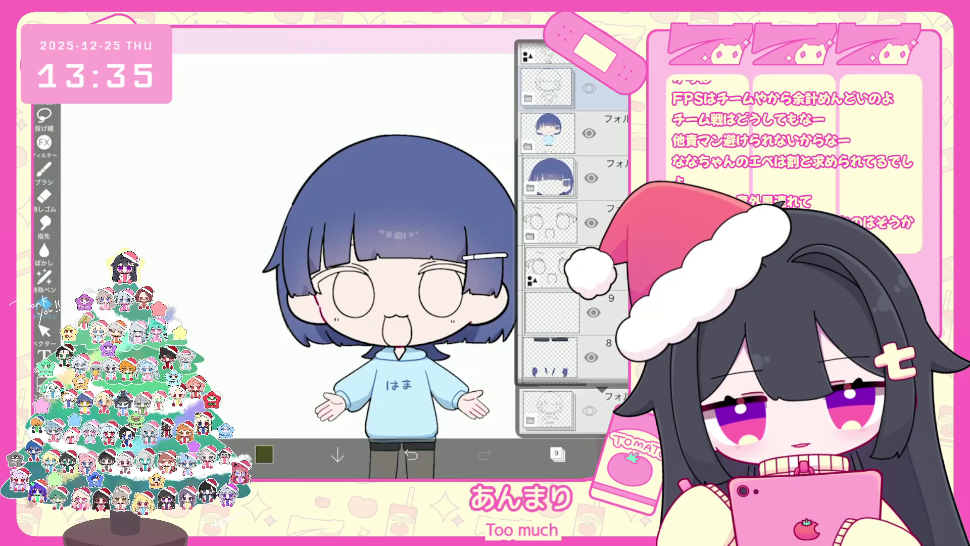
left_click(558, 454)
Hide the hair folder to expose the eyes for lasso filling
scroll(399, 253, "up", 3)
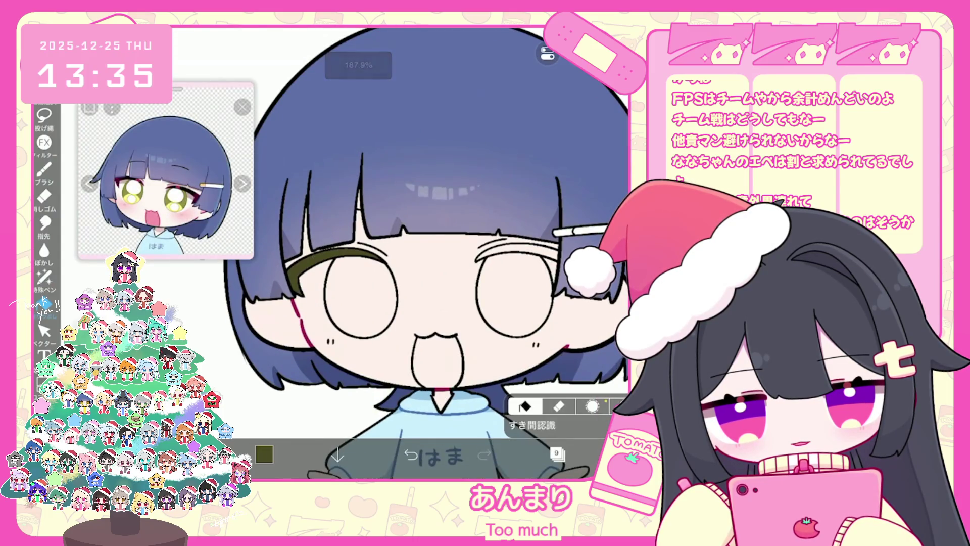
left_click(44, 277)
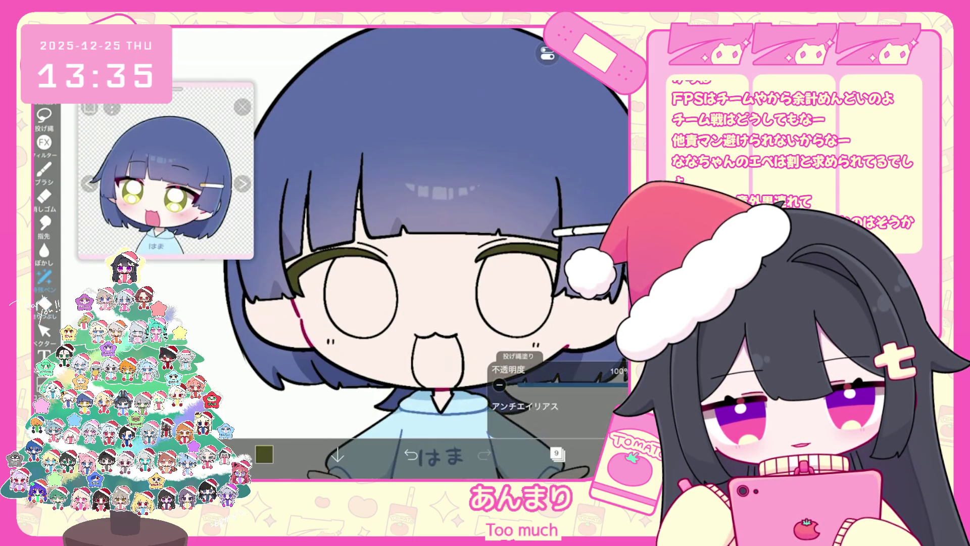
left_click(557, 453)
scroll(555, 313, "up", 2)
left_click(573, 377)
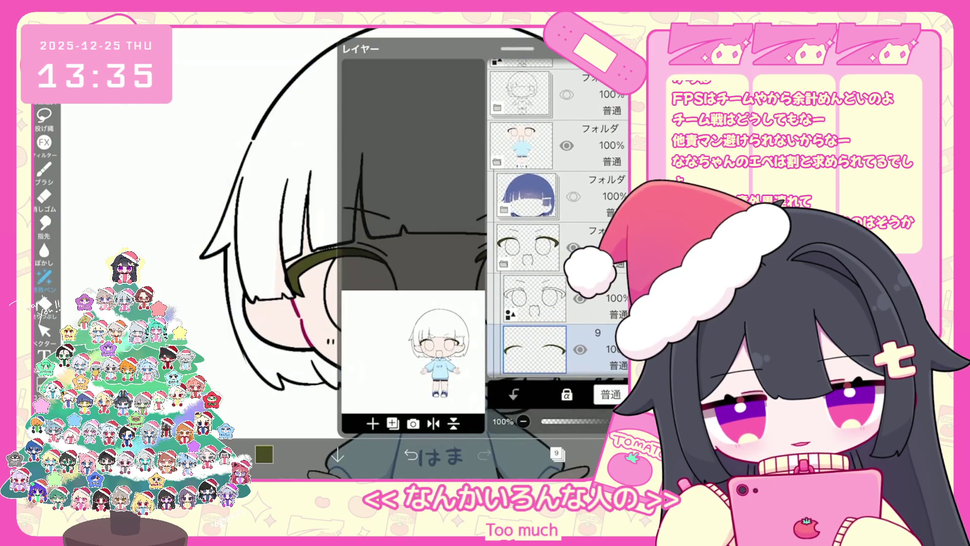
left_click(557, 454)
scroll(399, 252, "up", 3)
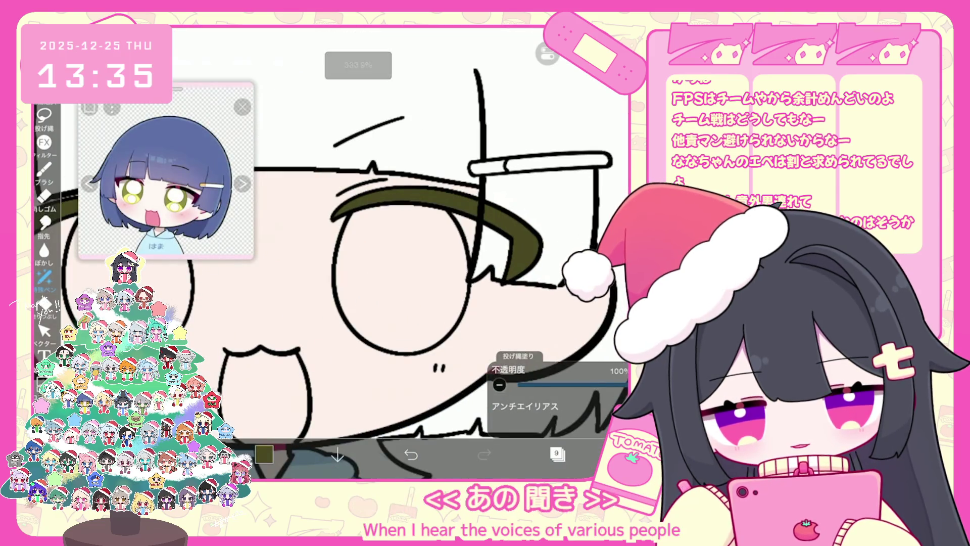
scroll(399, 253, "down", 3)
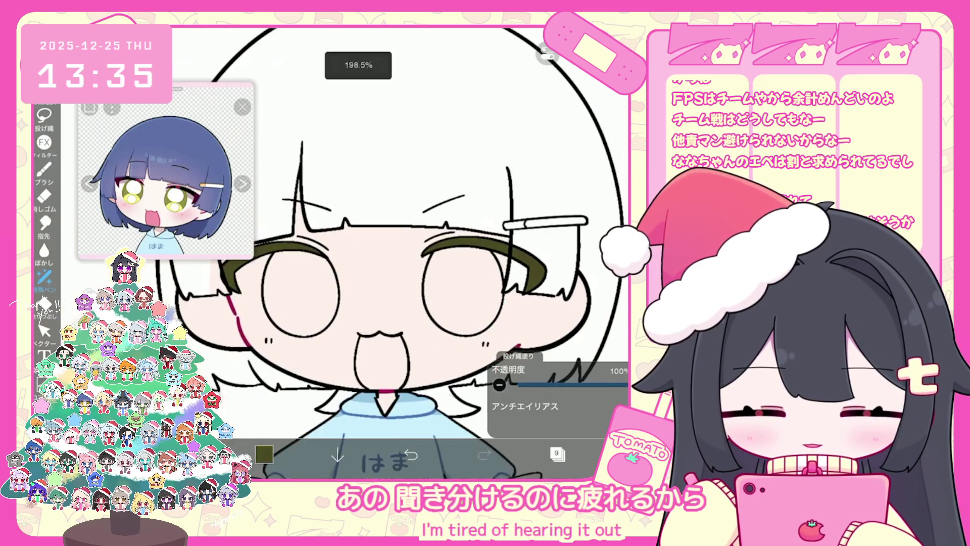
scroll(399, 253, "down", 3)
Lasso-fill a dark red accent at the eyelash's outer corner on layer 9
left_click(557, 453)
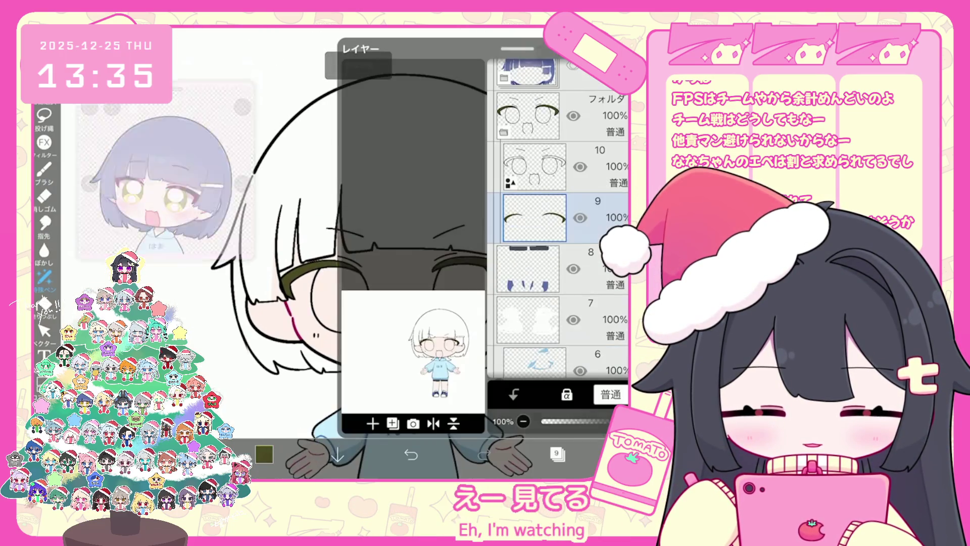
left_click(264, 454)
left_click_drag(414, 137, 435, 189)
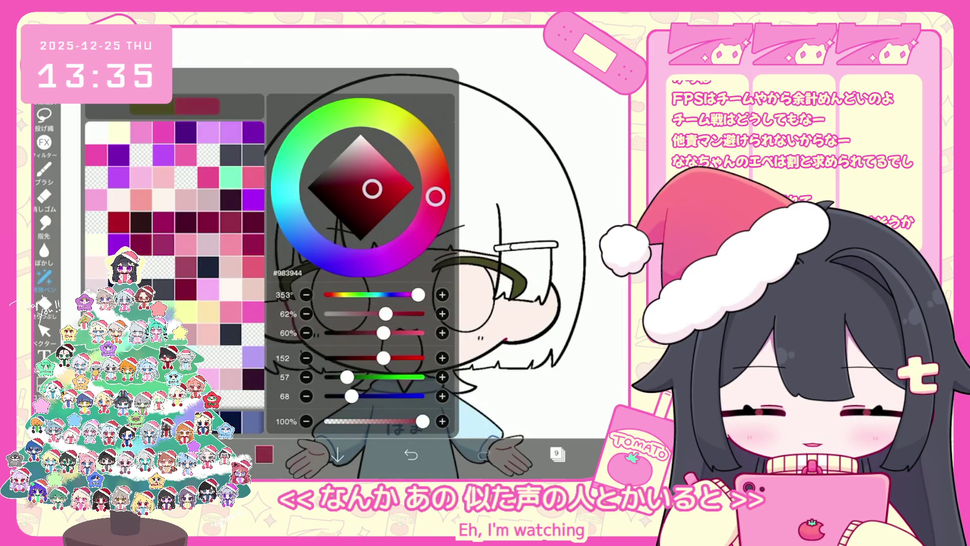
left_click(505, 152)
left_click_drag(526, 275, 507, 298)
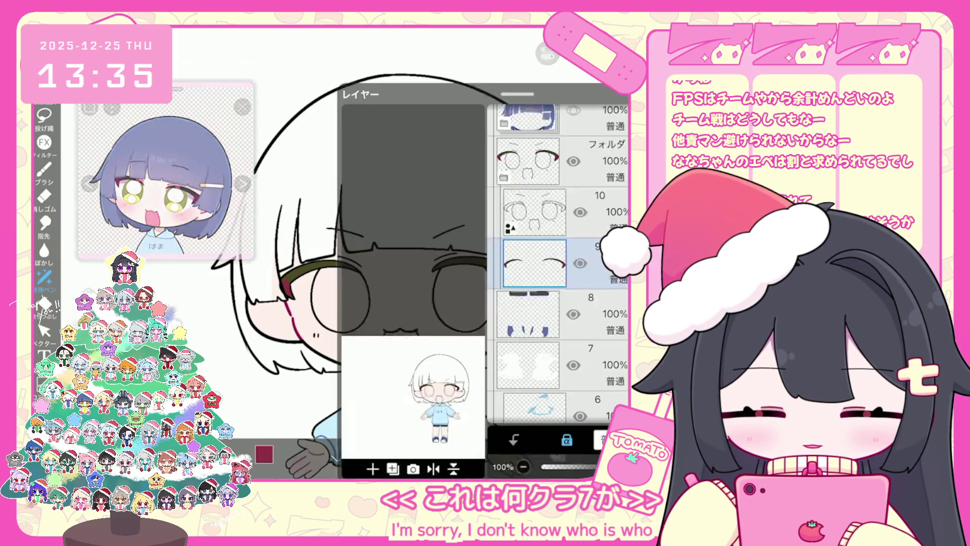
Show the blue hair folder again
left_click(557, 453)
scroll(555, 217, "up", 3)
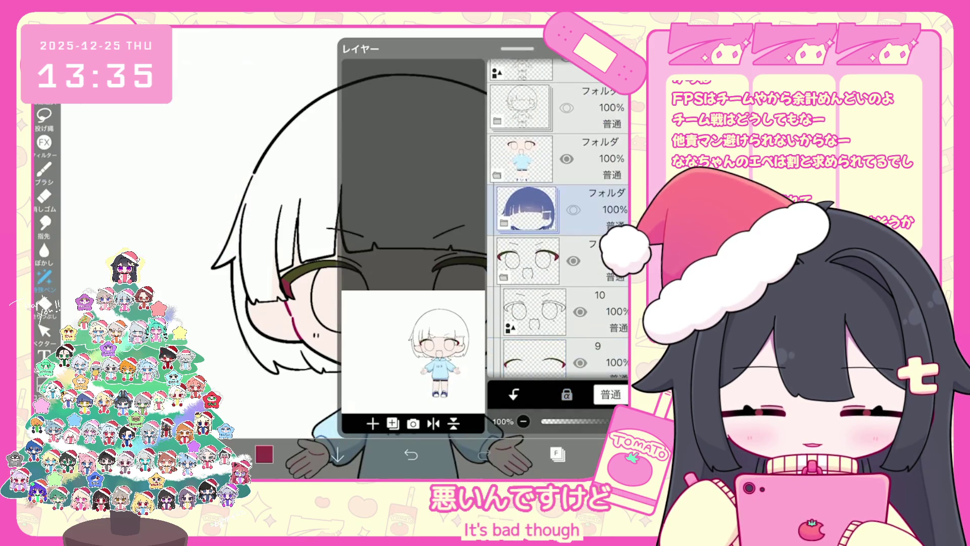
left_click(573, 207)
scroll(556, 218, "down", 2)
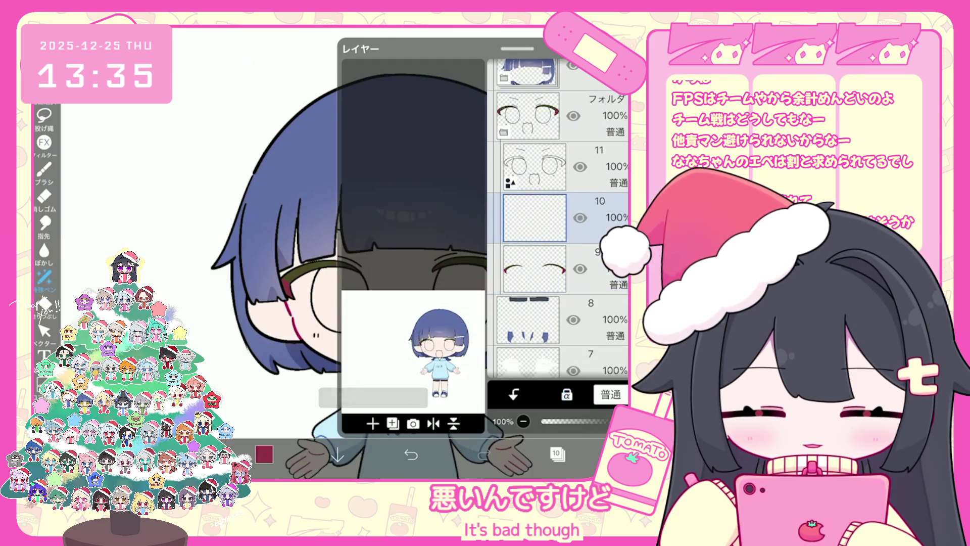
left_click(557, 454)
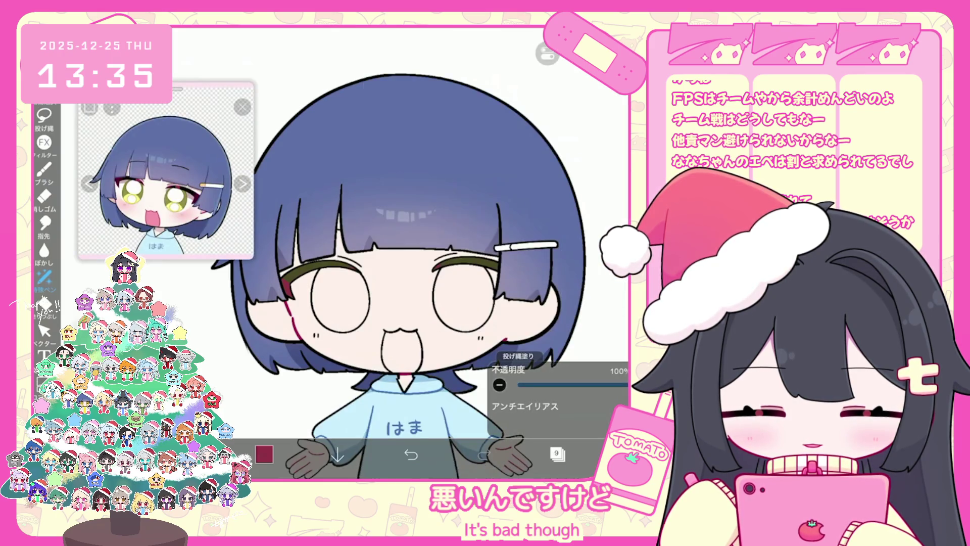
Sample yellow from the reference and bucket-fill both eyes
left_click(177, 204)
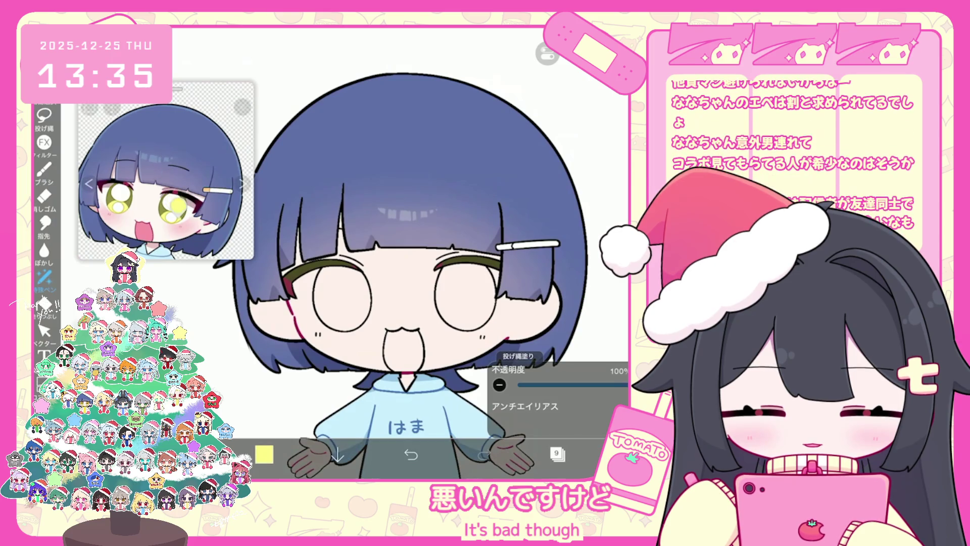
left_click(45, 305)
left_click(342, 299)
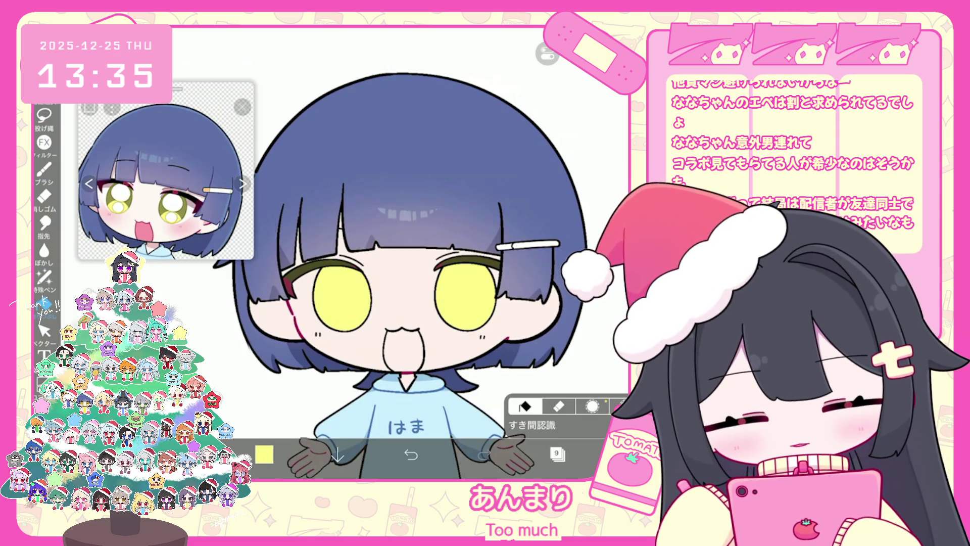
On a new layer, lasso-fill dark olive shading in the lower part of each eye
left_click(557, 453)
left_click(377, 416)
left_click(557, 453)
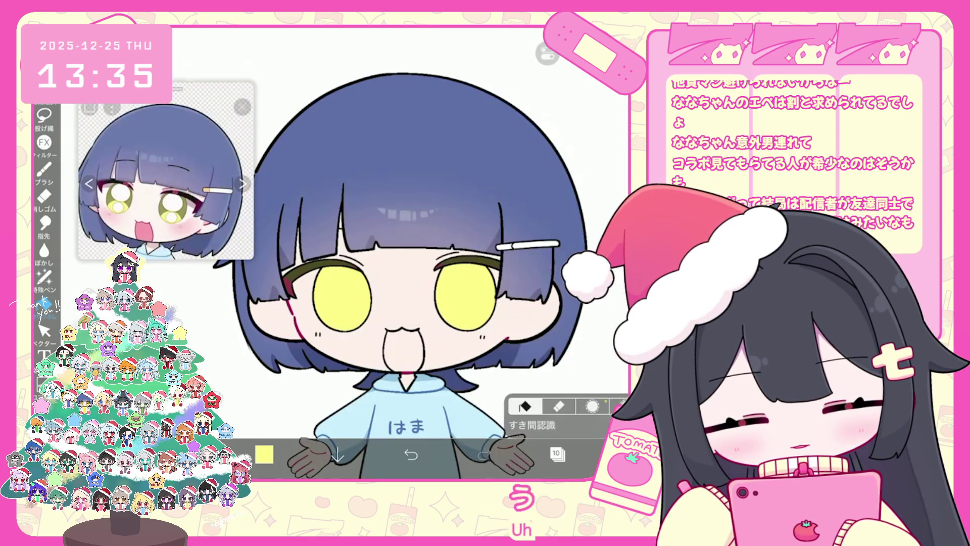
scroll(384, 253, "up", 2)
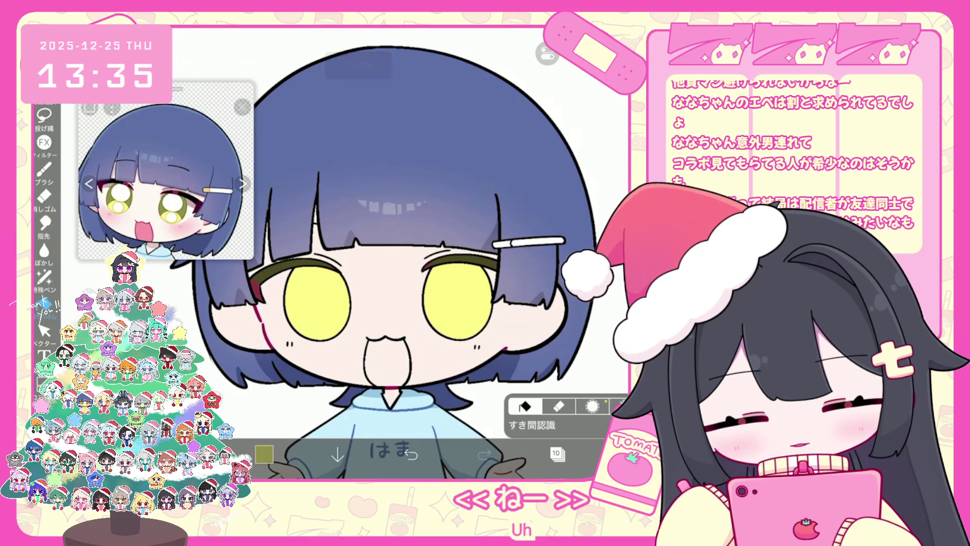
left_click(44, 277)
key("ctrl+z")
key("ctrl+z")
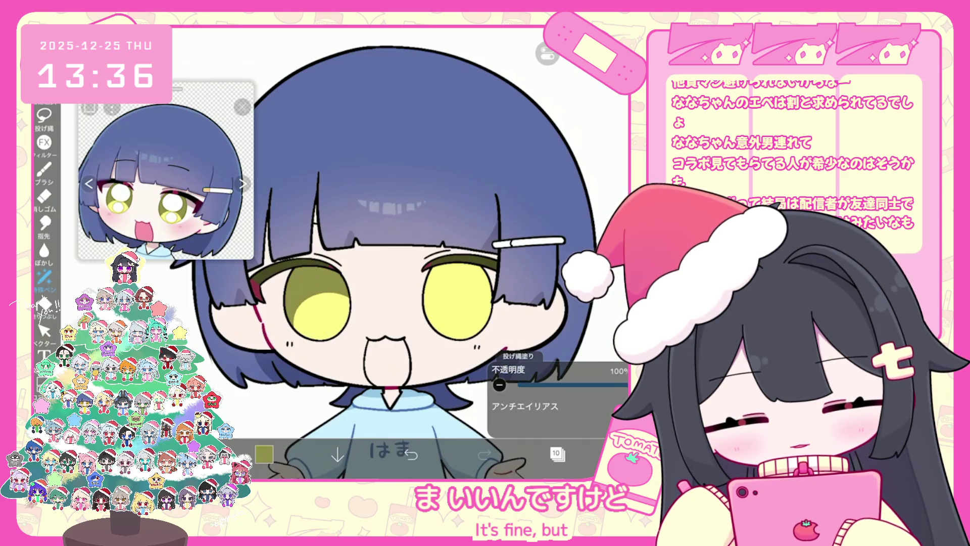
key("ctrl+z")
key("ctrl+z")
key("ctrl+z")
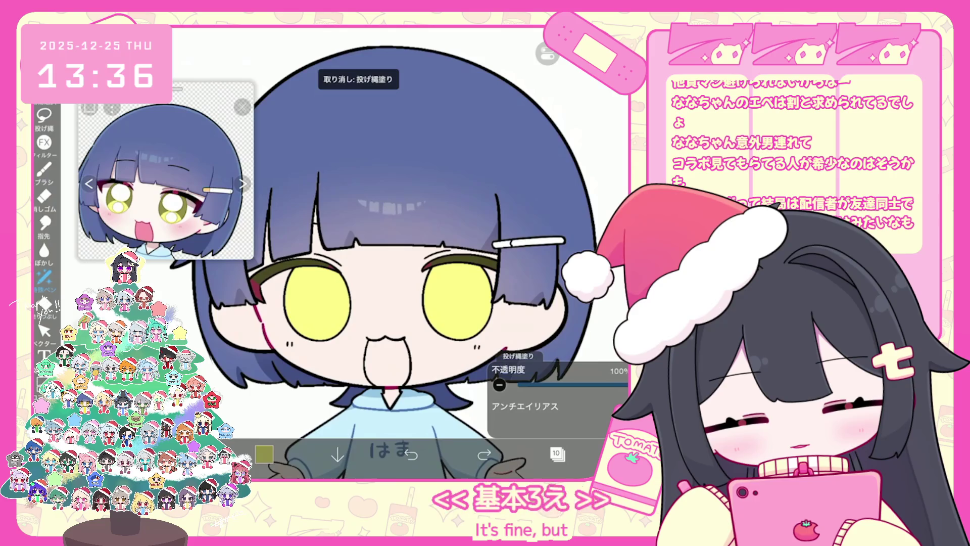
mouse_move(293, 313)
left_mouse_down()
mouse_move(298, 303)
mouse_move(324, 329)
left_mouse_up()
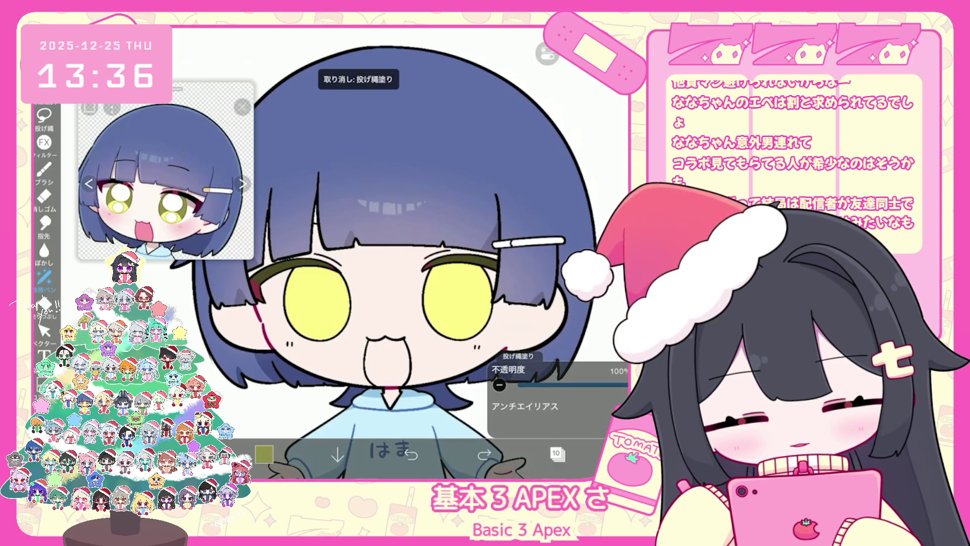
key("ctrl+z")
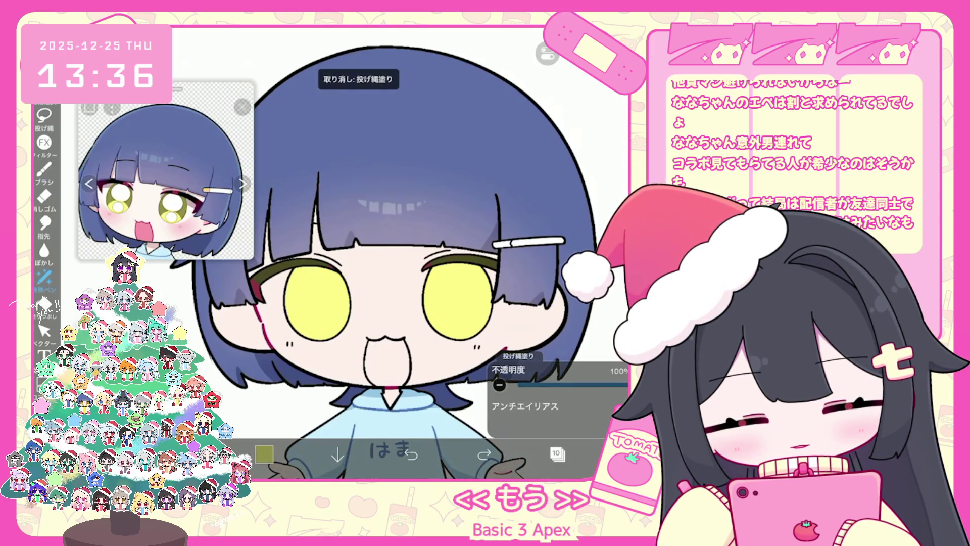
left_click_drag(323, 296, 303, 334)
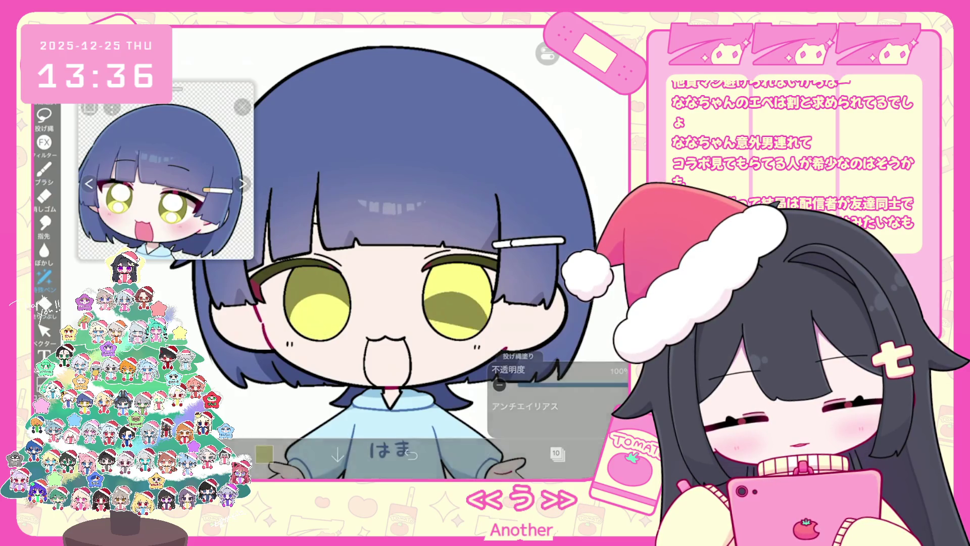
key("ctrl+z")
mouse_move(427, 290)
left_mouse_down()
mouse_move(455, 323)
mouse_move(485, 304)
left_mouse_up()
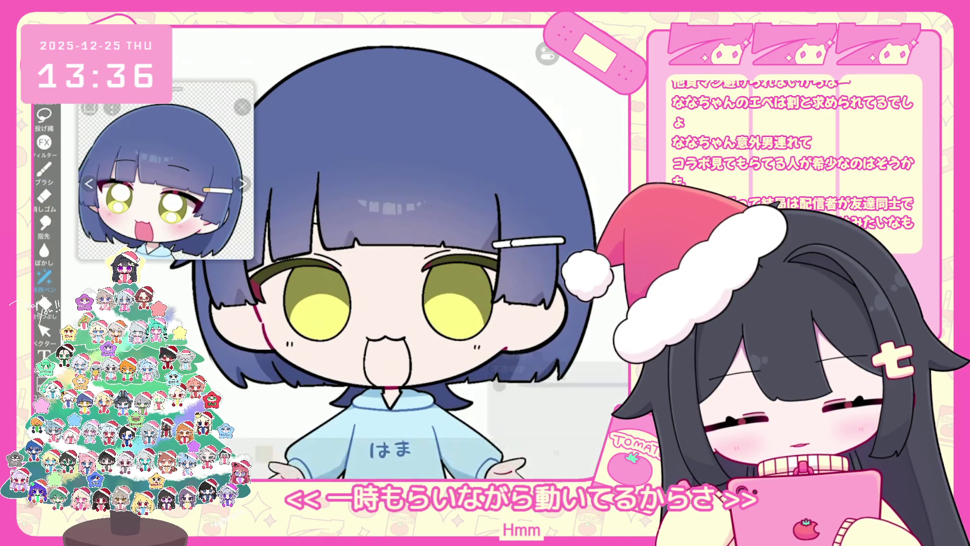
Try lasso fills for a dark olive pupil and yellow lower area in the right eye, undoing them
key("ctrl+z")
scroll(532, 289, "up", 2)
mouse_move(427, 291)
left_mouse_down()
mouse_move(455, 323)
mouse_move(470, 313)
left_mouse_up()
left_click_drag(399, 303, 470, 318)
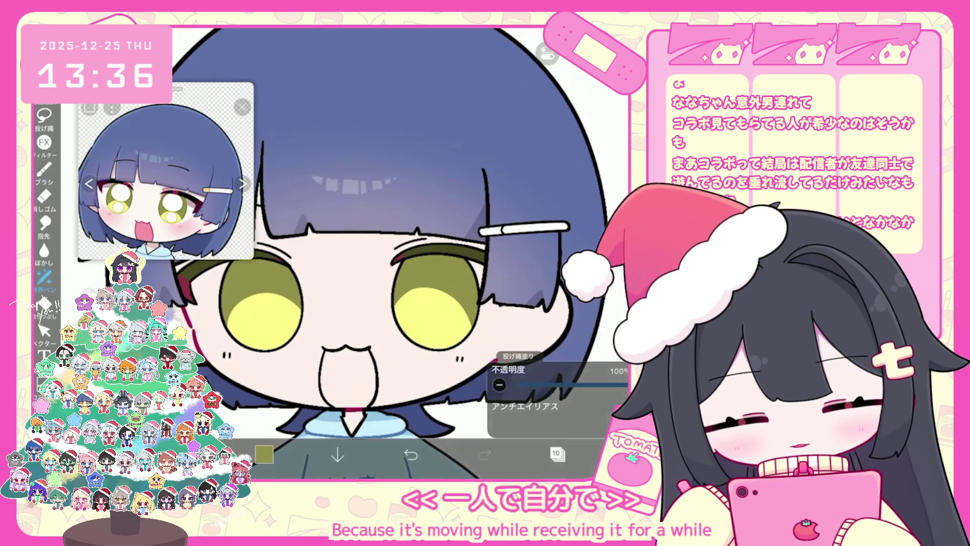
key("ctrl+z")
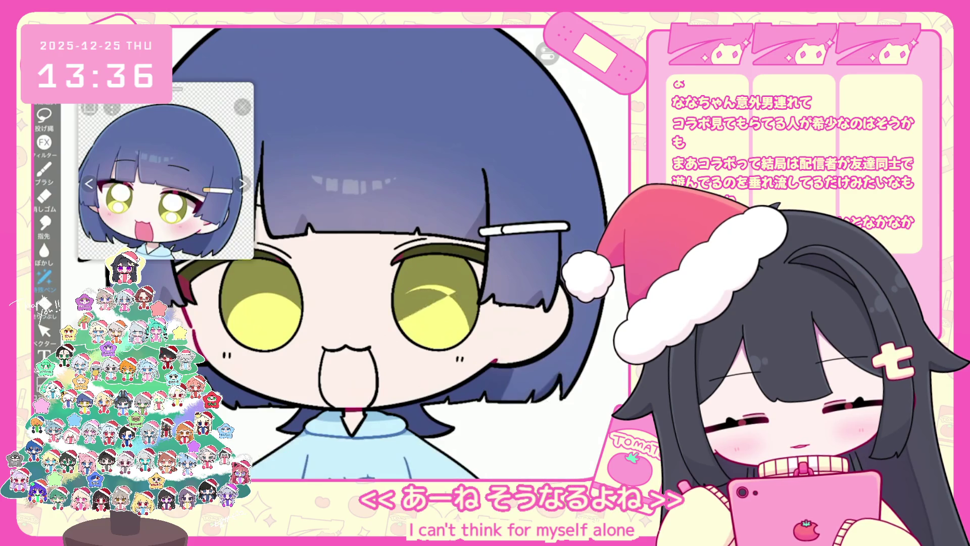
key("ctrl+z")
key("ctrl+z")
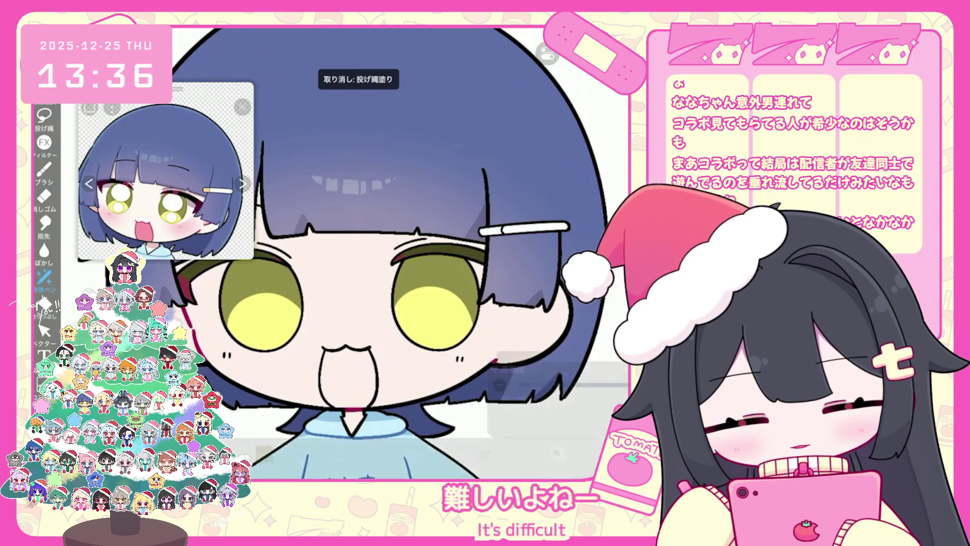
scroll(353, 253, "up", 2)
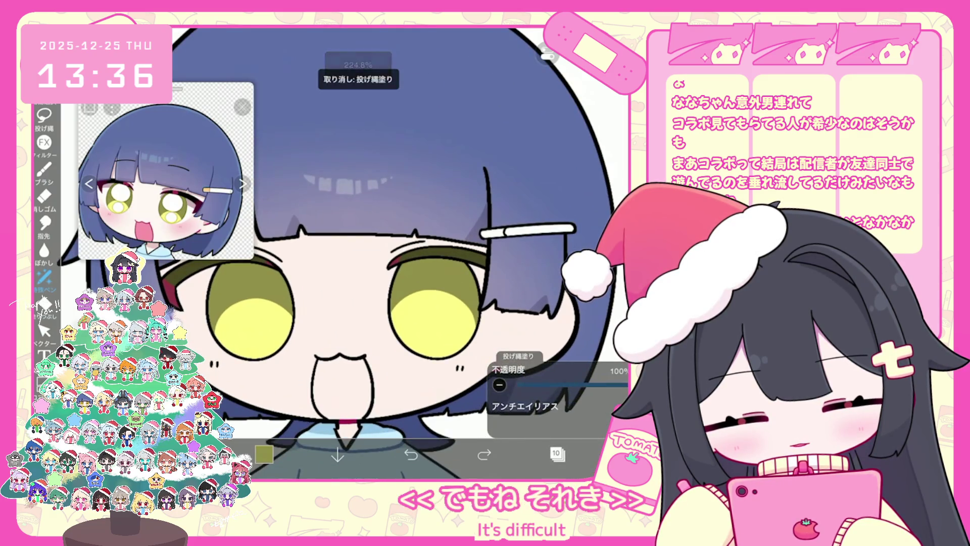
key("ctrl+y")
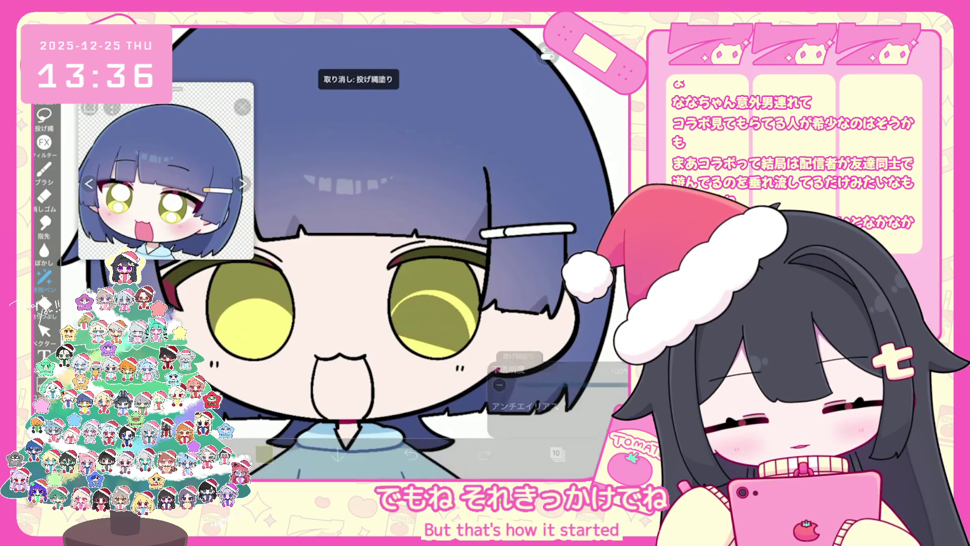
Compare the right eye with and without its diagonal highlight stripe using undo and redo
key("ctrl+z")
key("ctrl+y")
key("ctrl+z")
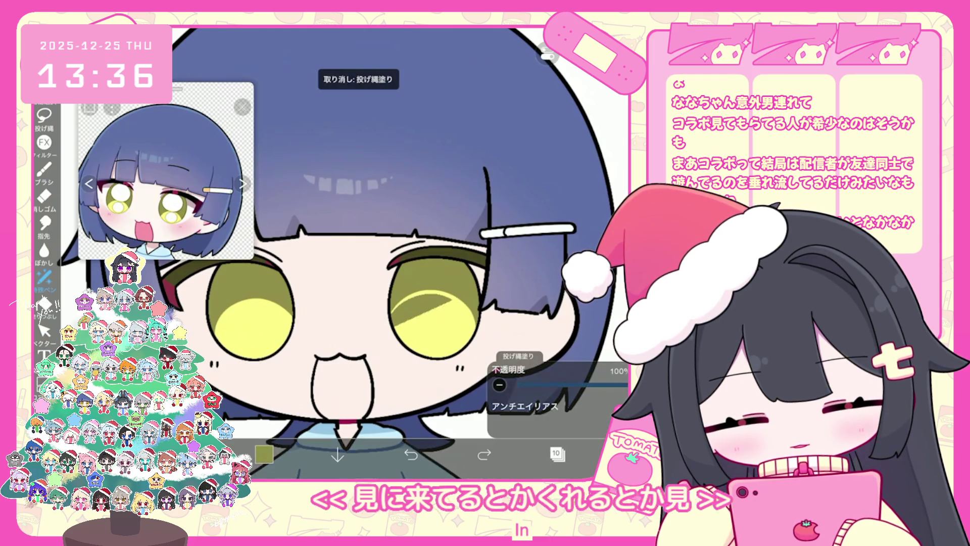
key("ctrl+y")
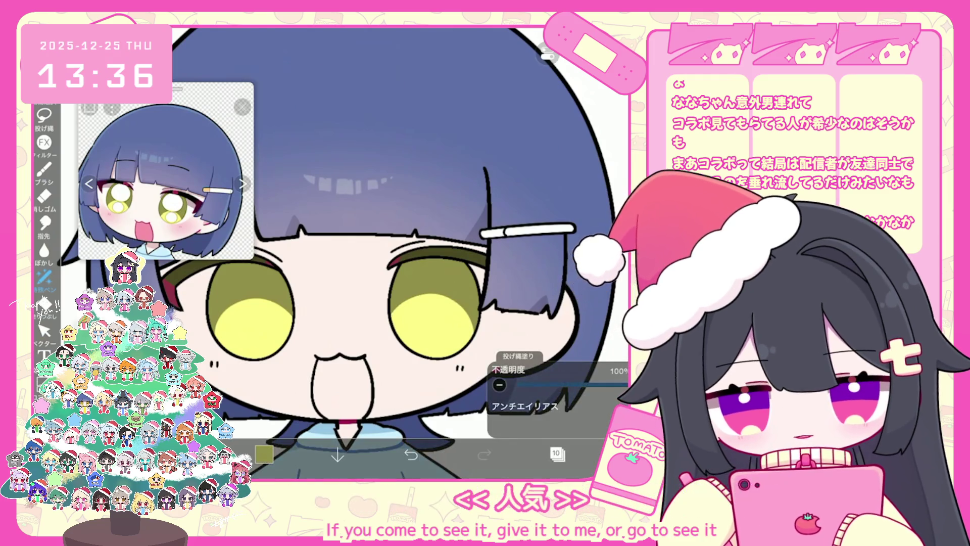
scroll(353, 252, "down", 3)
scroll(353, 252, "up", 3)
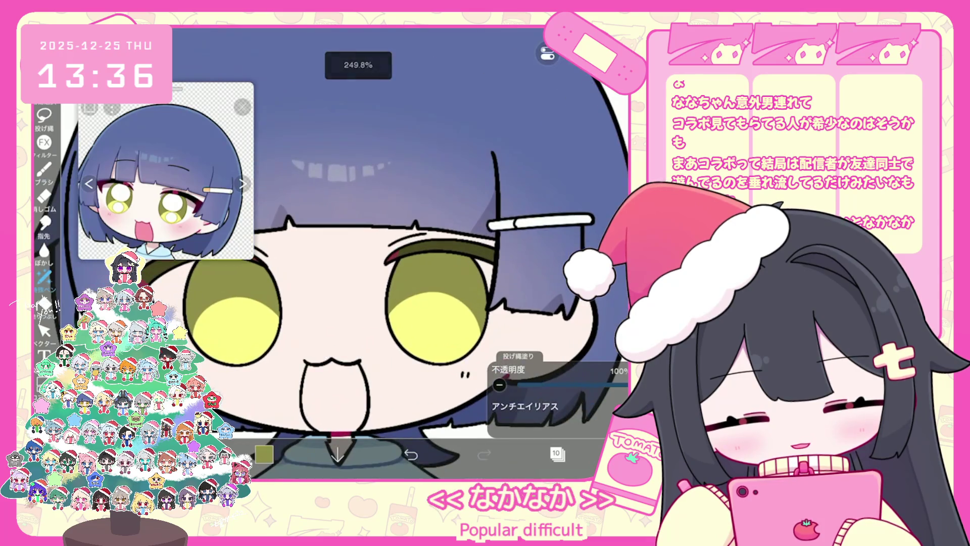
key("ctrl+z")
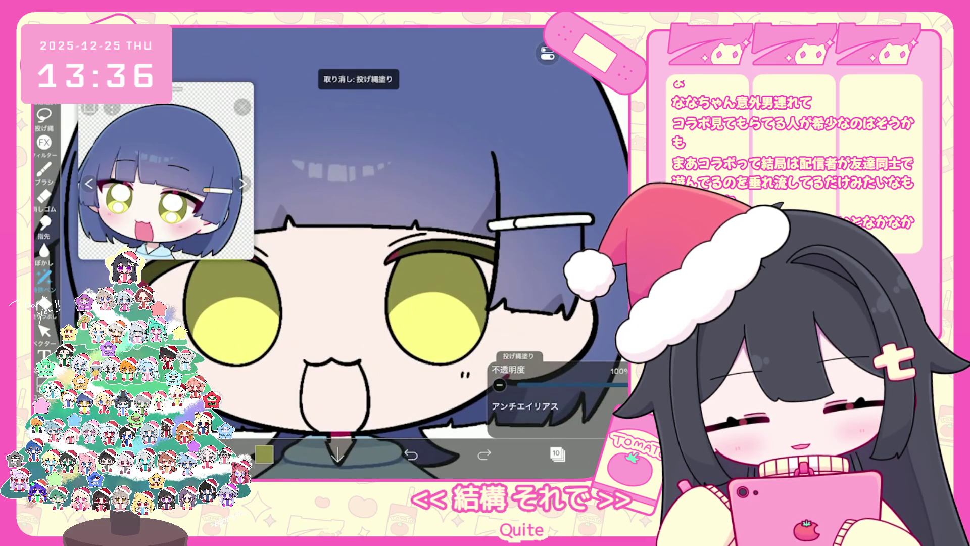
Lasso-fill darker olive shading over the right eye, retrying the shape
mouse_move(397, 303)
left_mouse_down()
mouse_move(404, 319)
mouse_move(475, 354)
mouse_move(399, 308)
mouse_move(470, 344)
left_mouse_up()
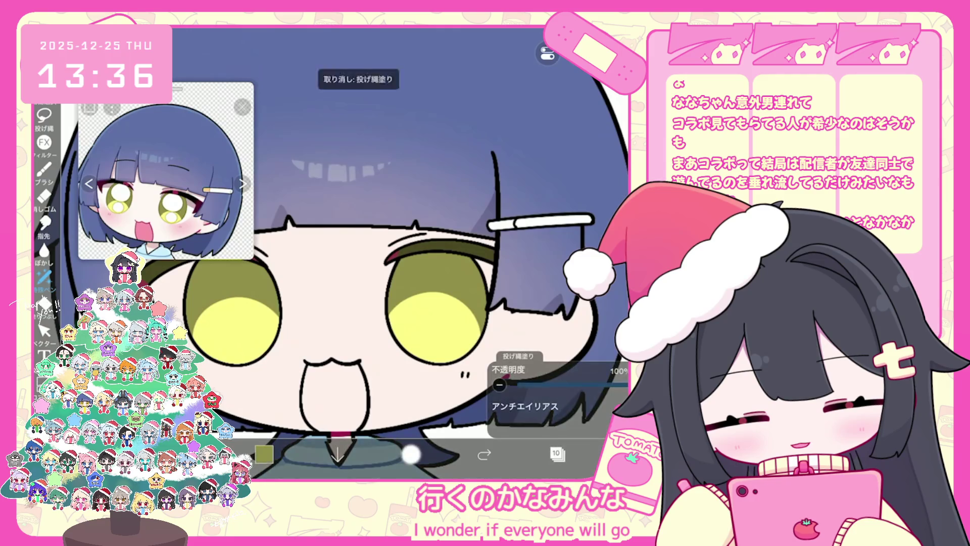
left_click_drag(396, 298, 470, 343)
key("ctrl+z")
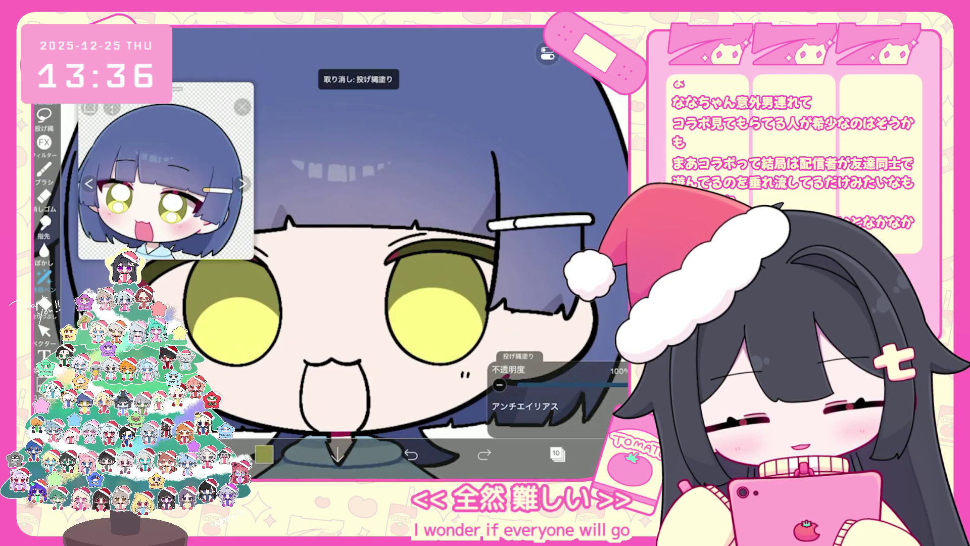
mouse_move(391, 288)
left_mouse_down()
mouse_move(430, 329)
mouse_move(470, 344)
left_mouse_up()
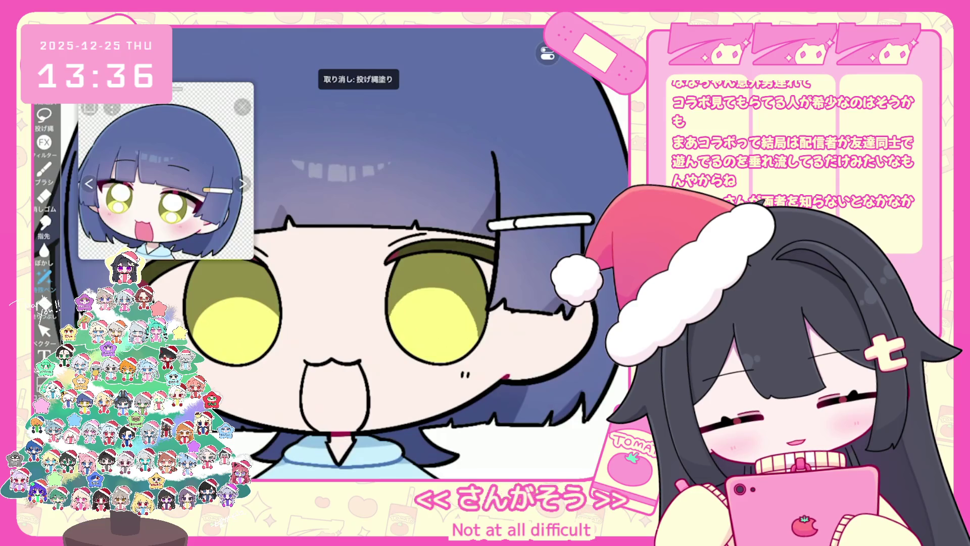
scroll(384, 253, "down", 3)
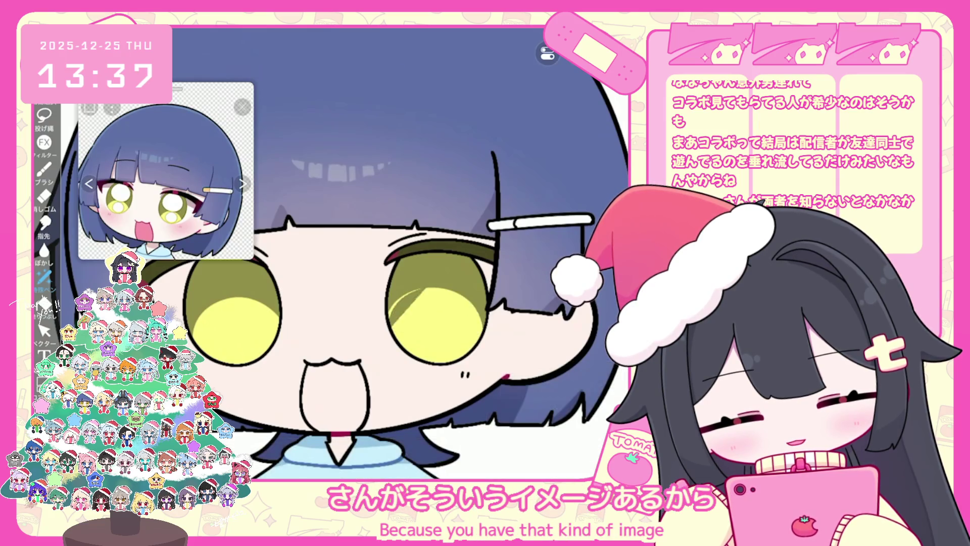
scroll(383, 253, "up", 3)
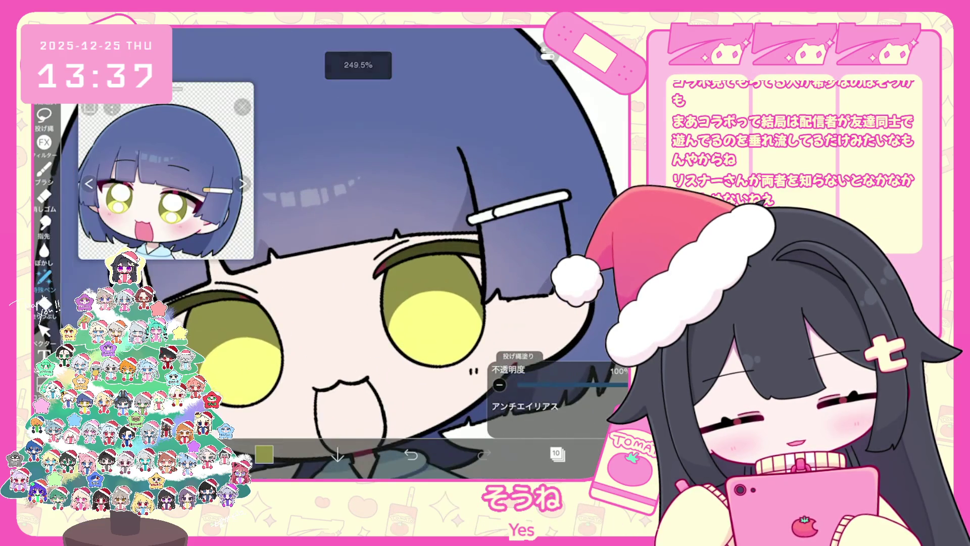
Try an olive right pupil with a yellow ring, then revert those fills
left_click_drag(384, 253, 374, 230)
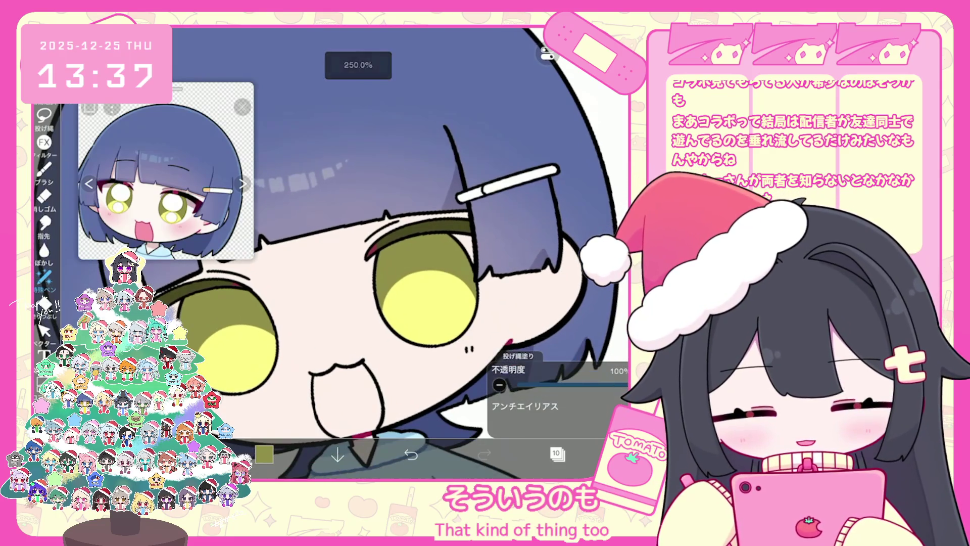
left_click_drag(384, 304, 387, 301)
key("ctrl+z")
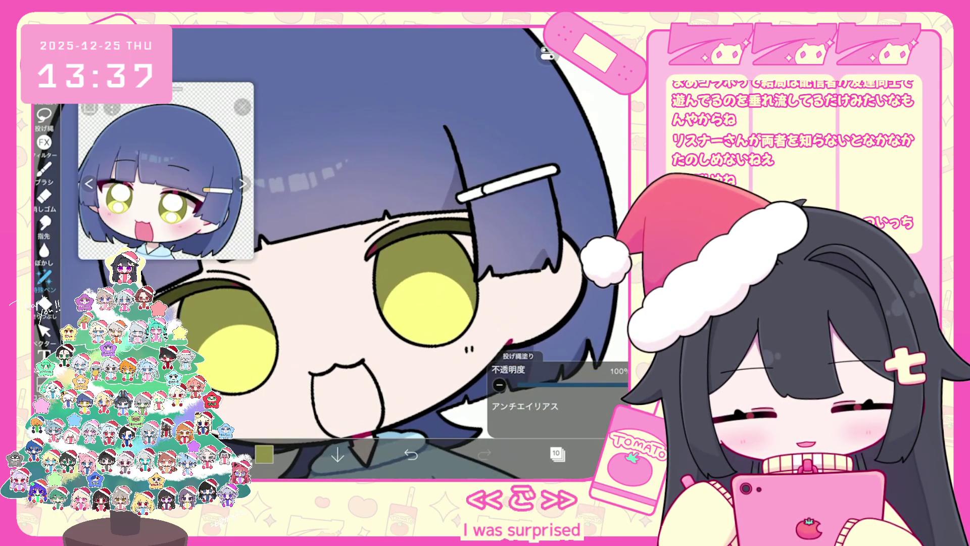
key("ctrl+z")
key("ctrl+z")
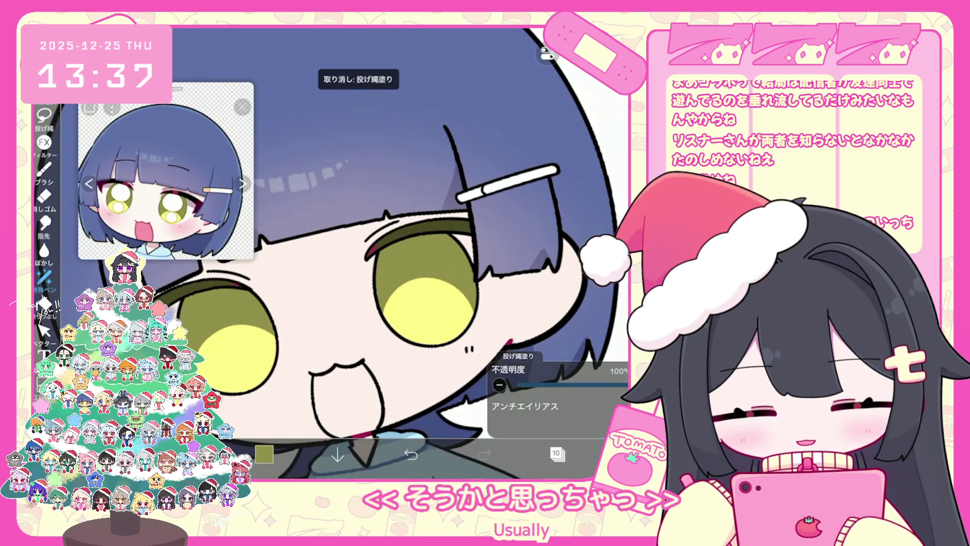
key("ctrl+z")
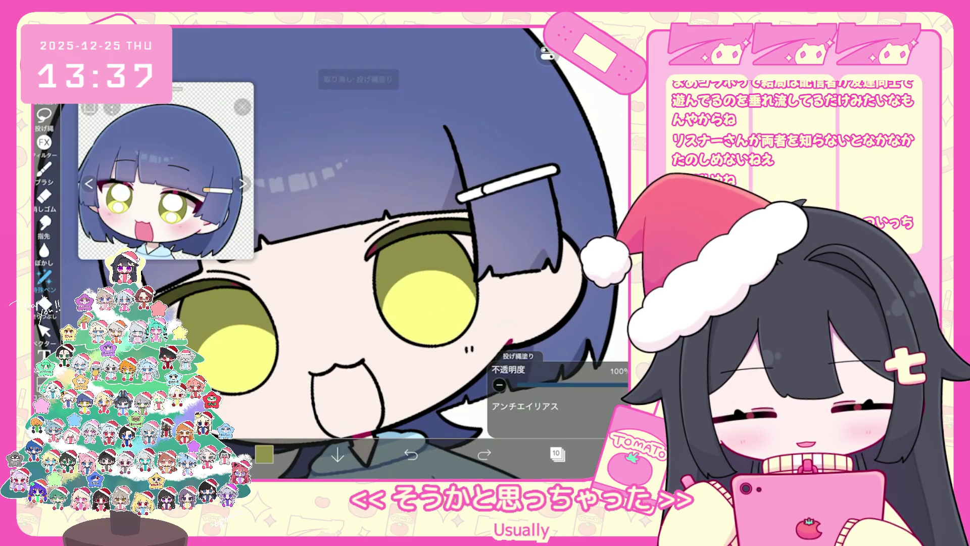
key("ctrl+z")
key("ctrl+z")
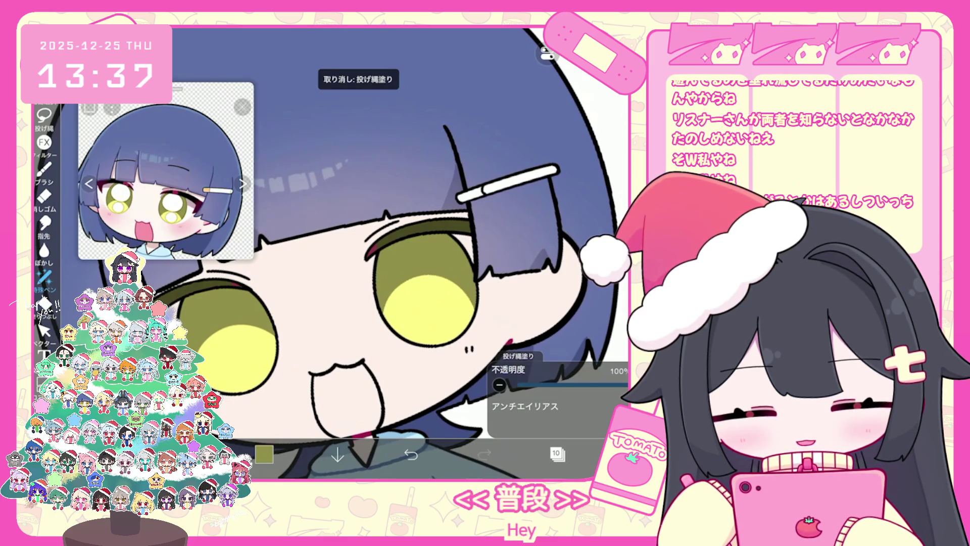
scroll(354, 293, "down", 3)
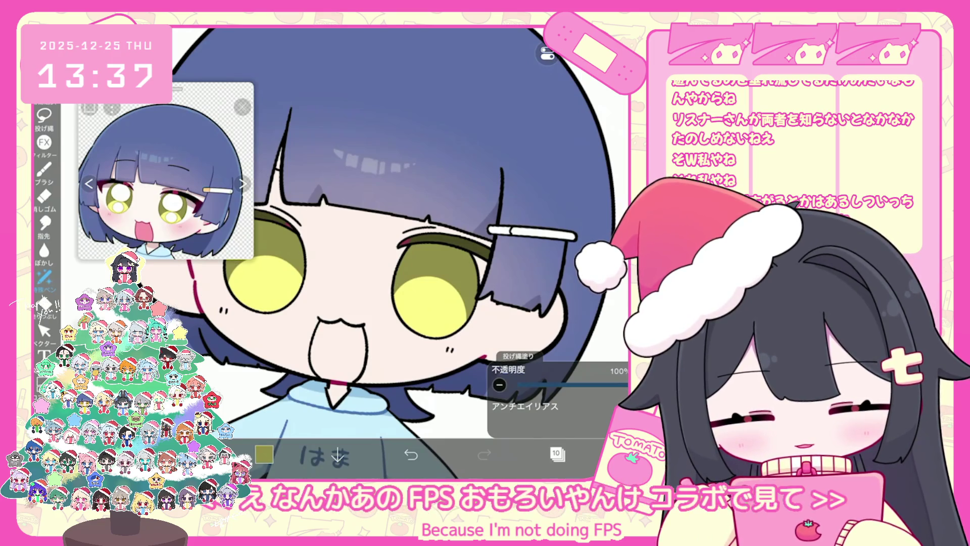
scroll(354, 293, "up", 1)
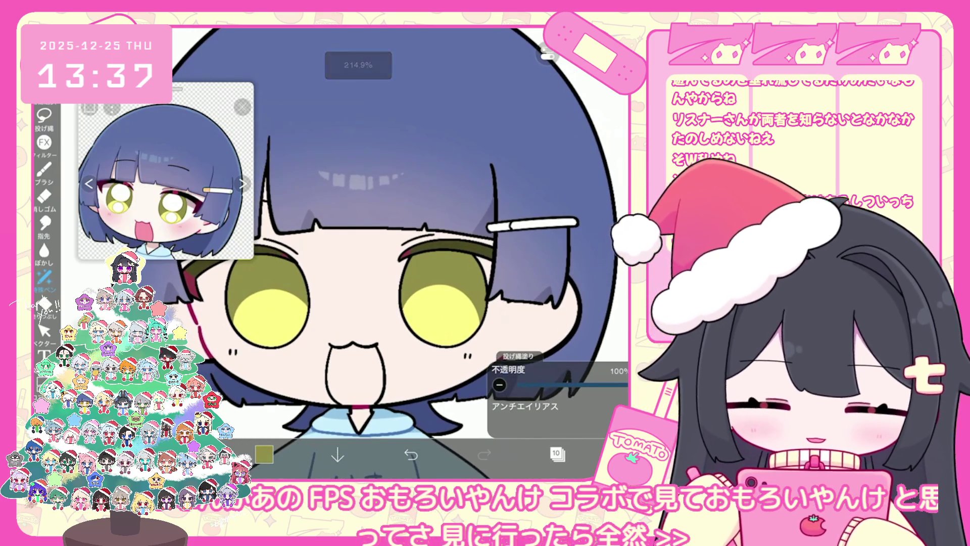
scroll(354, 252, "up", 2)
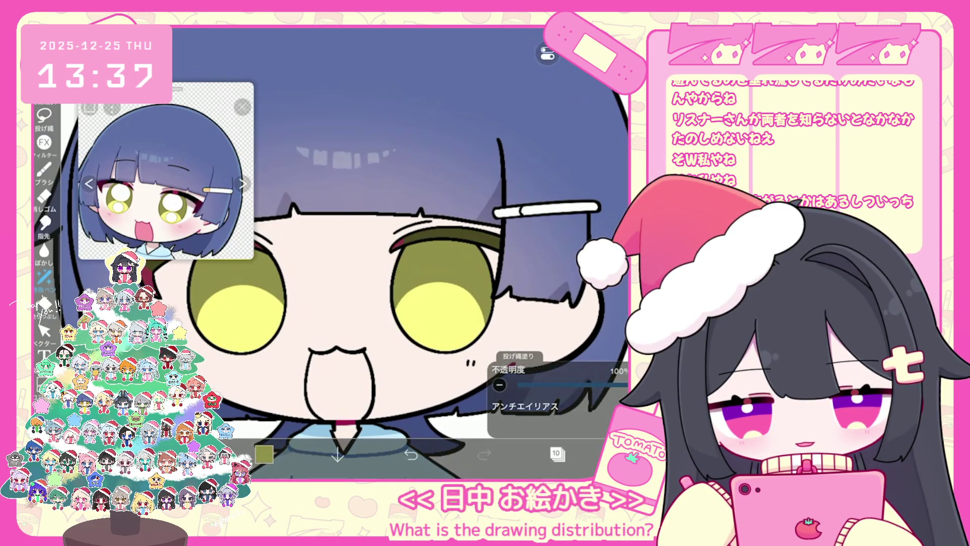
left_click(558, 454)
On layer 11, set the colour to dark olive #6E672F and the brush to Pen (Hard) 5.0
left_click(535, 167)
left_click(264, 453)
left_click_drag(365, 184, 360, 195)
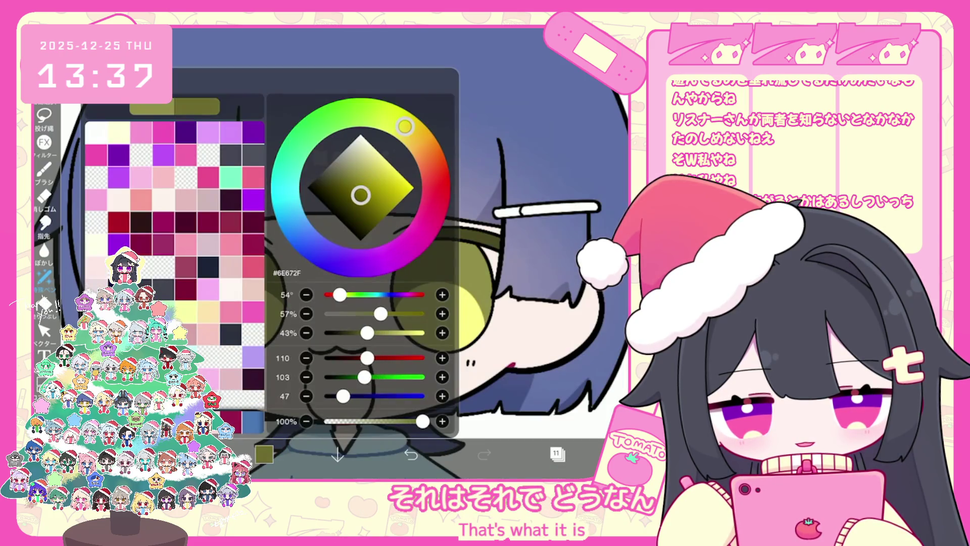
left_click(45, 169)
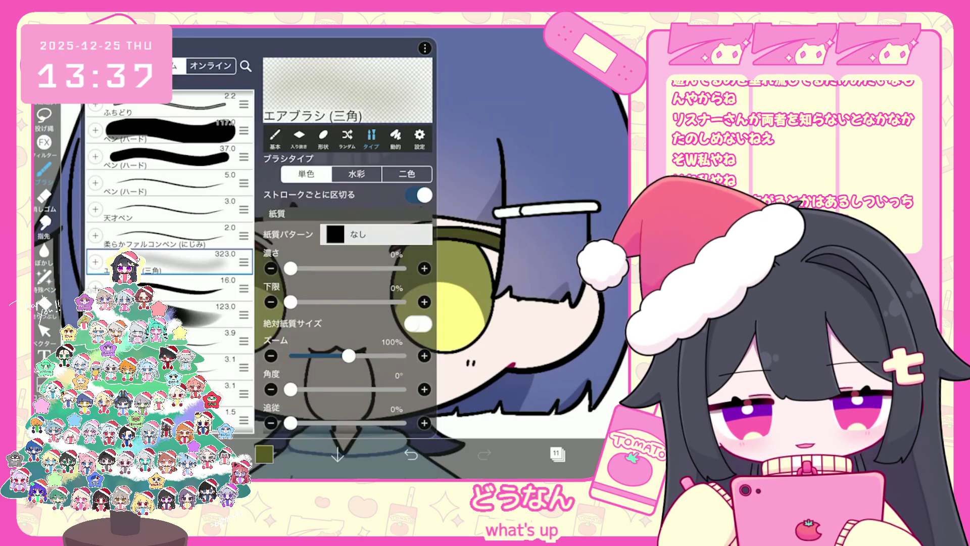
left_click(162, 183)
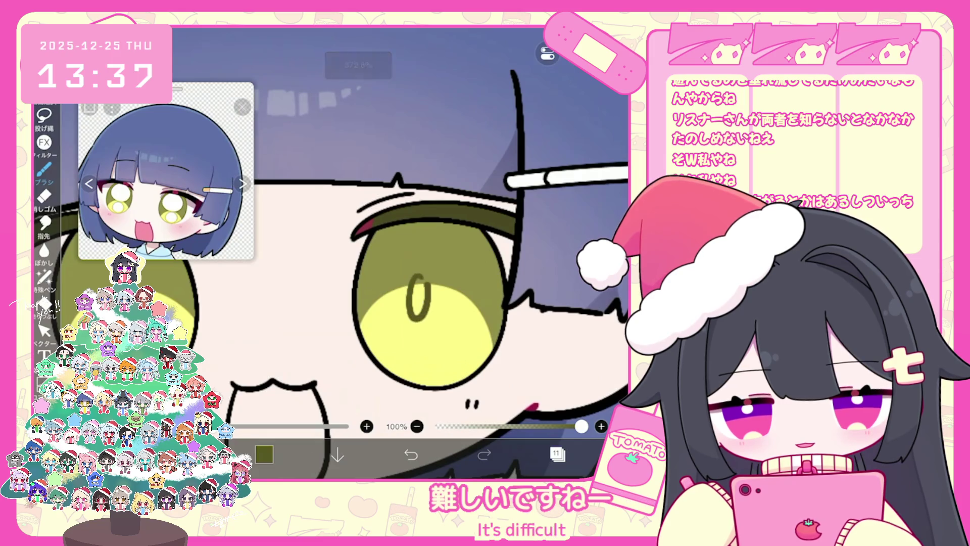
Draw a thin oval pupil outline inside the left eye, redrawing it until it fits
mouse_move(286, 287)
left_mouse_down()
mouse_move(283, 330)
mouse_move(292, 288)
left_mouse_up()
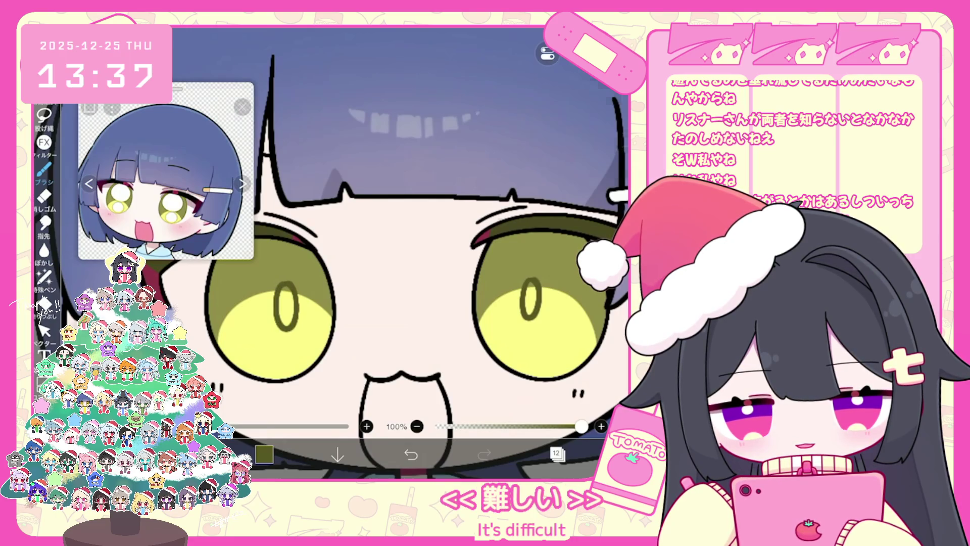
key("ctrl+z")
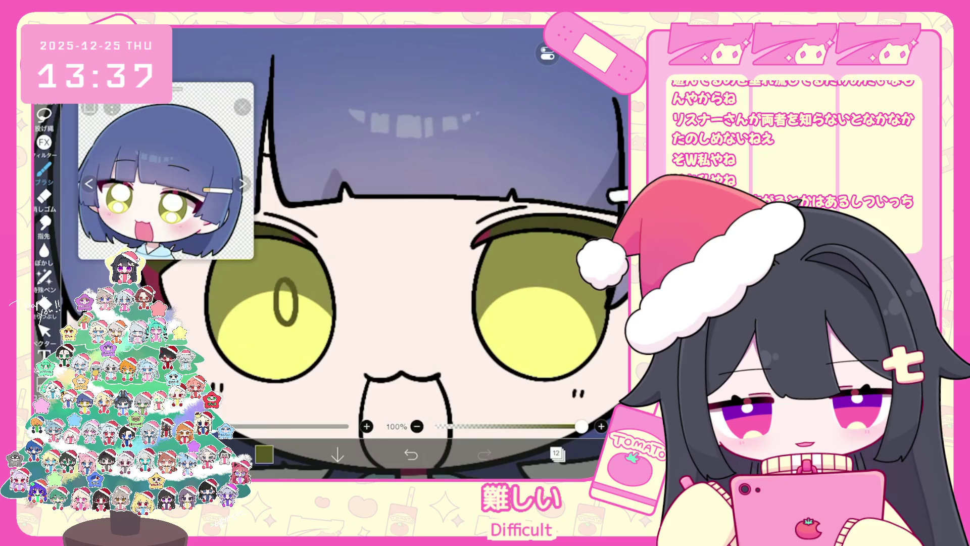
key("ctrl+z")
left_click_drag(286, 285, 279, 353)
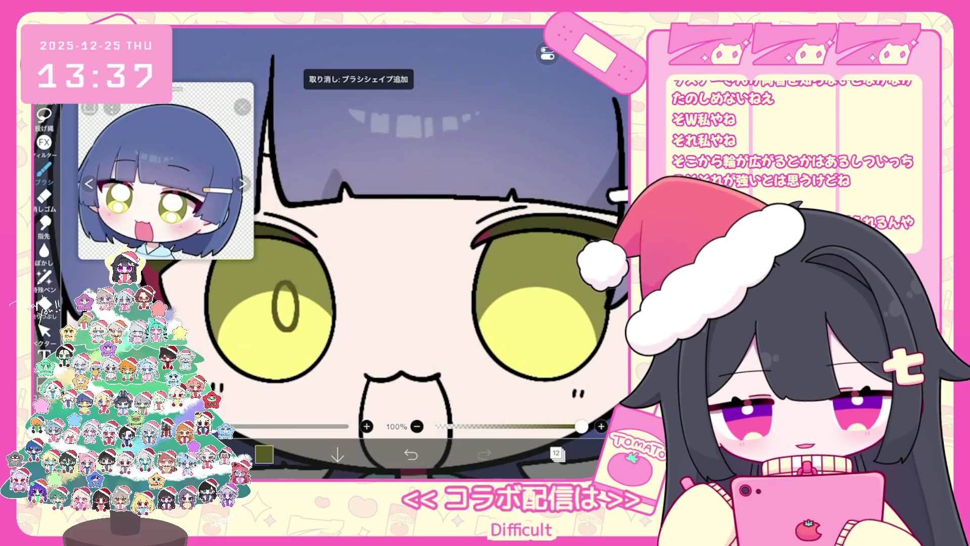
key("ctrl+z")
left_click_drag(284, 282, 275, 298)
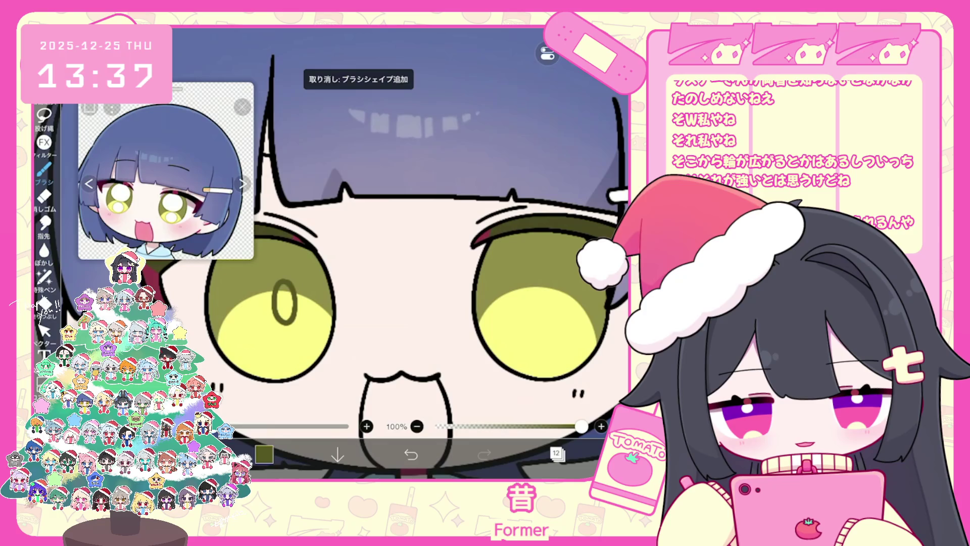
left_click(44, 331)
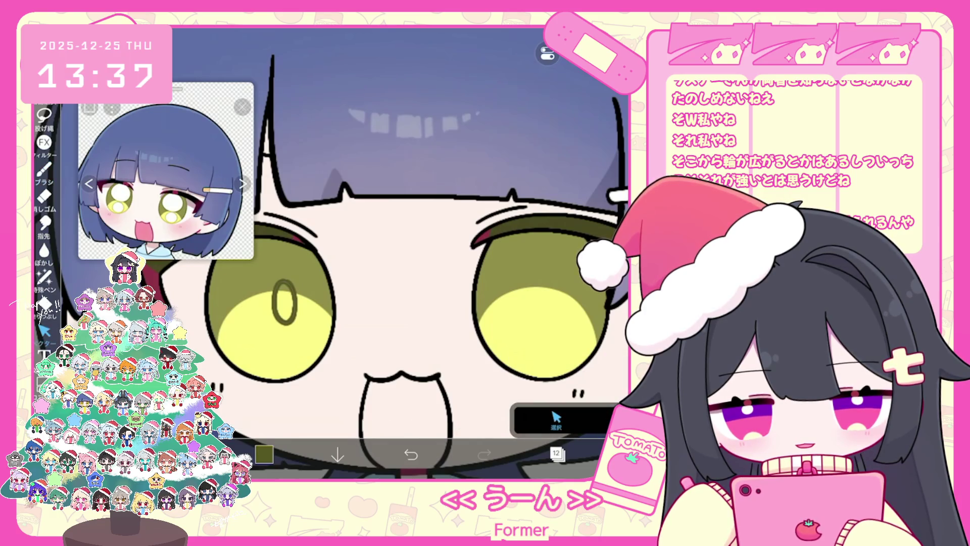
Nudge the left-eye oval pupil slightly left and paste a copy into the right eye
left_click(285, 308)
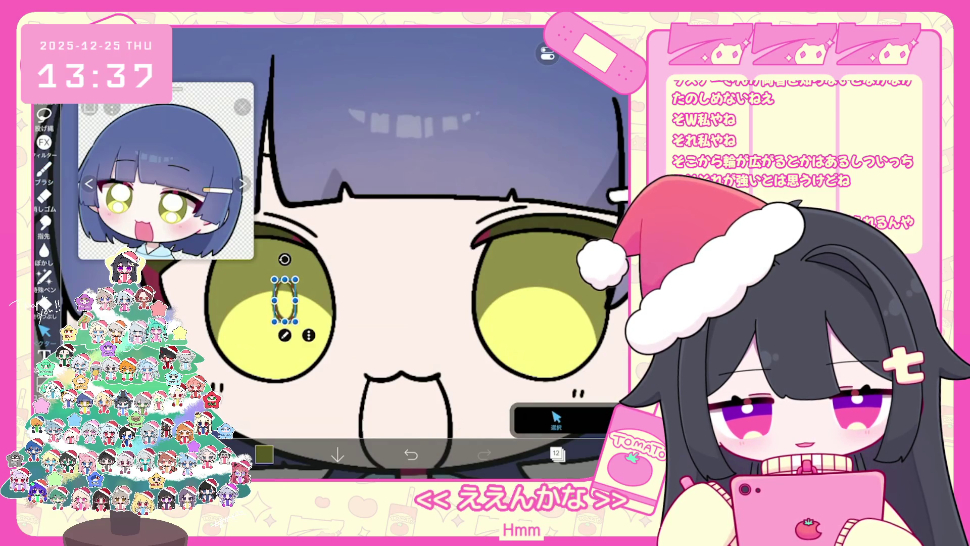
scroll(379, 252, "down", 2)
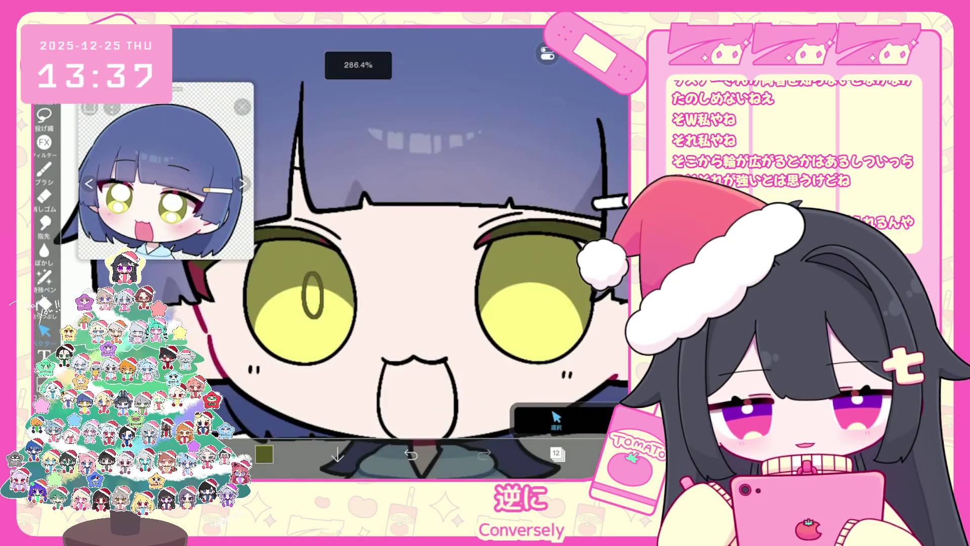
scroll(379, 253, "up", 2)
left_click_drag(271, 297, 267, 297)
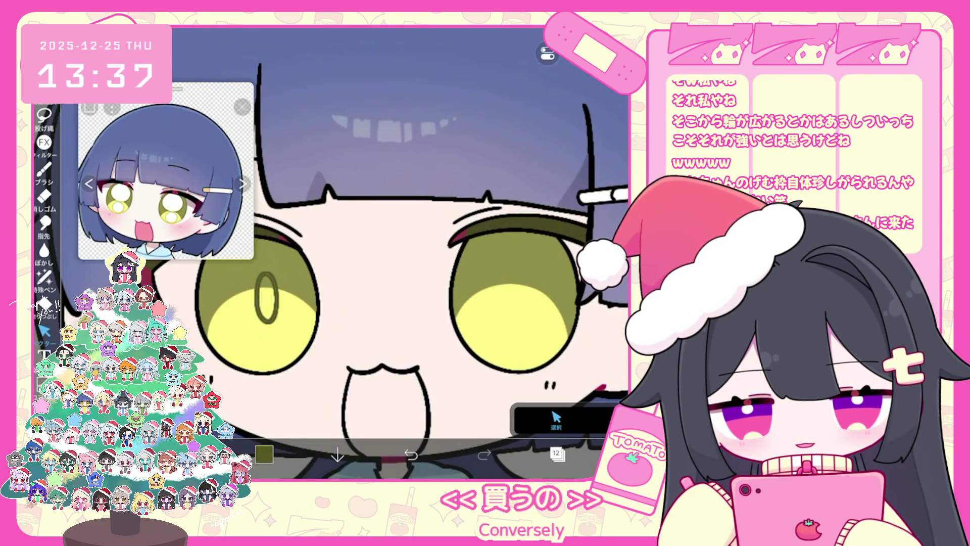
left_click(266, 297)
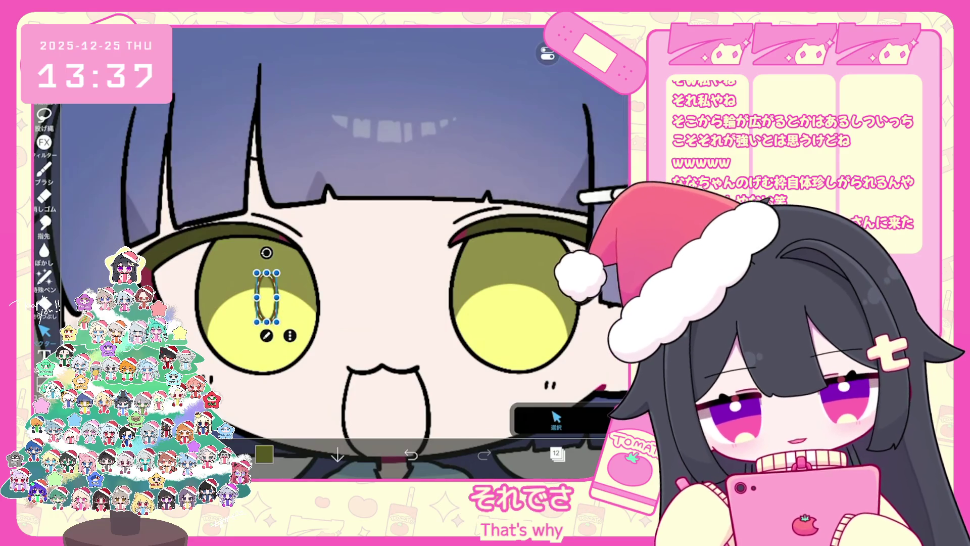
key("ctrl+c")
key("ctrl+v")
left_click_drag(276, 307, 505, 297)
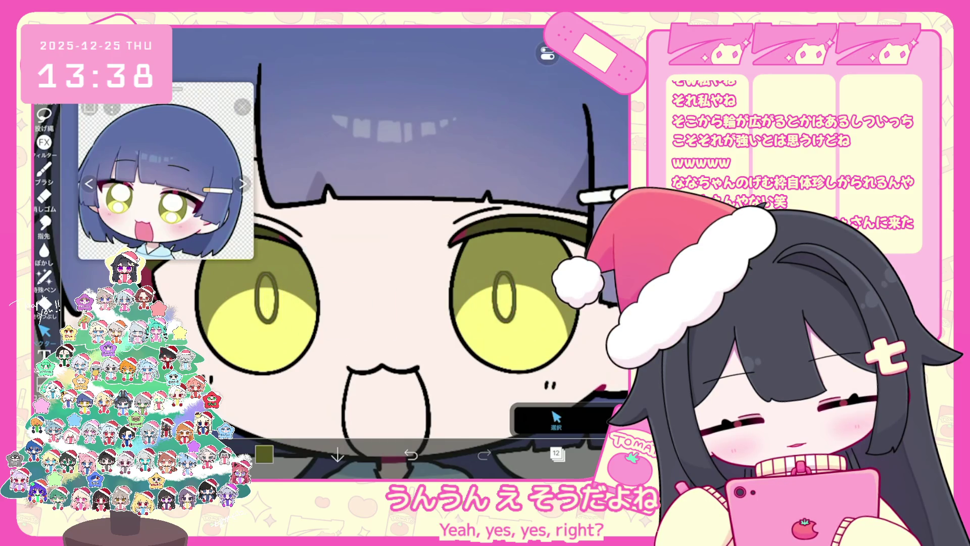
Tilt the copied right-eye pupil slightly to match the left one
scroll(384, 252, "down", 5)
scroll(384, 252, "up", 5)
left_click(483, 289)
left_click_drag(482, 246, 484, 245)
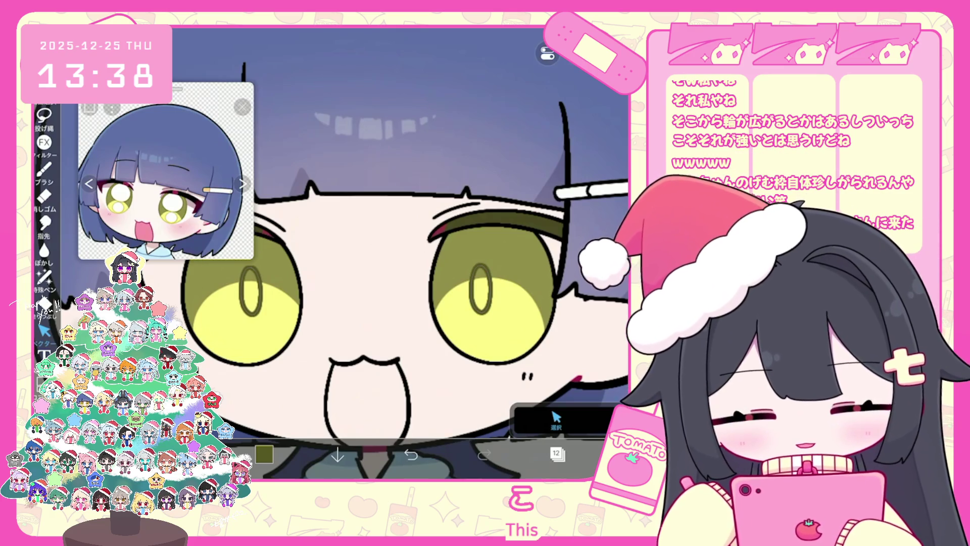
Switch to the olive eye-shading layer 10
left_click(556, 453)
left_click(264, 454)
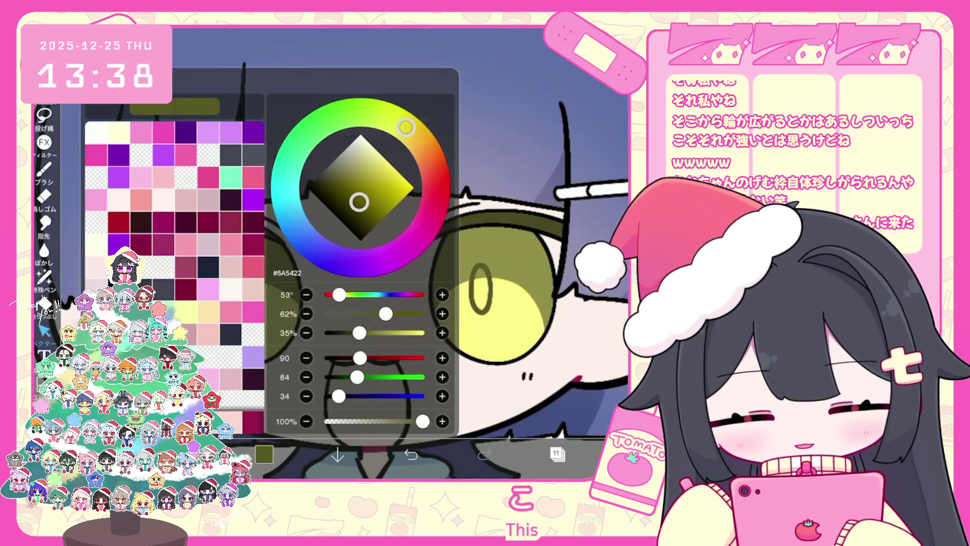
left_click(264, 454)
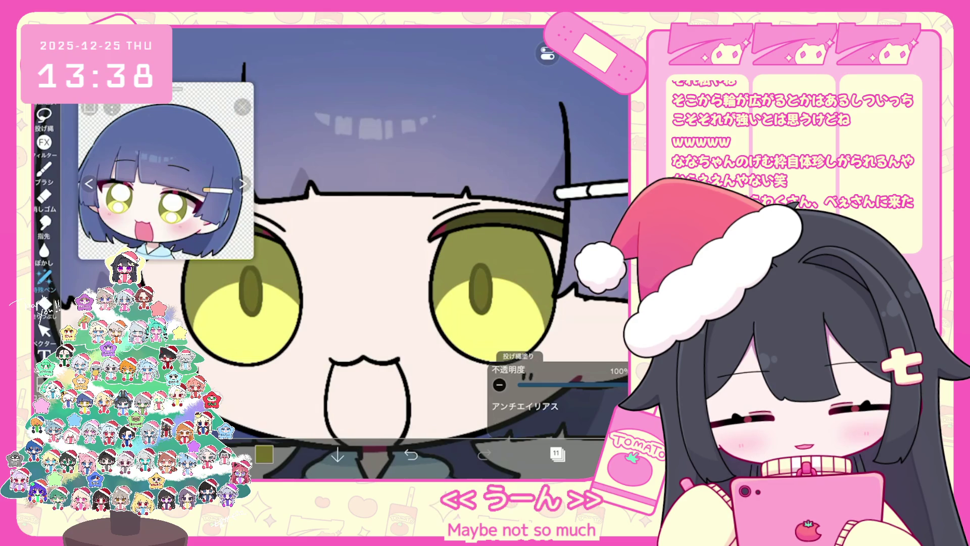
scroll(379, 252, "down", 3)
left_click(556, 453)
left_click(541, 268)
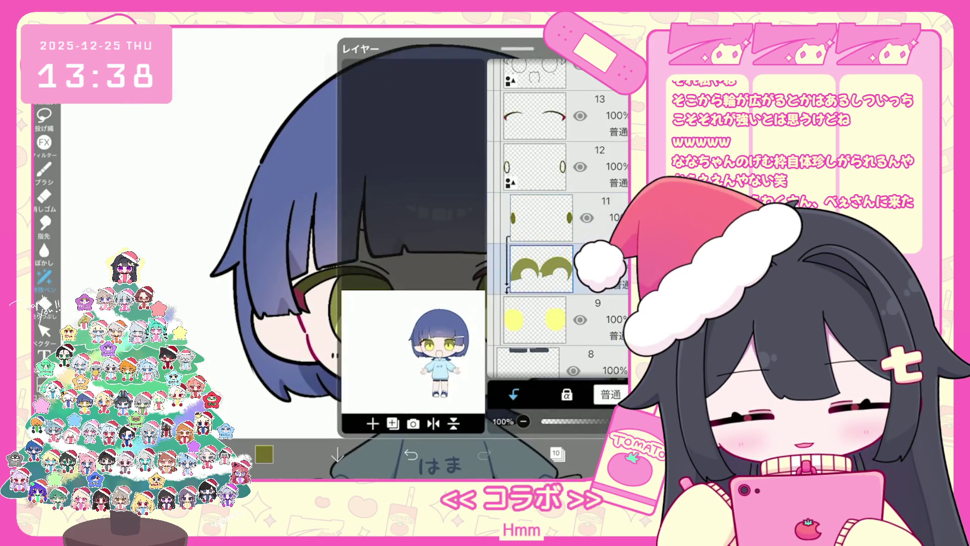
Sample the eye's olive colour and raise the fill opacity to 64%
left_click(556, 453)
left_click(476, 254)
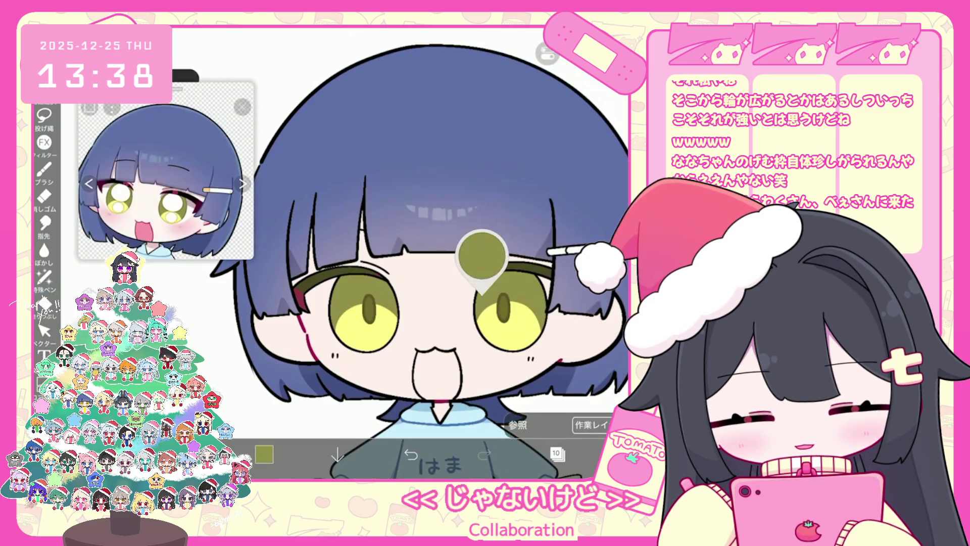
left_click(264, 454)
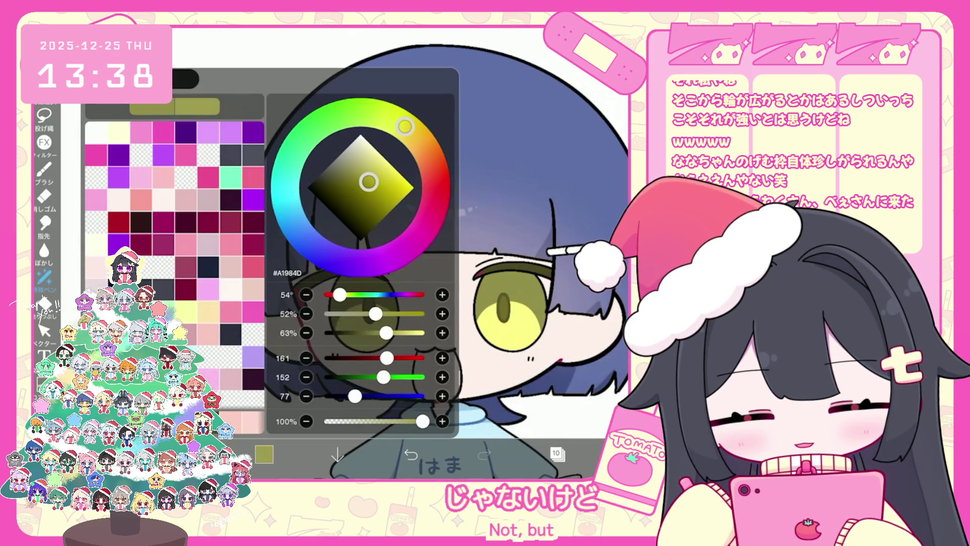
scroll(353, 253, "up", 3)
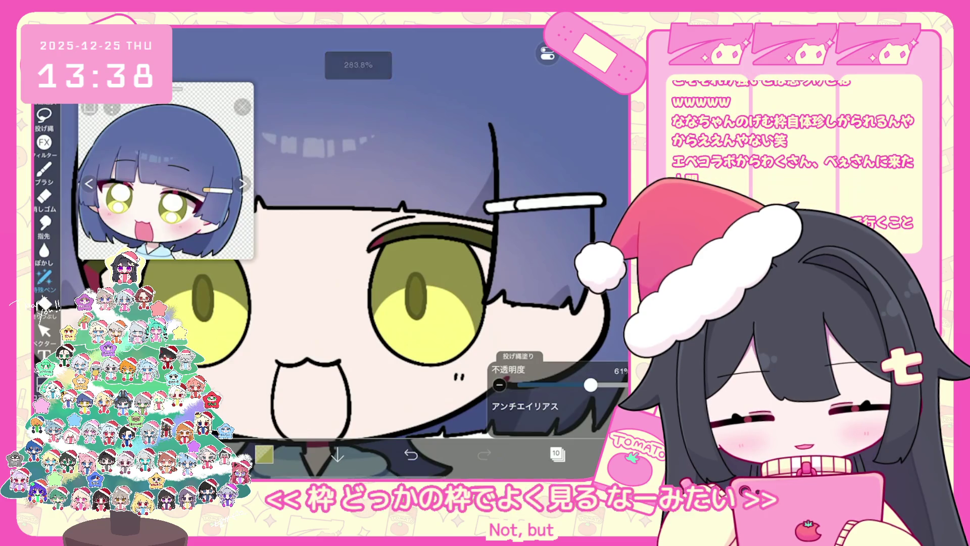
key("ctrl+z")
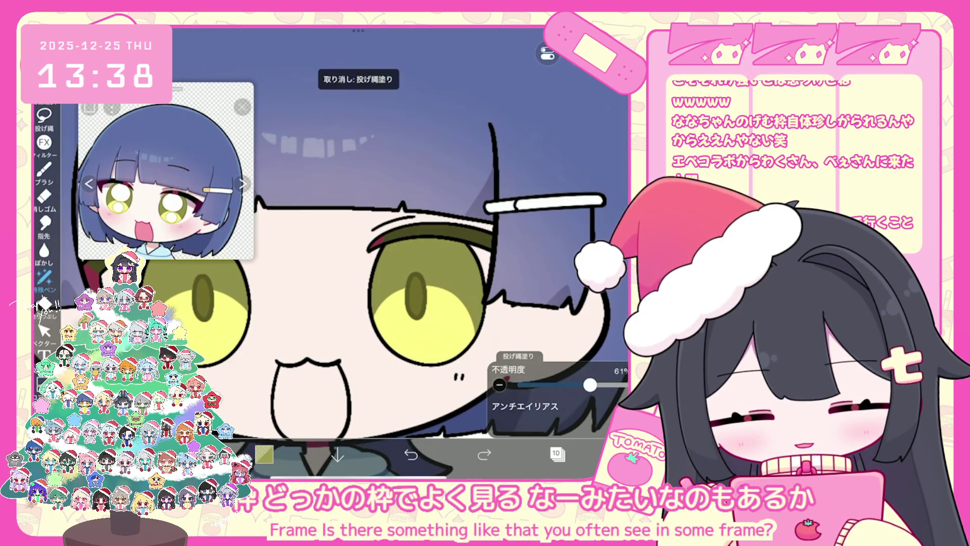
left_click(264, 454)
left_click(264, 454)
left_click_drag(590, 385, 626, 385)
Try lighter lasso fills over the eye, undoing the ones that don't fit
scroll(404, 242, "up", 1)
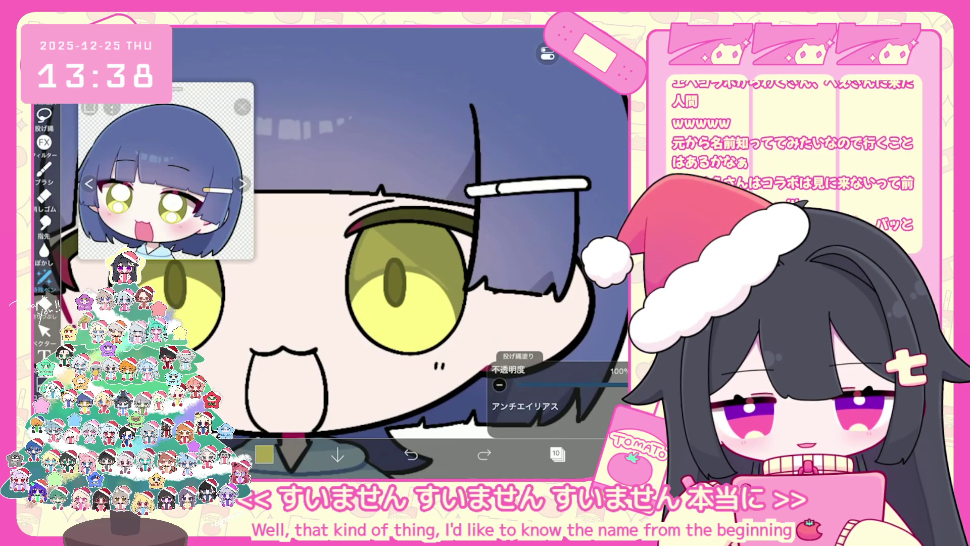
key("ctrl+z")
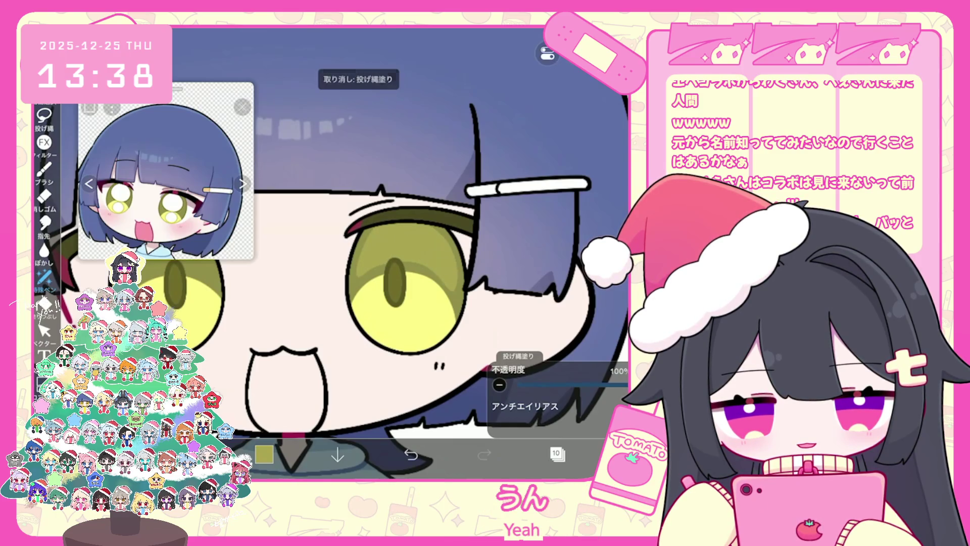
scroll(394, 293, "up", 3)
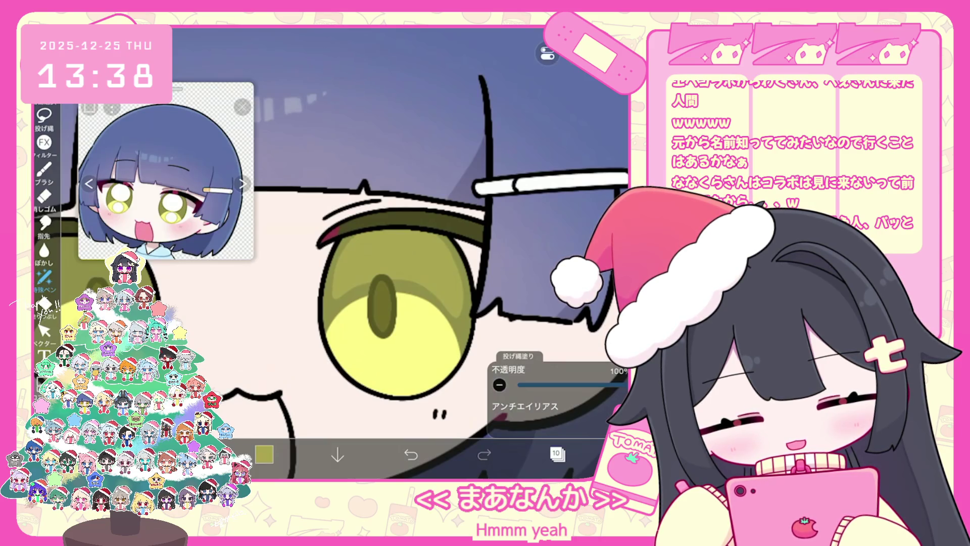
scroll(374, 222, "down", 2)
key("ctrl+z")
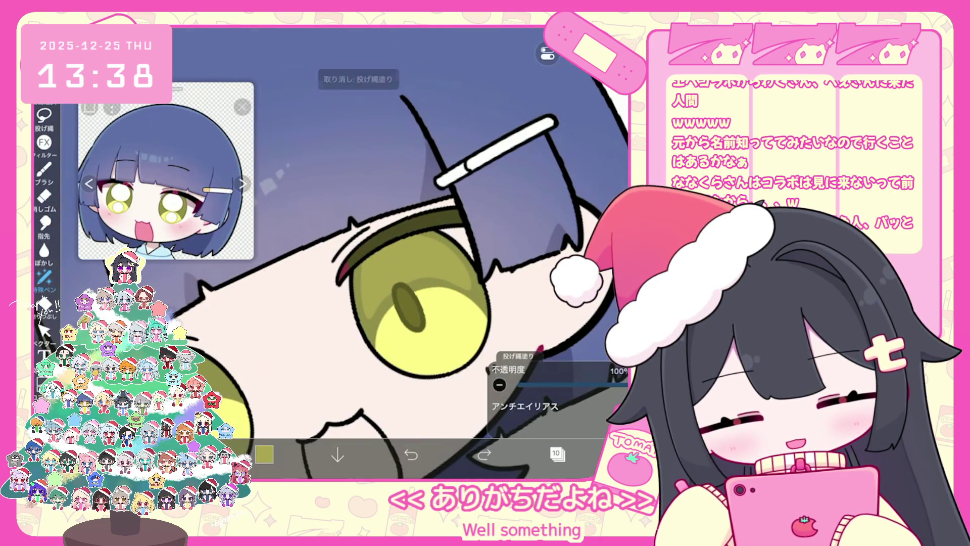
scroll(379, 253, "up", 2)
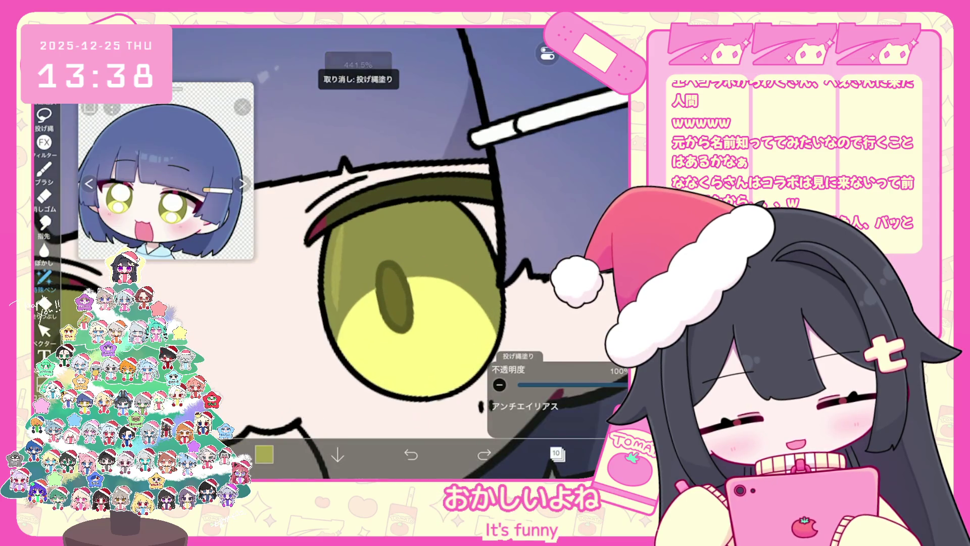
left_click(411, 454)
mouse_move(354, 301)
left_mouse_down()
mouse_move(435, 243)
mouse_move(485, 283)
mouse_move(354, 207)
left_mouse_up()
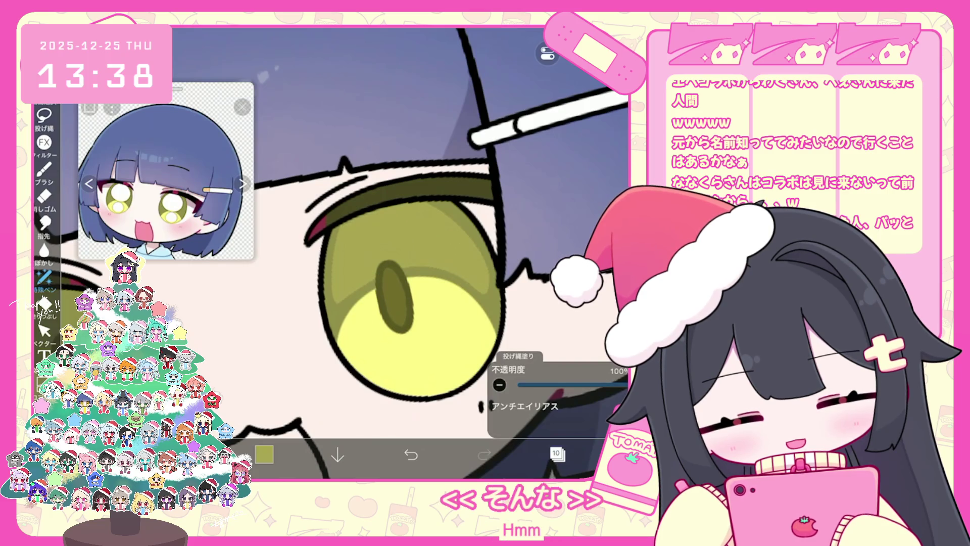
left_click_drag(394, 298, 353, 280)
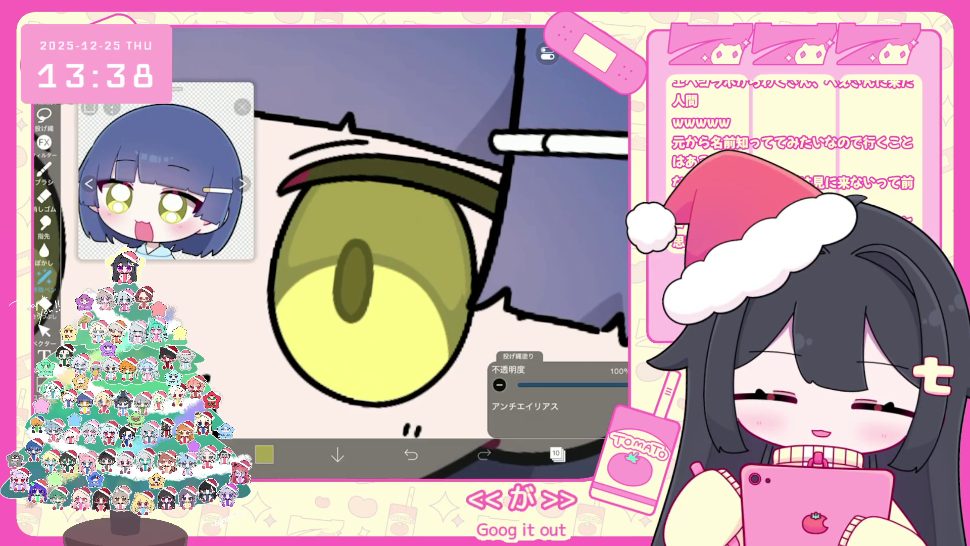
key("ctrl+z")
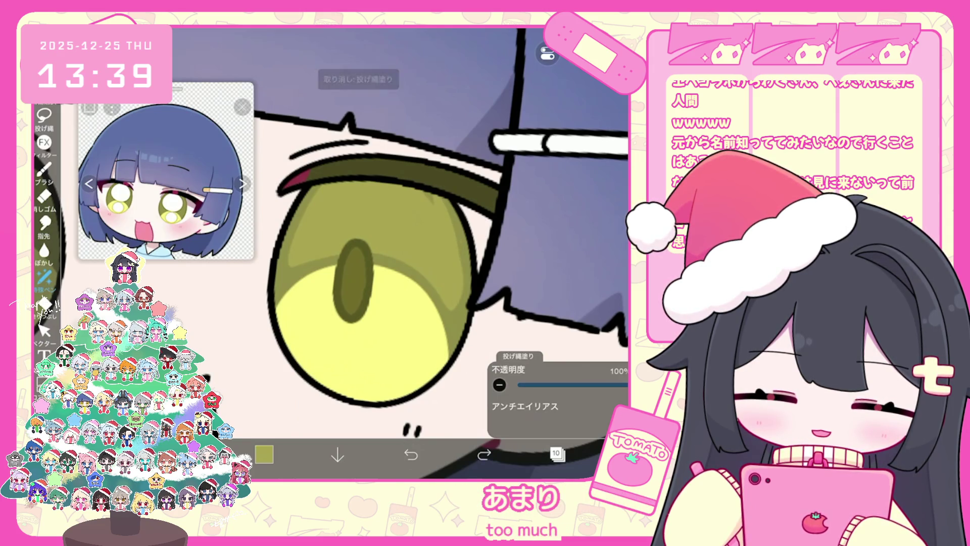
scroll(400, 232, "up", 2)
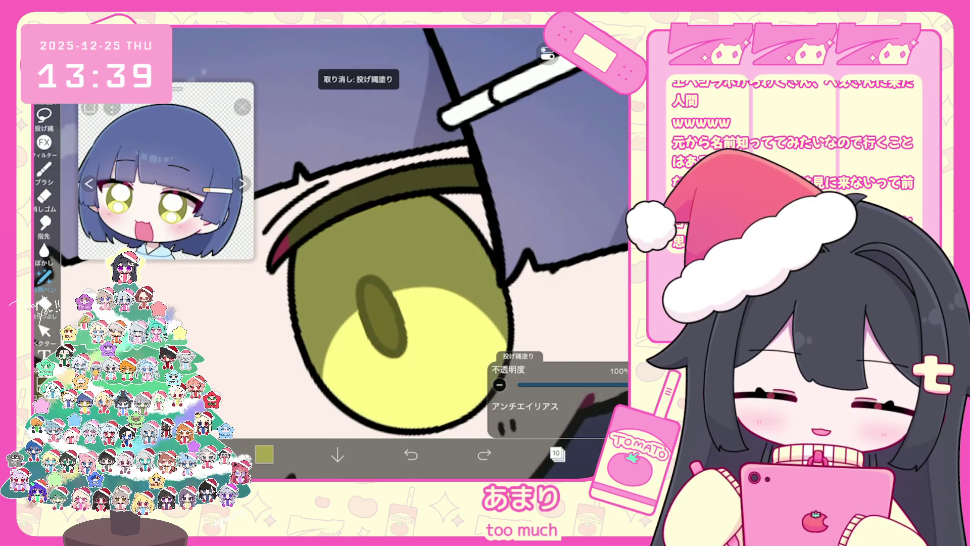
Lasso-fill a lighter band across the iris, comparing it with undo and redo
mouse_move(308, 323)
left_mouse_down()
mouse_move(332, 303)
mouse_move(408, 276)
left_mouse_up()
mouse_move(394, 313)
left_mouse_down()
mouse_move(422, 216)
mouse_move(444, 292)
mouse_move(505, 313)
left_mouse_up()
left_click_drag(404, 253, 374, 217)
key("ctrl+z")
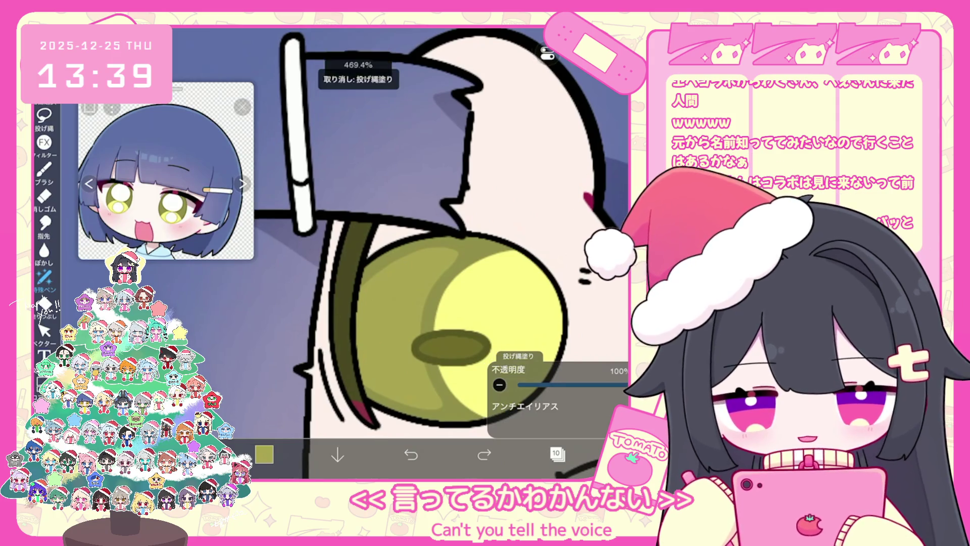
left_click_drag(465, 328, 455, 323)
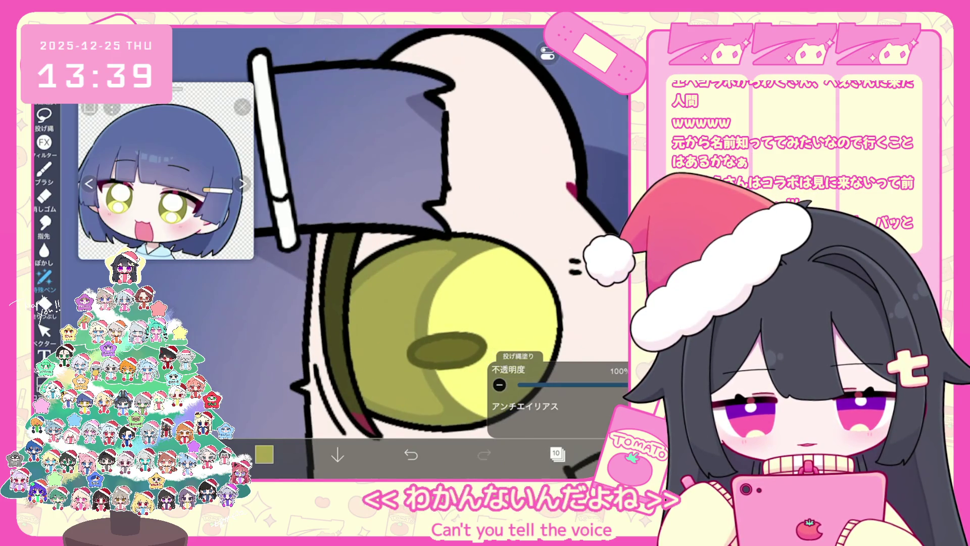
scroll(384, 253, "down", 10)
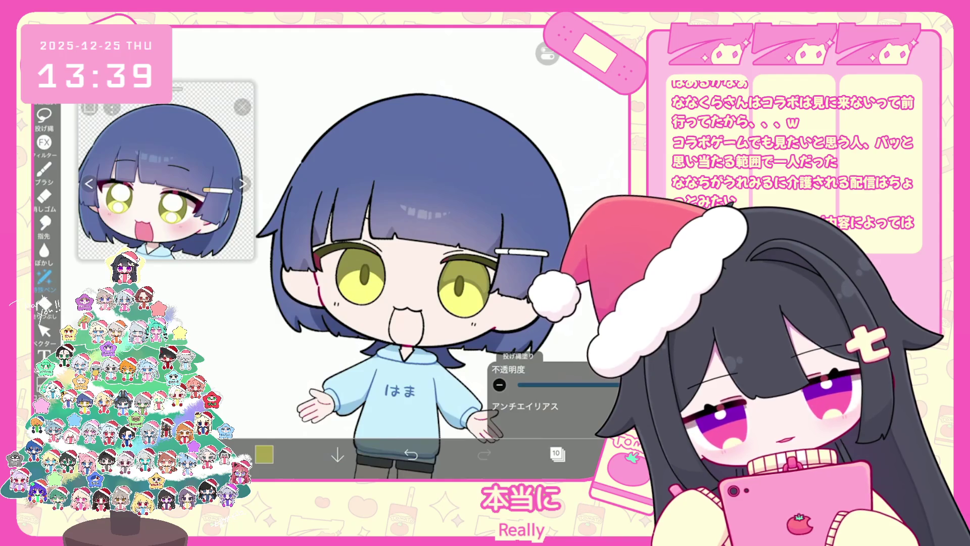
scroll(360, 250, "up", 5)
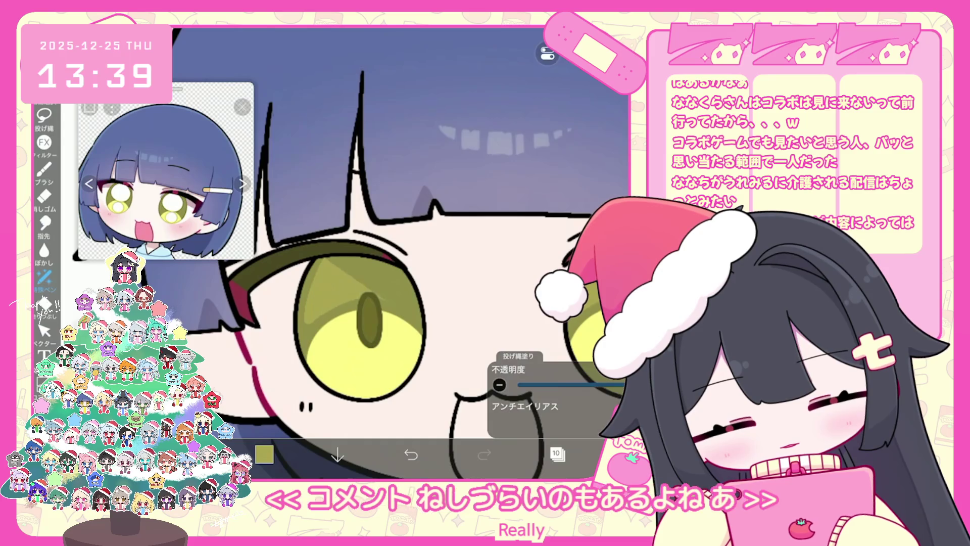
left_click(411, 454)
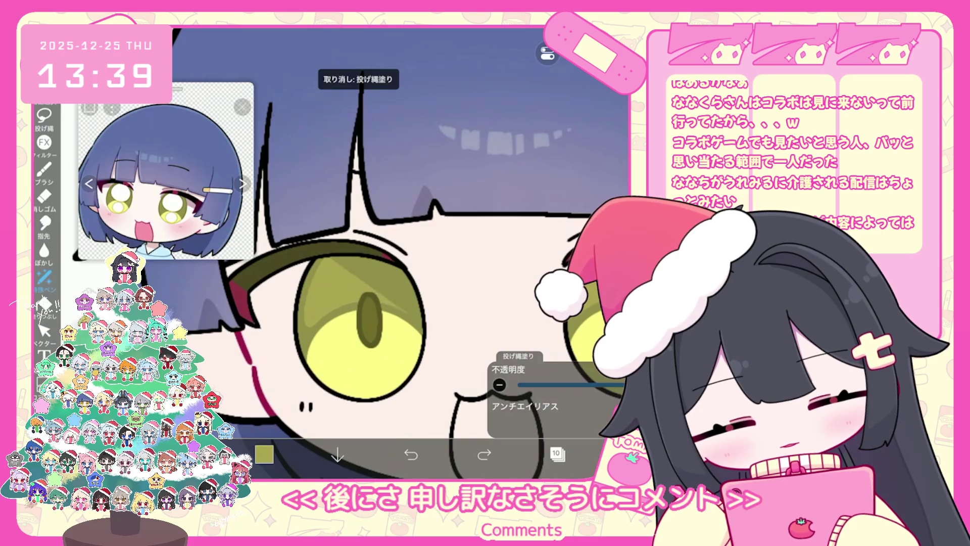
left_click(484, 454)
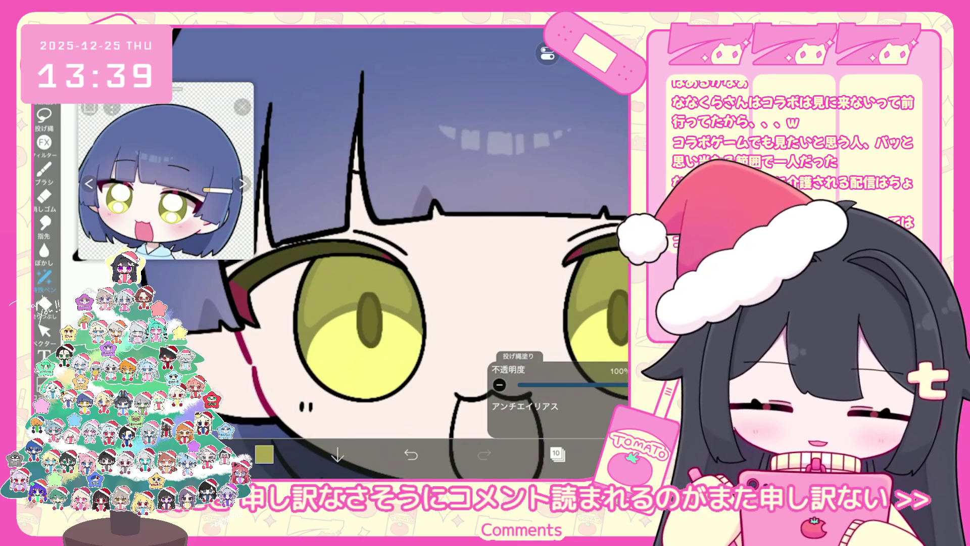
Undo the remaining trial fills and zoom out to check the yellow lower halves
scroll(407, 273, "up", 3)
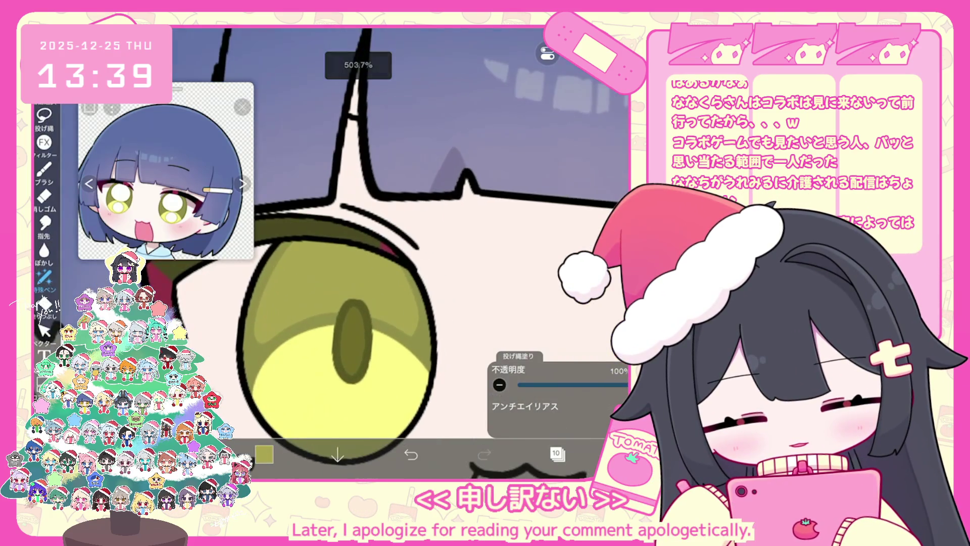
key("ctrl+z")
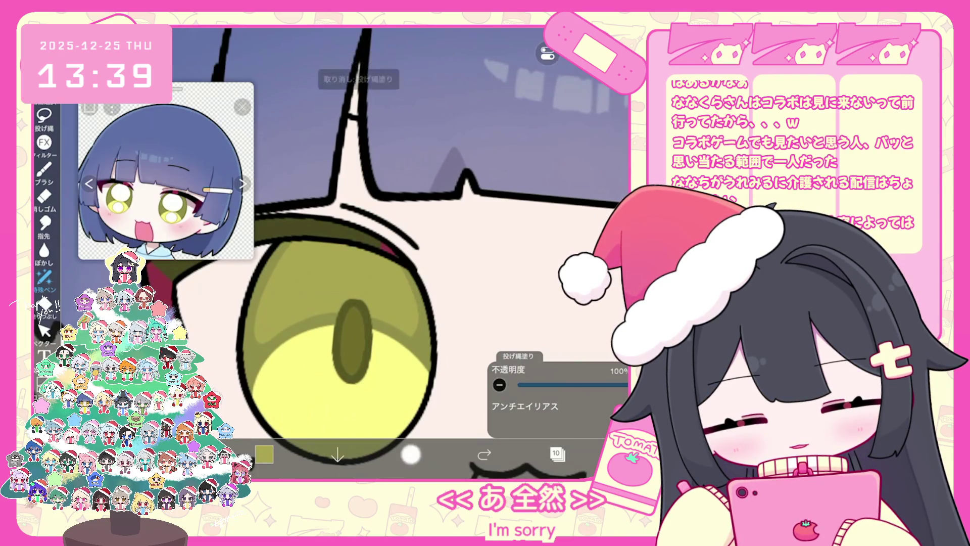
scroll(311, 323, "down", 1)
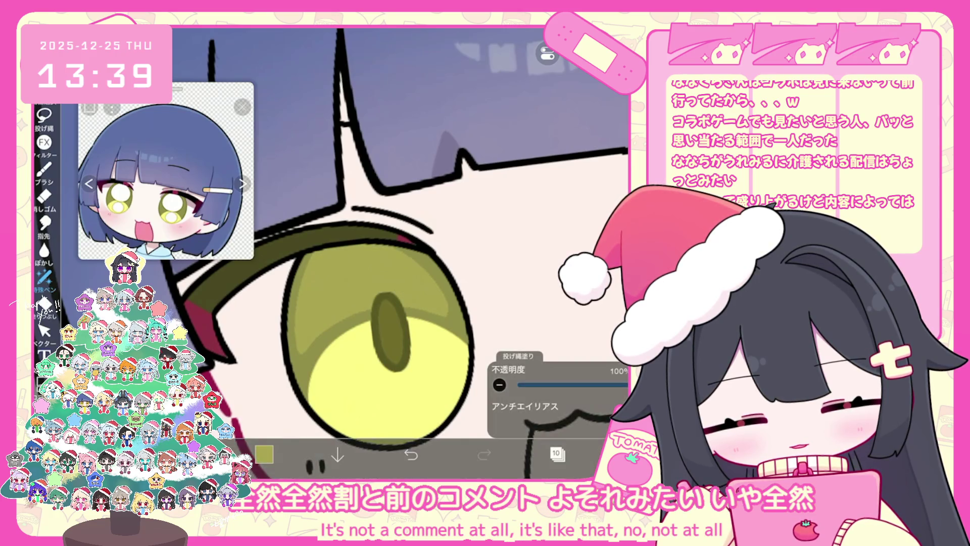
left_click_drag(389, 333, 328, 303)
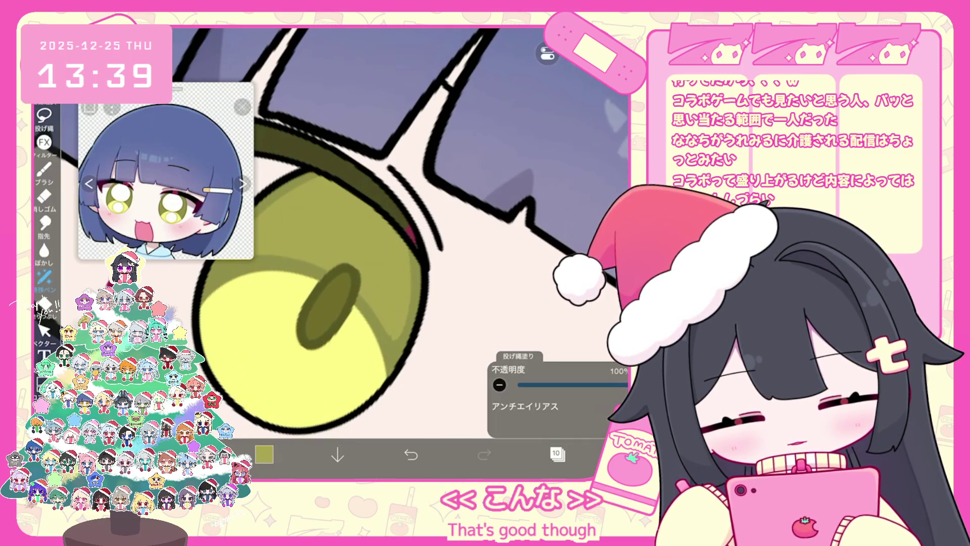
left_click(411, 454)
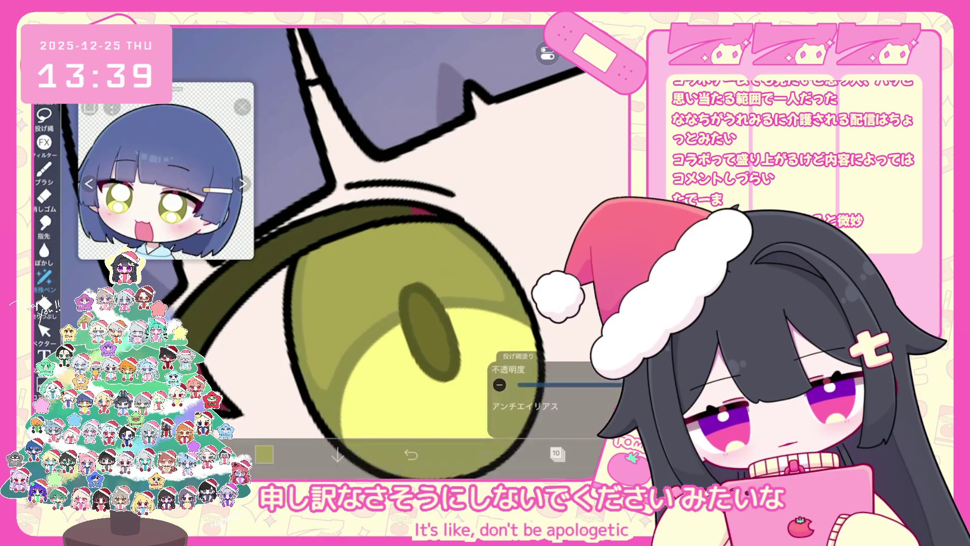
key("ctrl+z")
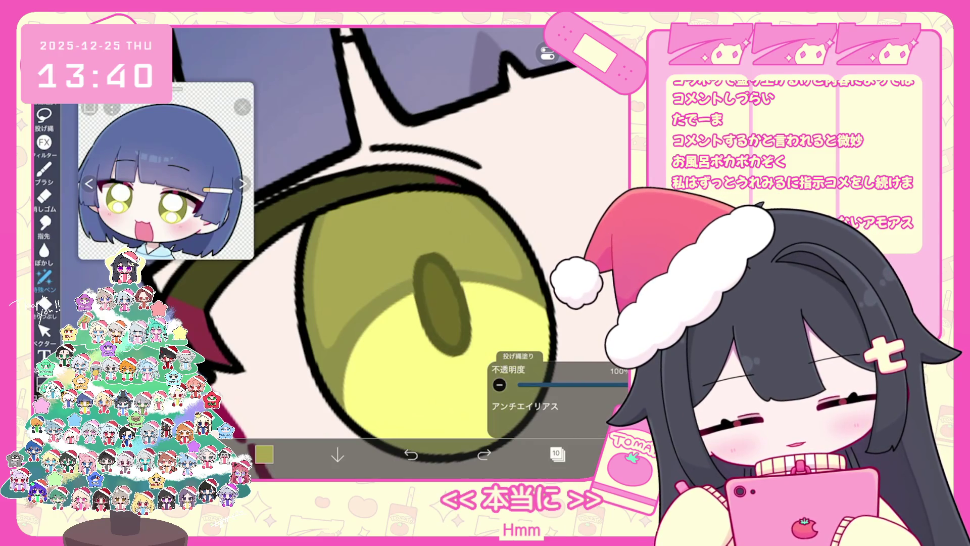
scroll(384, 253, "down", 5)
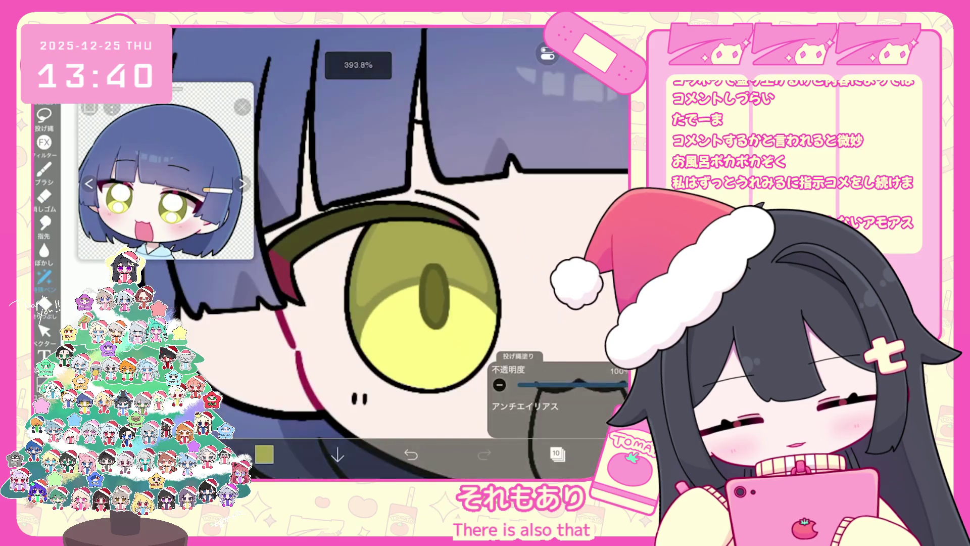
scroll(455, 253, "down", 3)
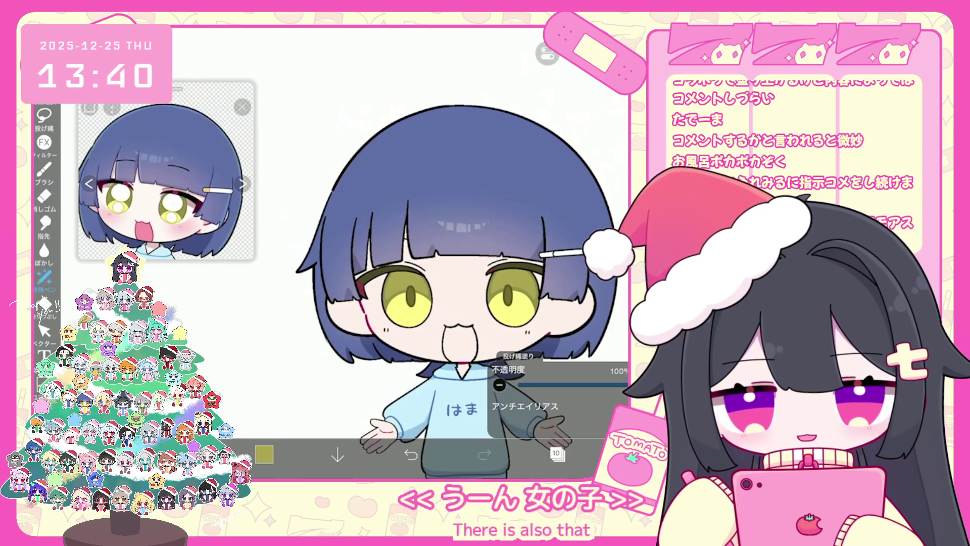
scroll(430, 253, "up", 2)
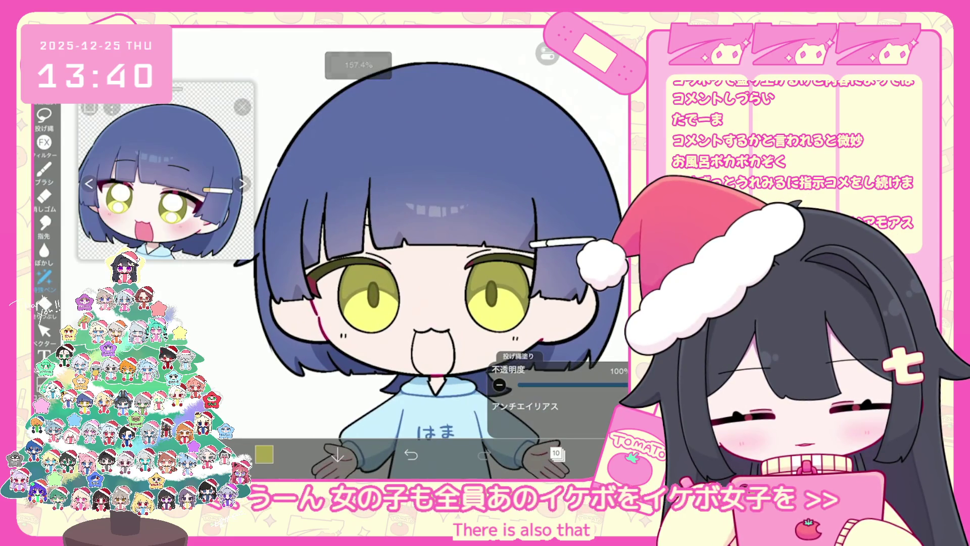
Add a new empty layer above layer 13
left_click(555, 453)
scroll(556, 227, "up", 3)
left_click(534, 261)
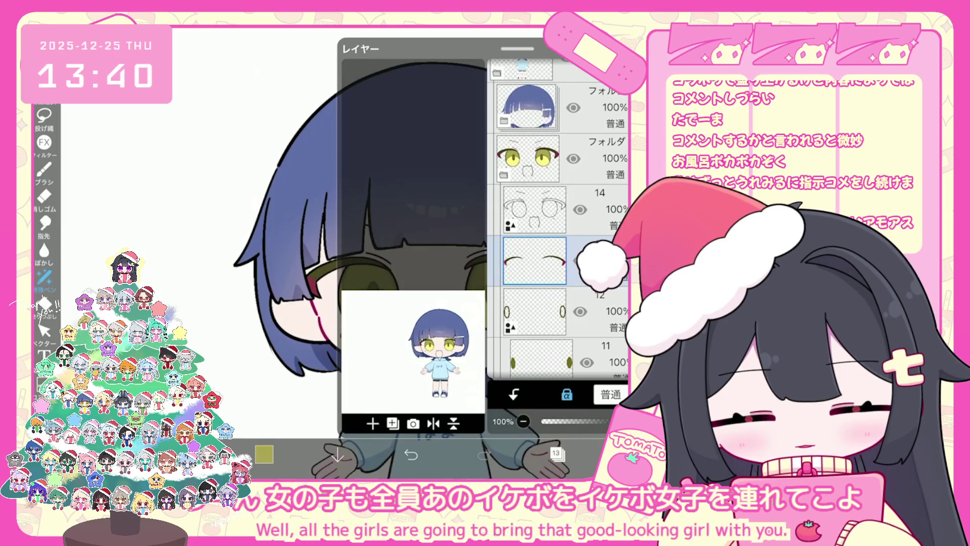
left_click(373, 423)
left_click(354, 329)
left_click(556, 453)
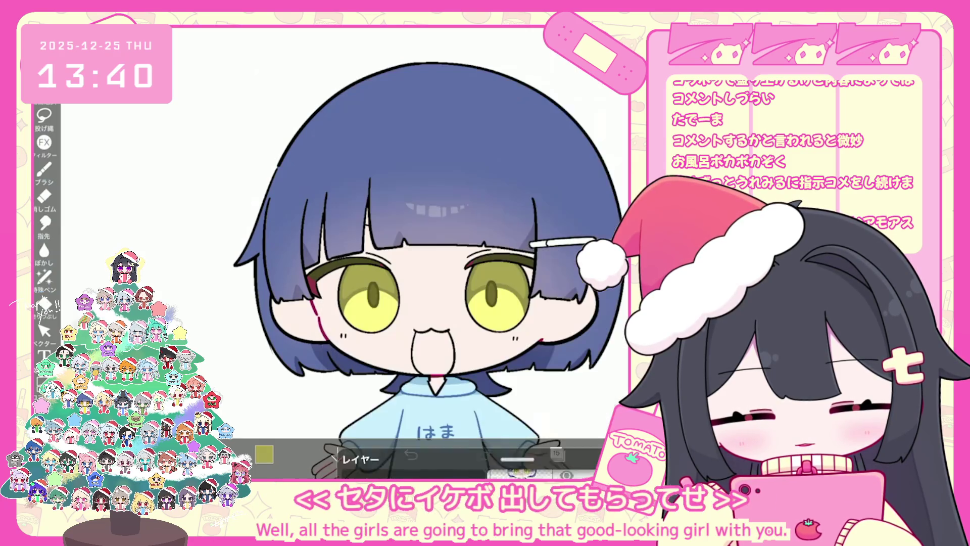
Draw a small yellow highlight near the top of the right eye with a pen brush
left_click(44, 169)
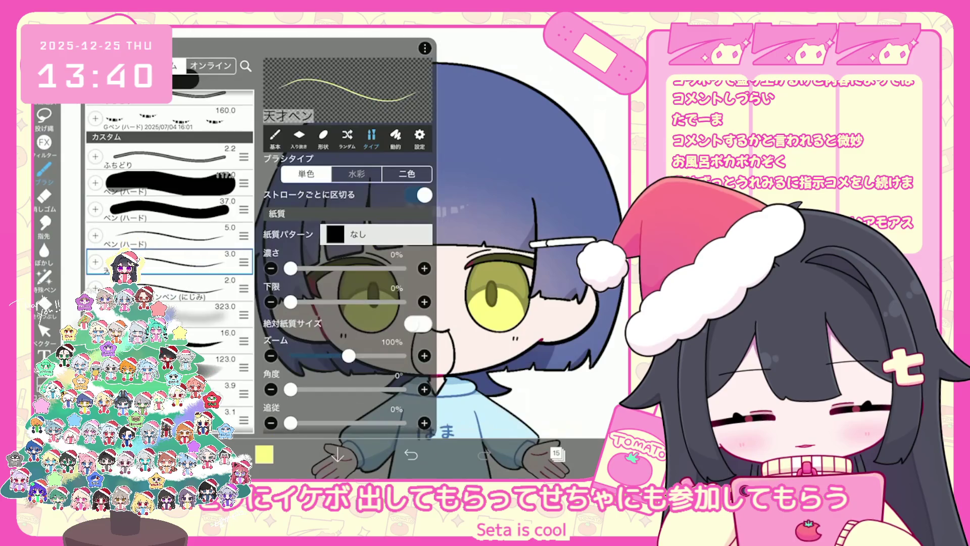
left_click(505, 303)
scroll(401, 205, "up", 10)
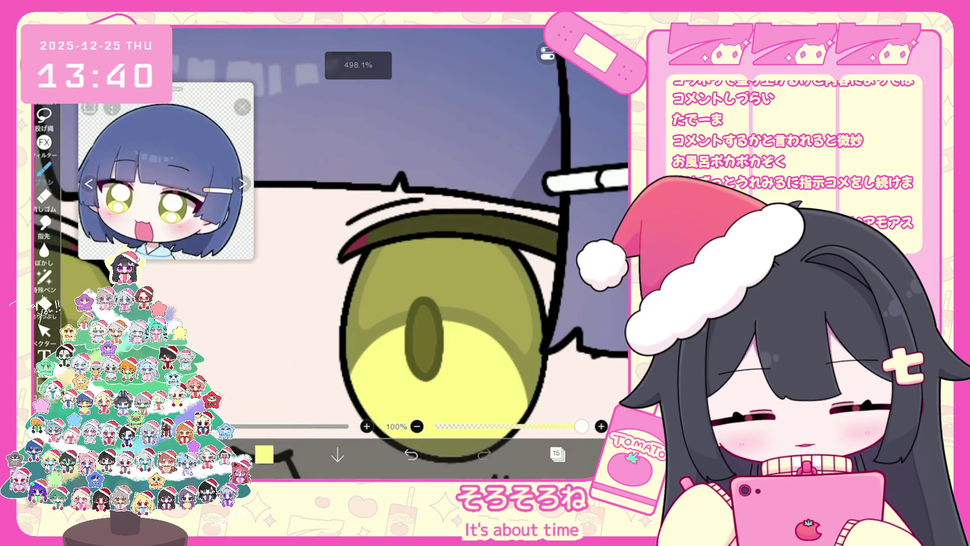
key("ctrl+z")
left_click(415, 259)
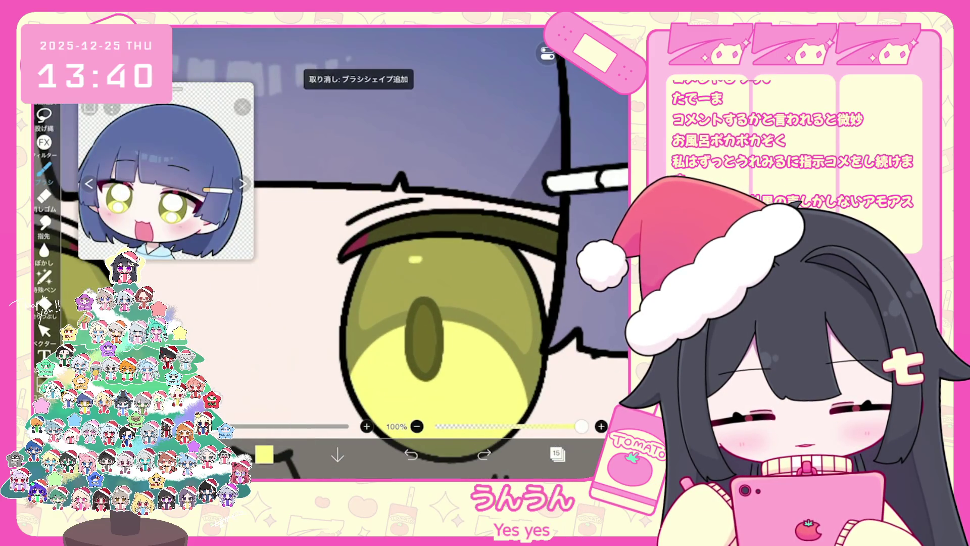
scroll(404, 252, "up", 3)
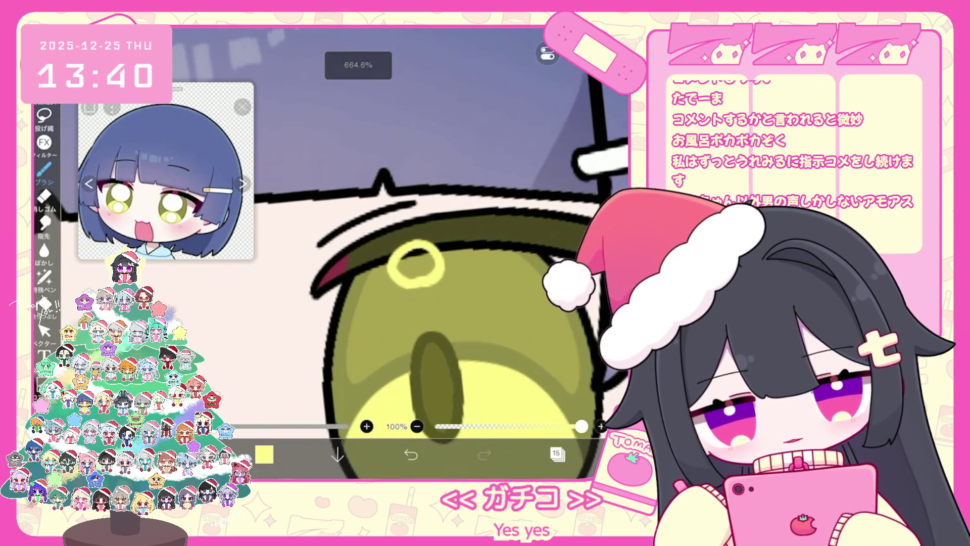
mouse_move(394, 260)
left_mouse_down()
mouse_move(422, 282)
mouse_move(426, 275)
left_mouse_up()
key("ctrl+z")
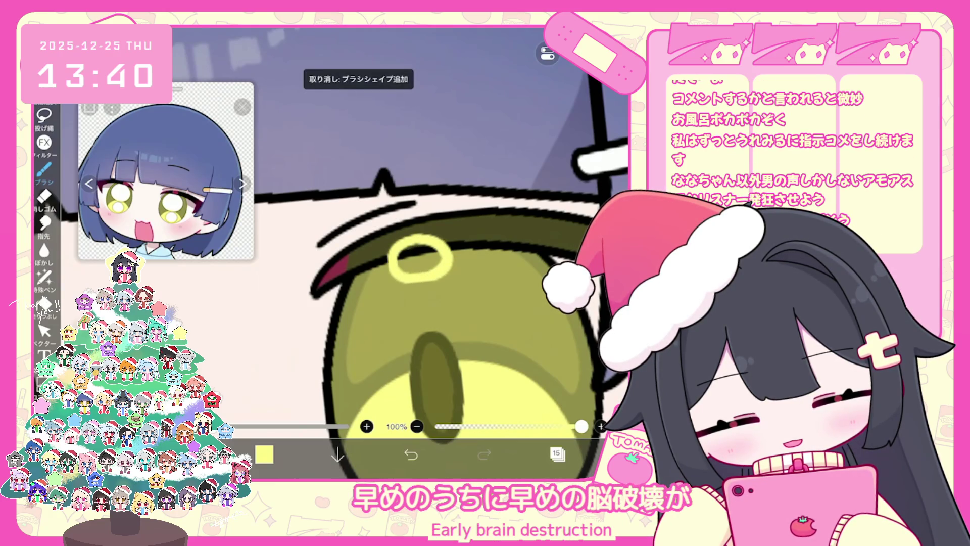
Compare crescent and ring versions, keeping the full yellow ring highlight
left_click(411, 454)
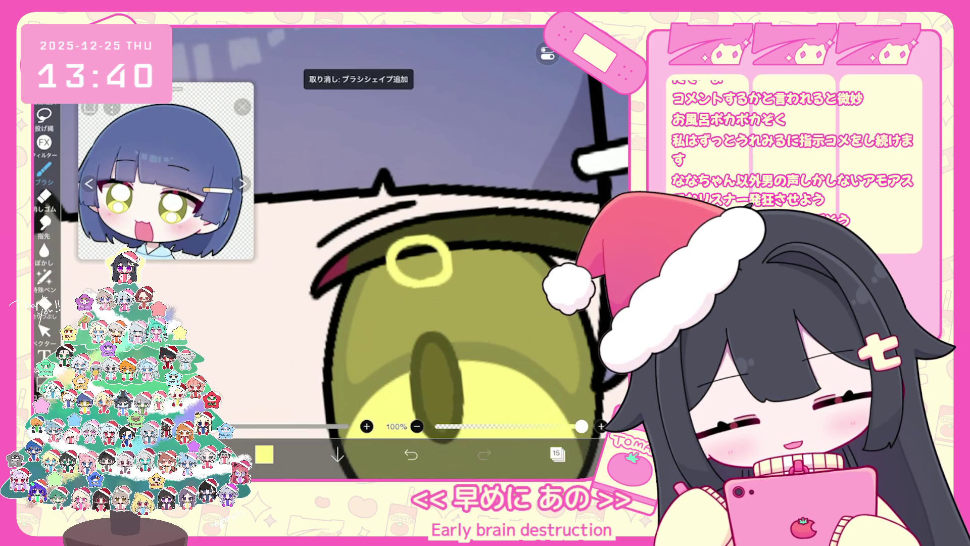
key("ctrl+z")
key("ctrl+y")
scroll(384, 252, "down", 3)
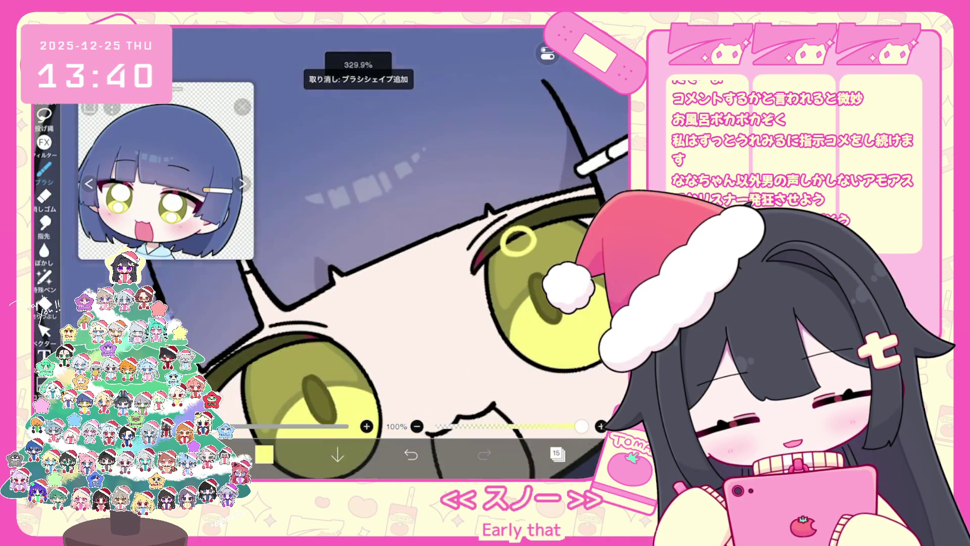
scroll(384, 252, "up", 3)
scroll(434, 252, "up", 2)
left_click(411, 454)
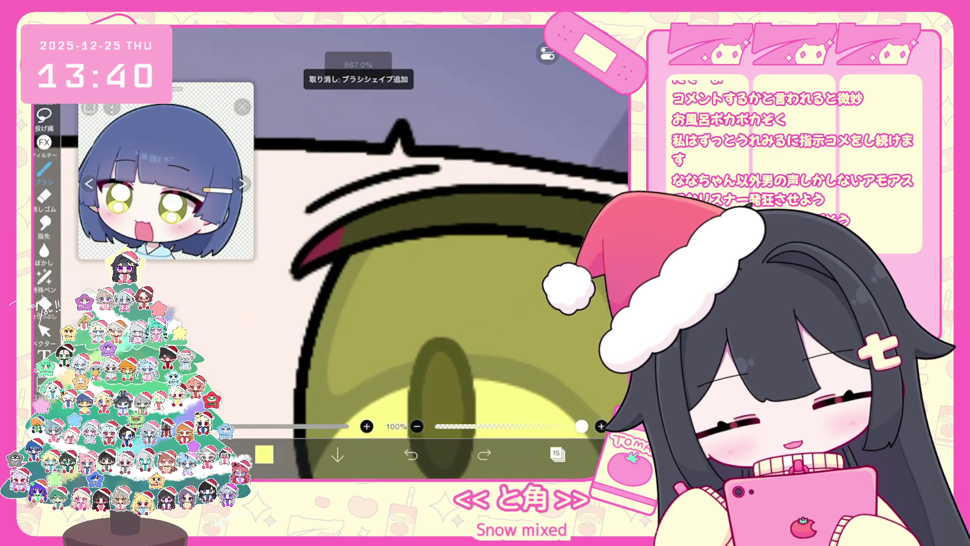
left_click(484, 455)
scroll(384, 252, "down", 2)
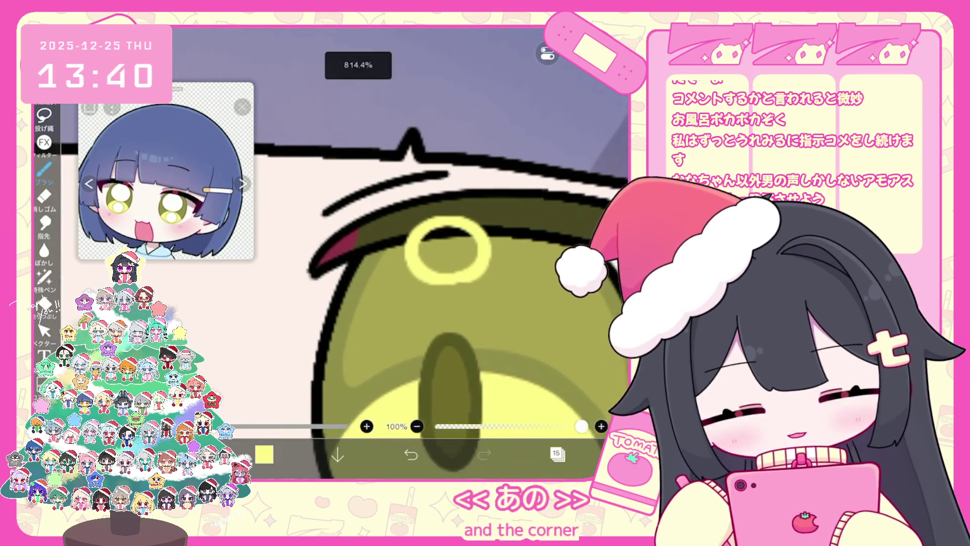
scroll(384, 253, "down", 3)
scroll(384, 253, "down", 1)
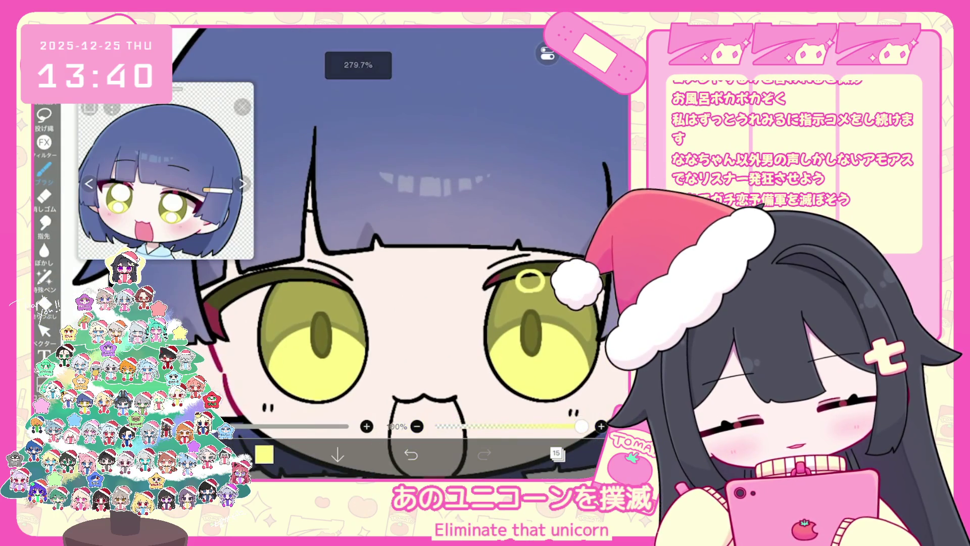
Copy the yellow ring highlight and paste it onto the left eye
left_click(44, 331)
scroll(576, 310, "up", 3)
left_click_drag(484, 251, 516, 277)
key("ctrl+c")
scroll(384, 253, "down", 2)
key("ctrl+v")
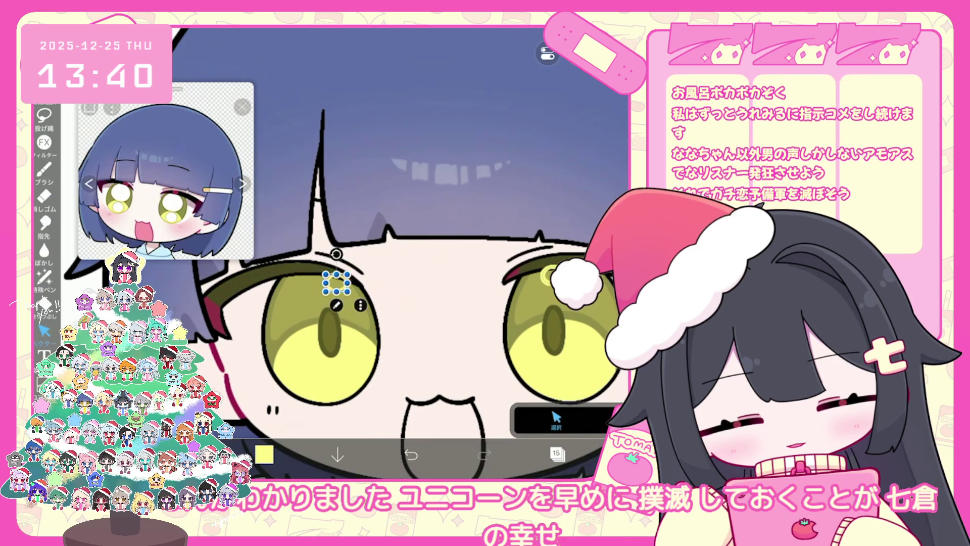
scroll(384, 253, "down", 5)
scroll(455, 278, "up", 4)
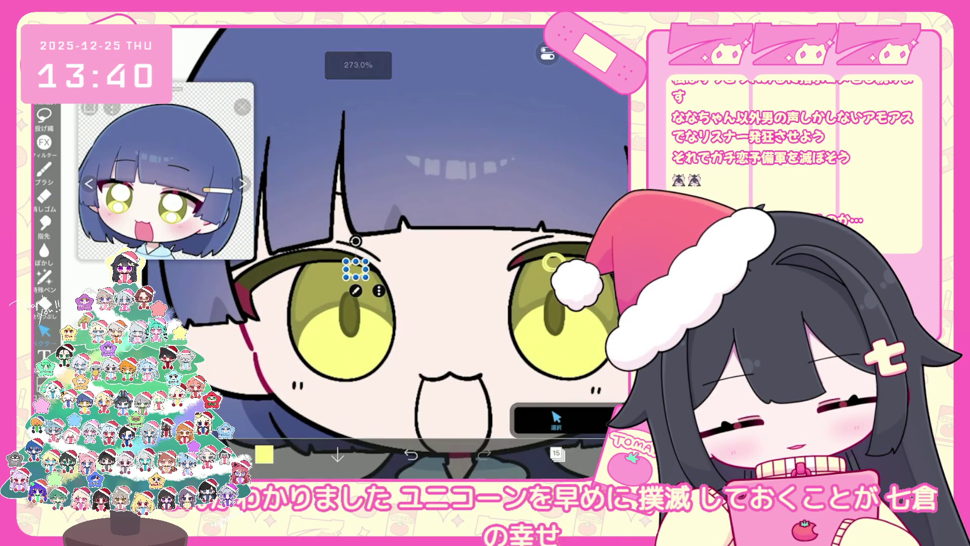
key("Escape")
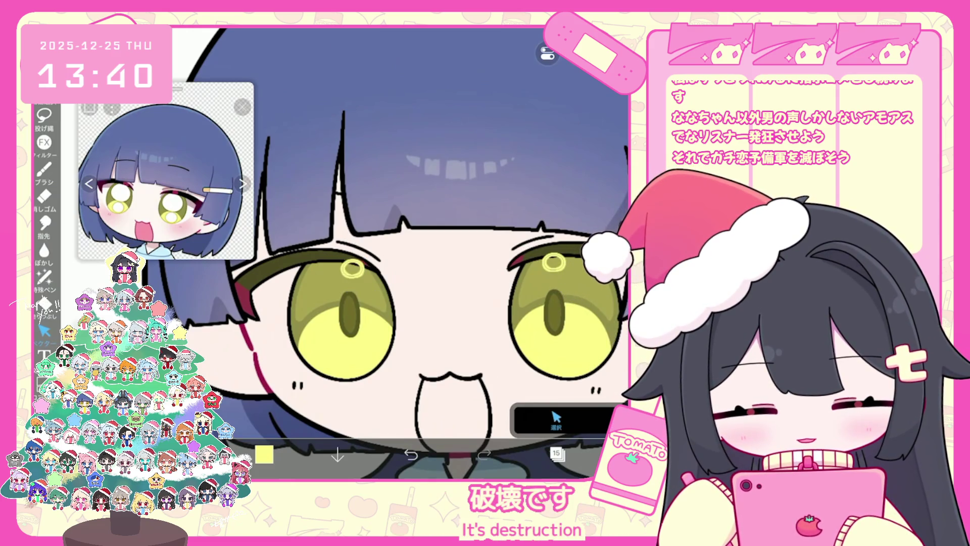
Select layer 15 and switch the paint colour to white for the eye highlight dots
left_click(556, 453)
left_click(535, 268)
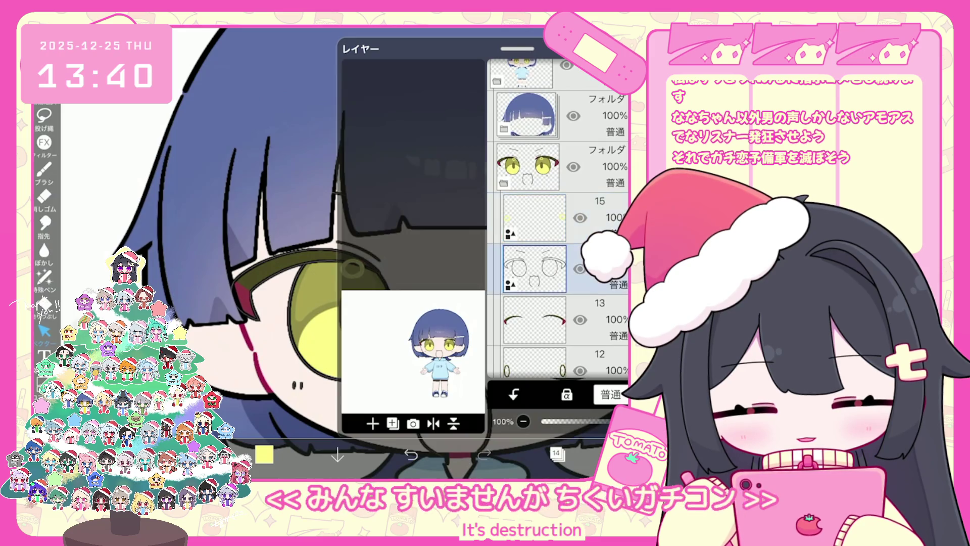
left_click(534, 217)
left_click(556, 453)
left_click(264, 453)
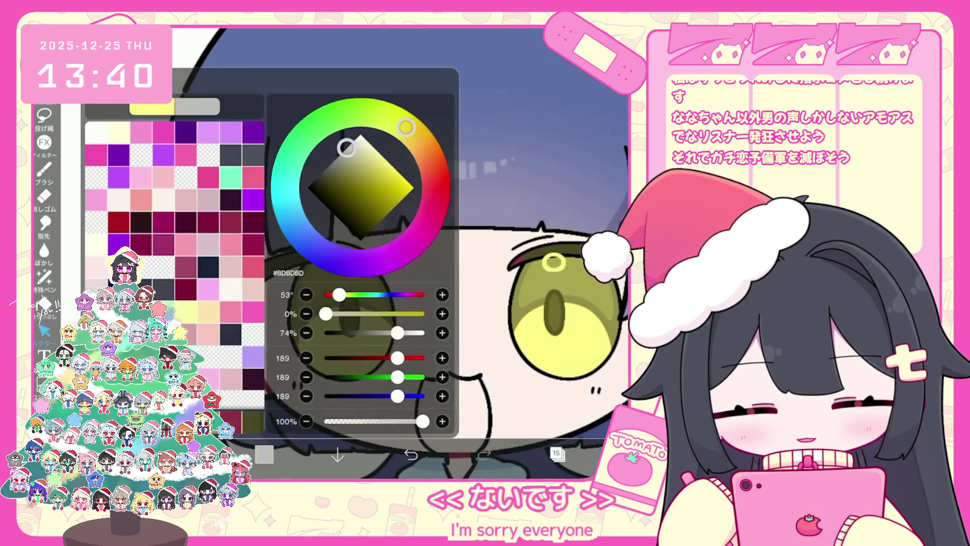
left_click(264, 453)
scroll(364, 272, "up", 2)
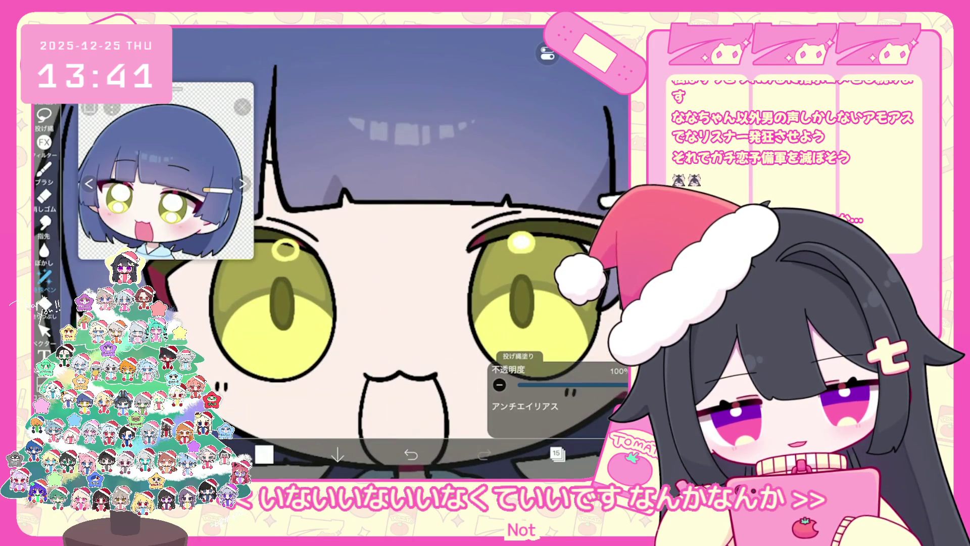
scroll(364, 253, "down", 5)
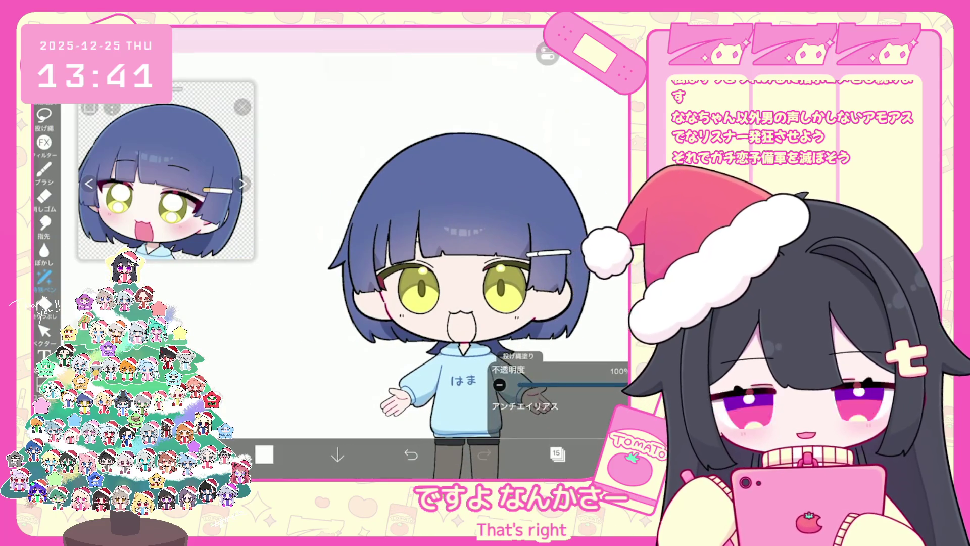
Create a new layer folder and move layer 16 into it
left_click(557, 453)
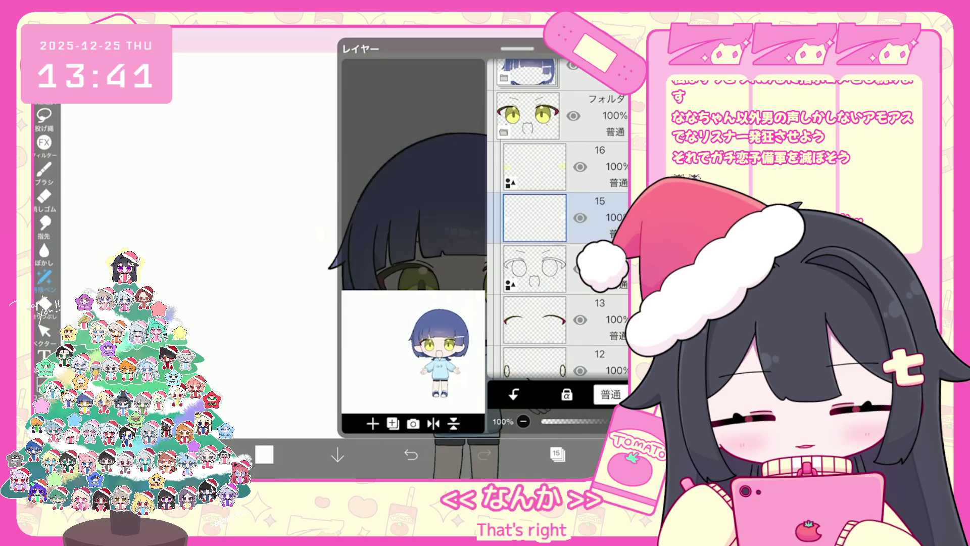
left_click(534, 167)
left_click(373, 423)
left_click(357, 308)
left_click_drag(534, 222, 538, 265)
left_click(534, 217)
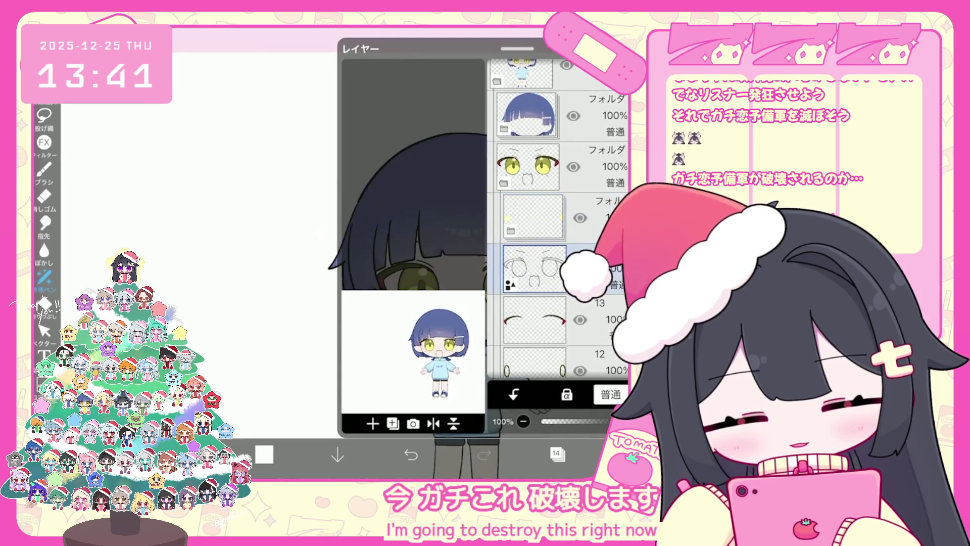
Add a normal layer above the line art, sample olive from the face, and choose Lasso Fill
left_click(372, 423)
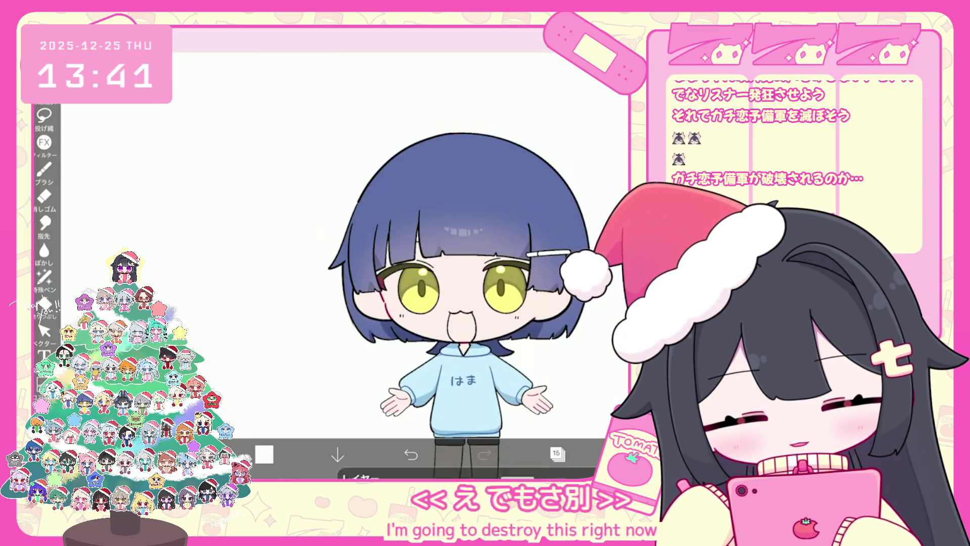
left_click(419, 286)
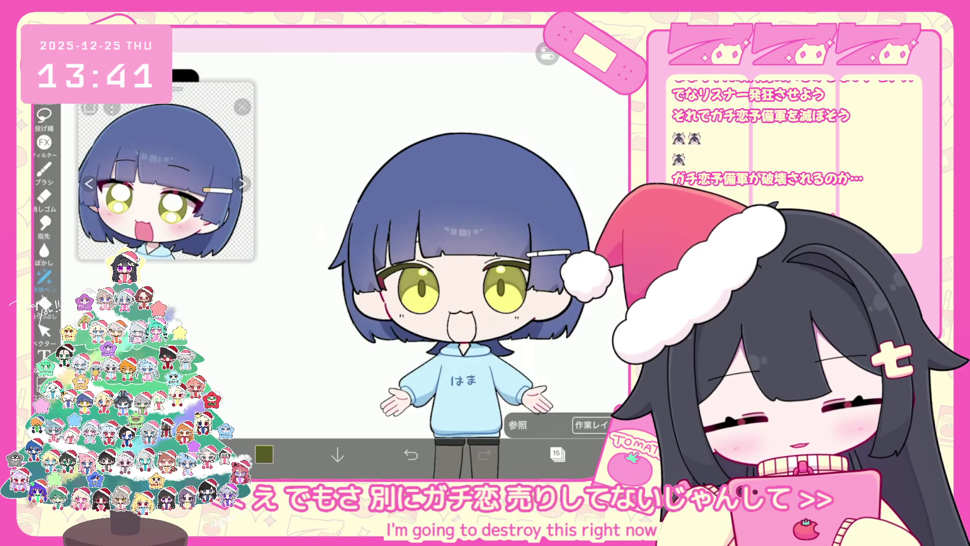
left_click(45, 277)
scroll(404, 253, "up", 5)
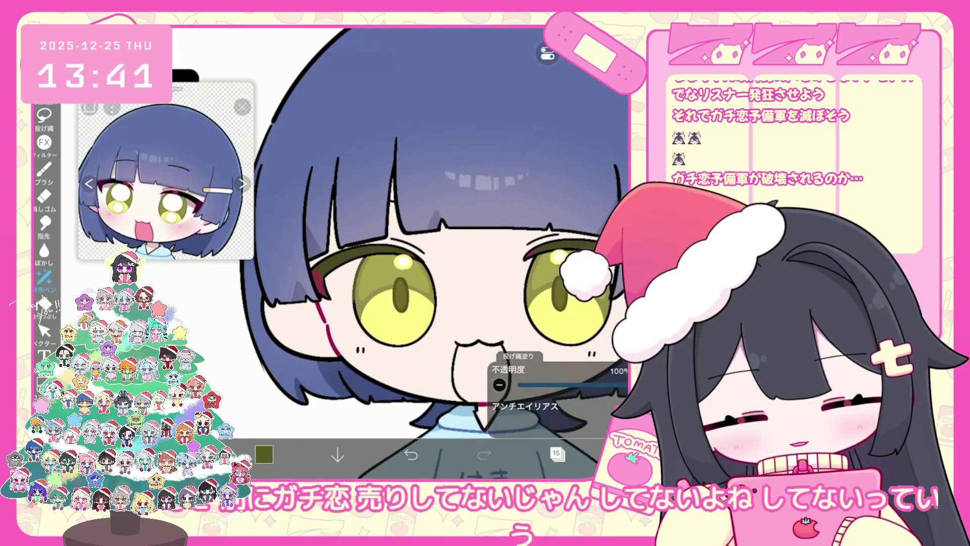
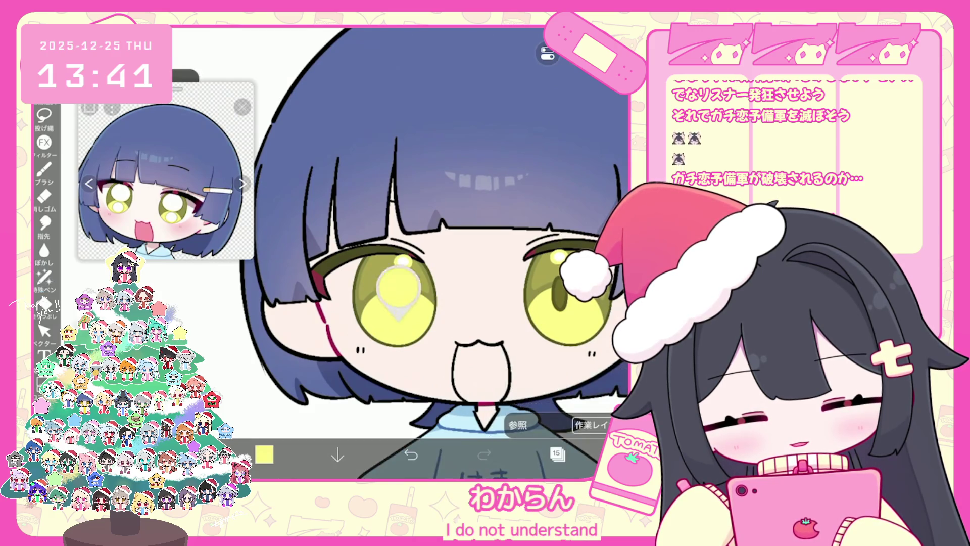
Select layer 12, set the drawing colour to white and check the brush settings
left_click(263, 454)
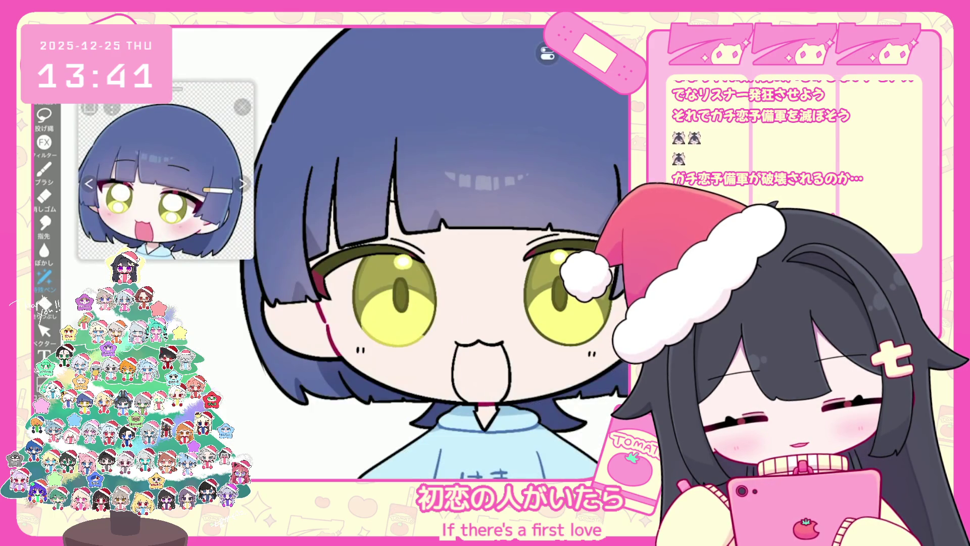
scroll(405, 252, "up", 5)
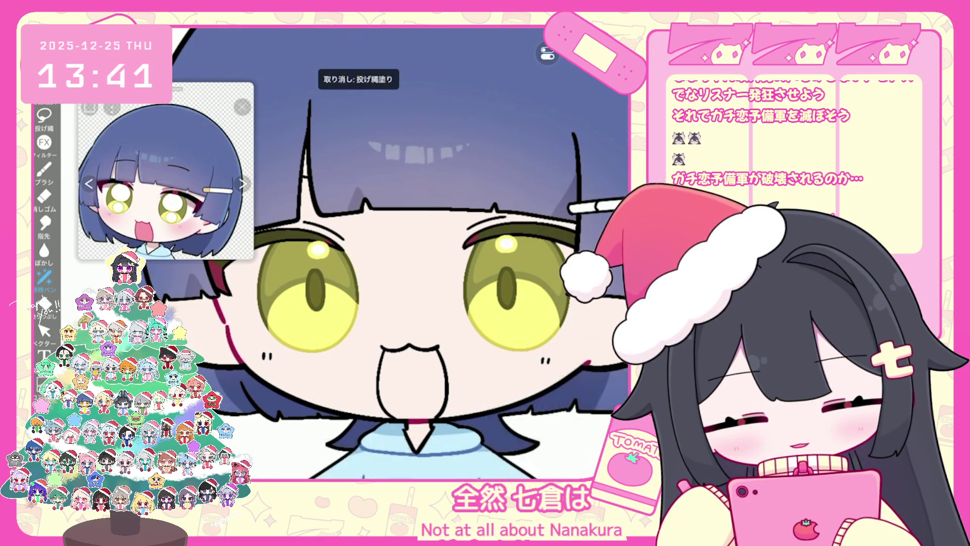
scroll(404, 253, "up", 3)
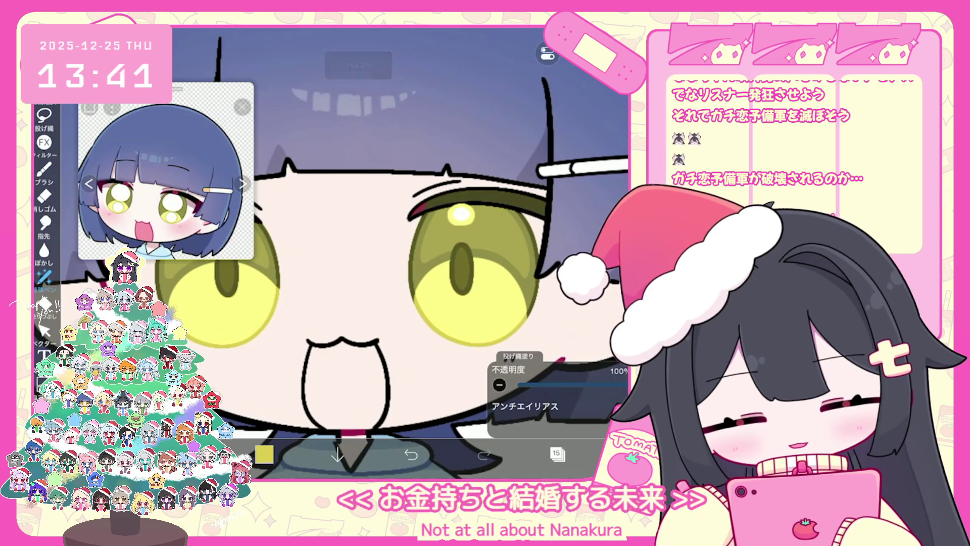
left_click(557, 453)
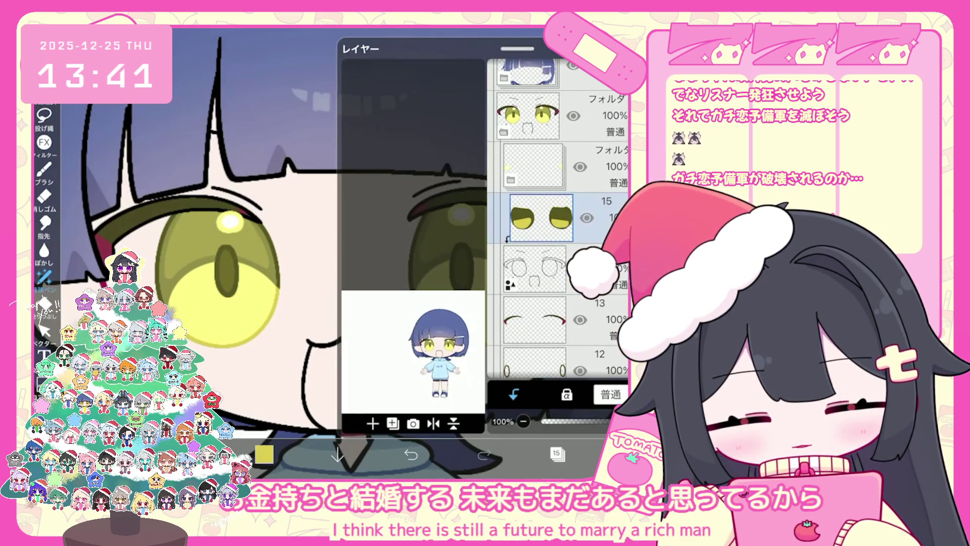
scroll(559, 217, "down", 5)
left_click(535, 159)
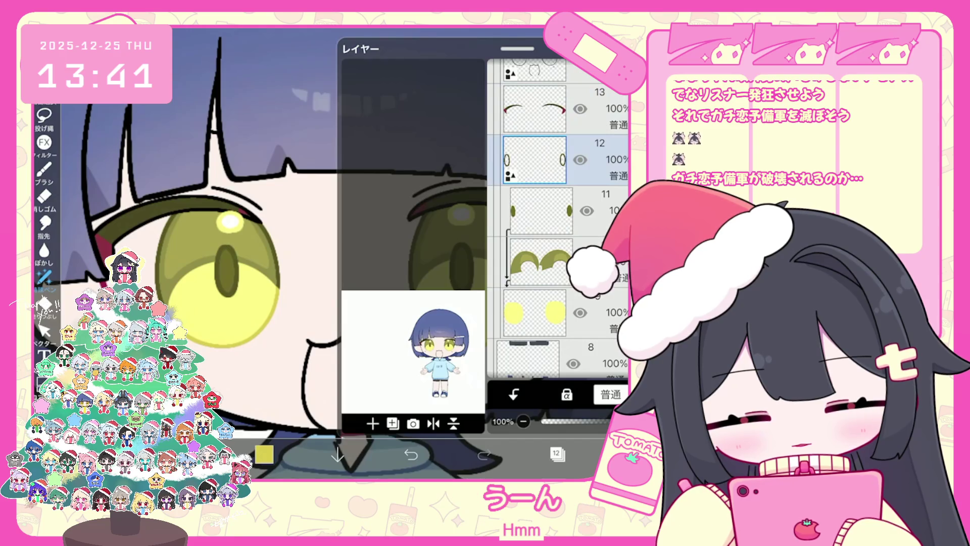
left_click(556, 454)
left_click(264, 454)
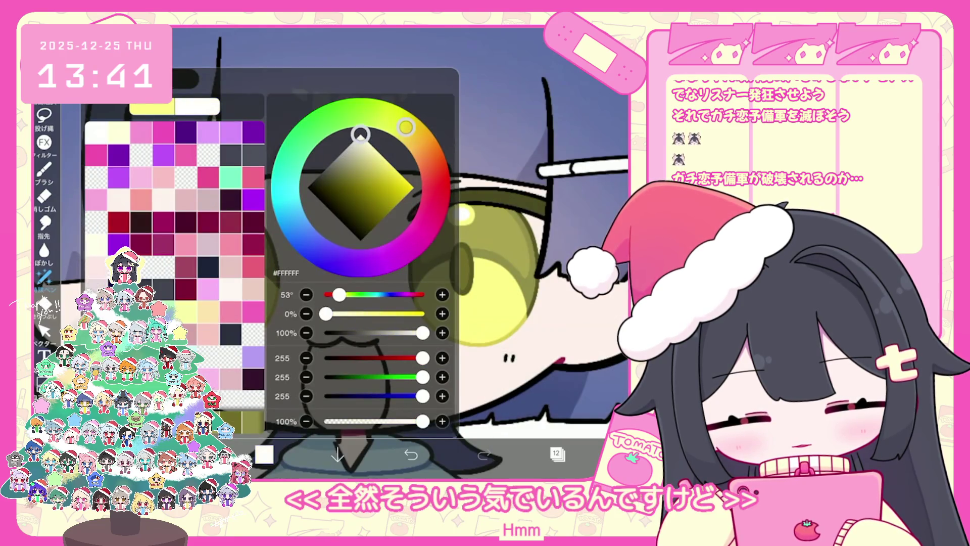
left_click(44, 169)
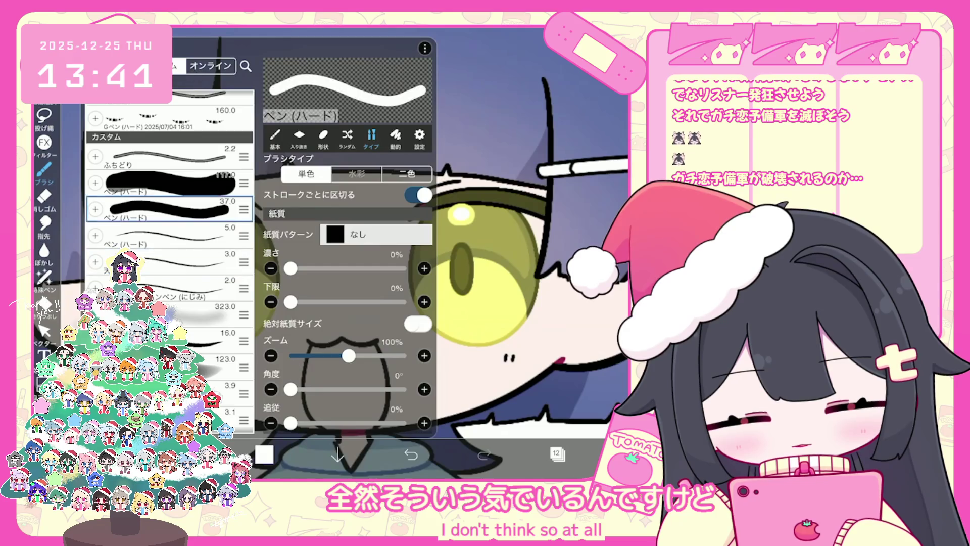
left_click(44, 169)
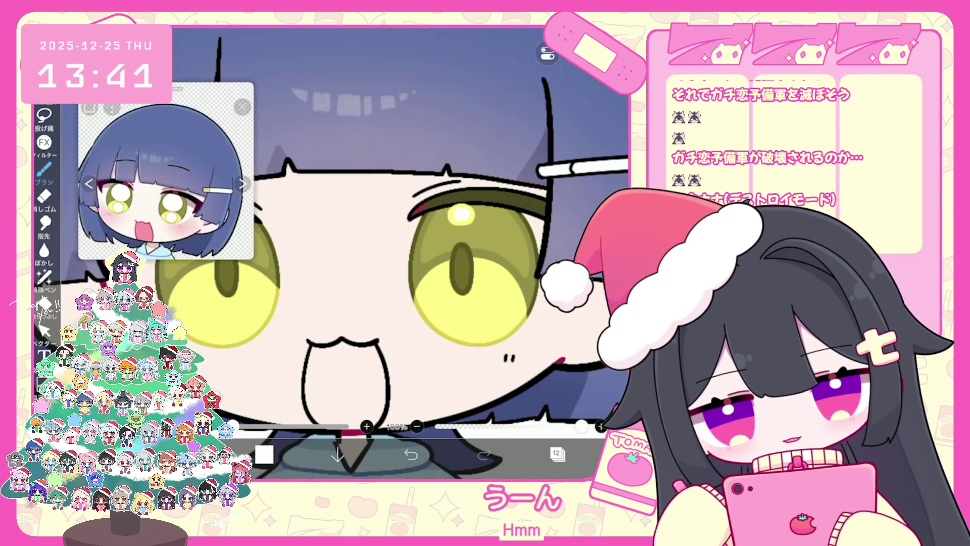
Return to layer 15 and sample the eye outline's dark red #983944
scroll(419, 252, "left", 3)
scroll(383, 263, "down", 2)
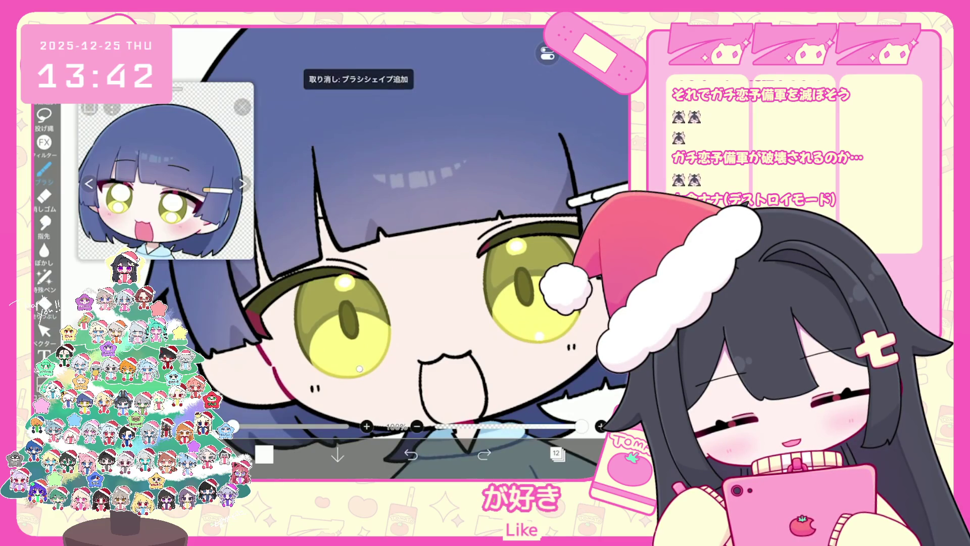
scroll(384, 253, "down", 5)
left_click(557, 454)
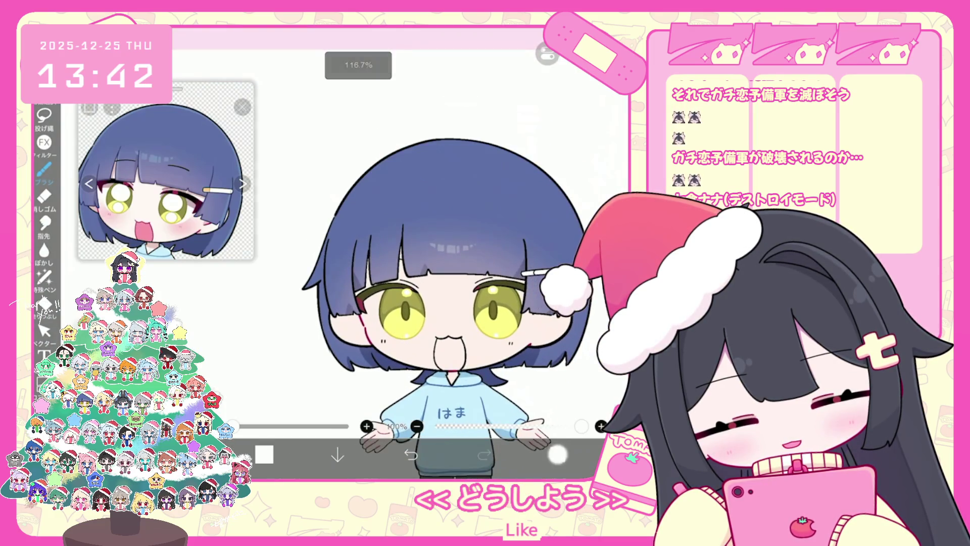
scroll(556, 228, "up", 5)
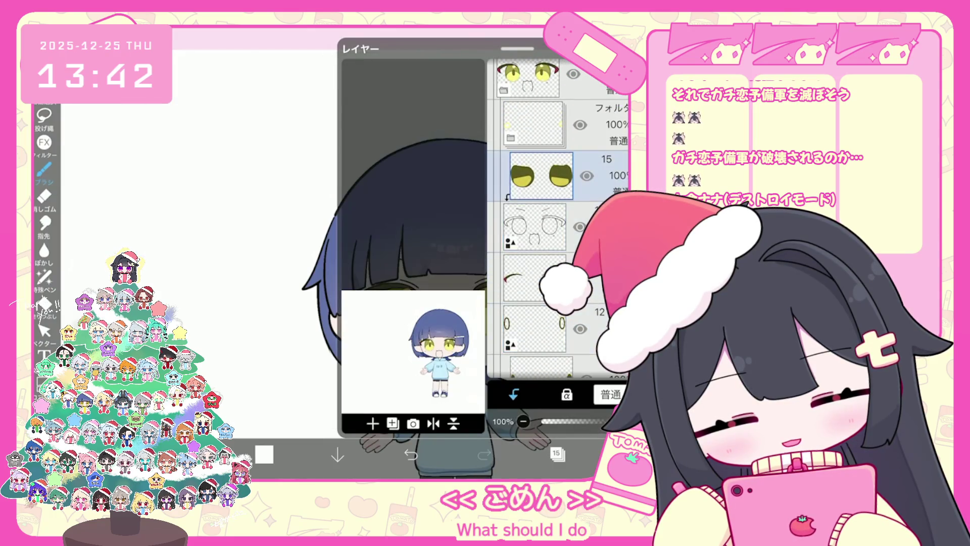
left_click(557, 454)
scroll(384, 253, "up", 5)
left_click(303, 282)
left_click(264, 454)
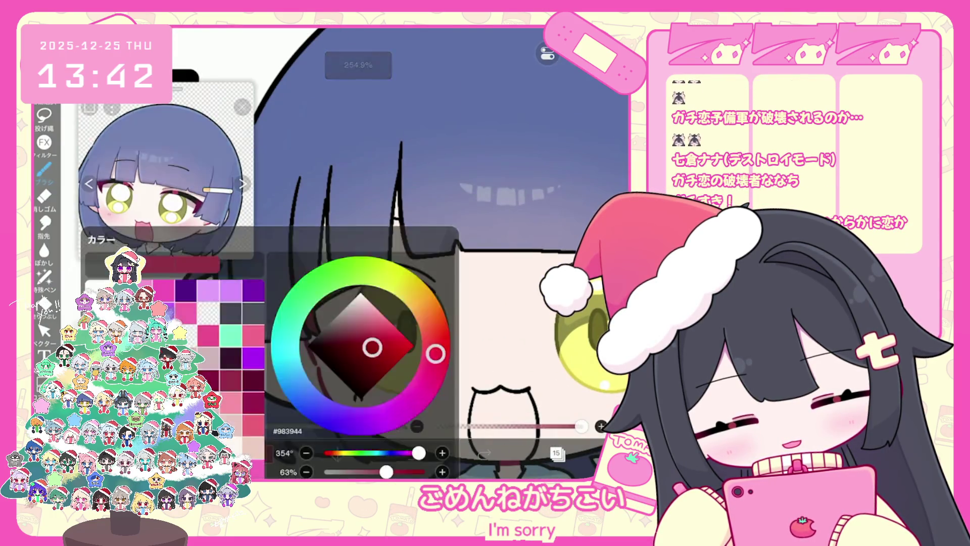
Lasso-fill dark red accents at both eyes' outer upper corners, undoing one bad fill
left_click(44, 277)
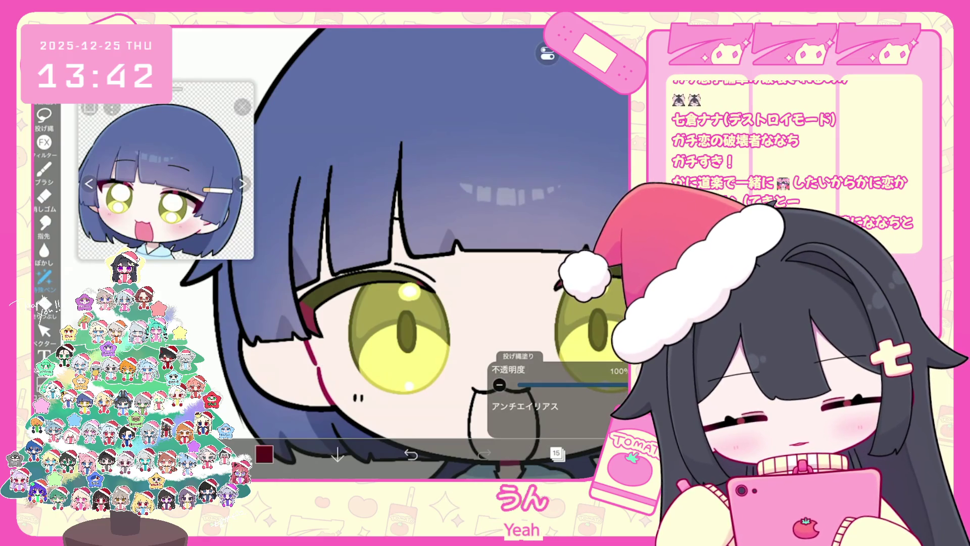
scroll(399, 253, "up", 3)
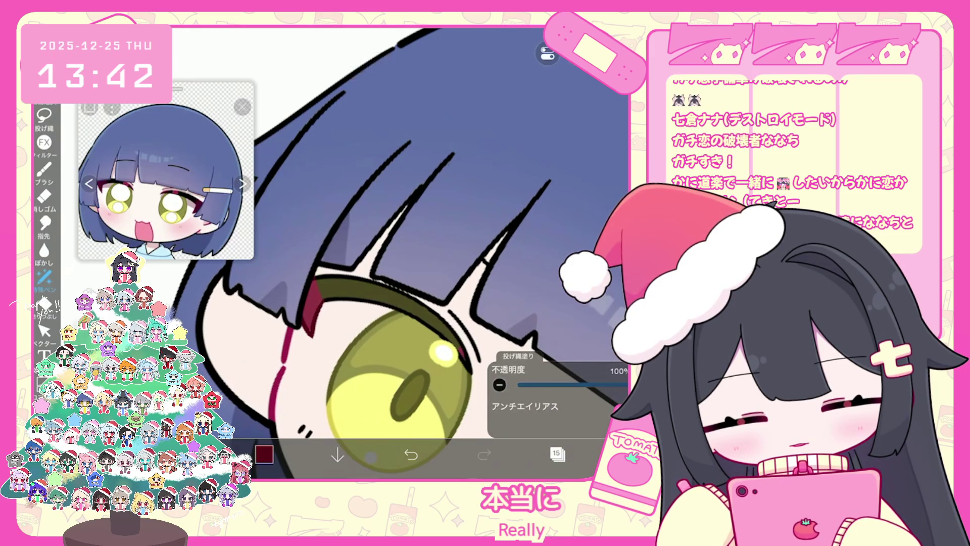
scroll(399, 252, "down", 3)
scroll(399, 253, "up", 2)
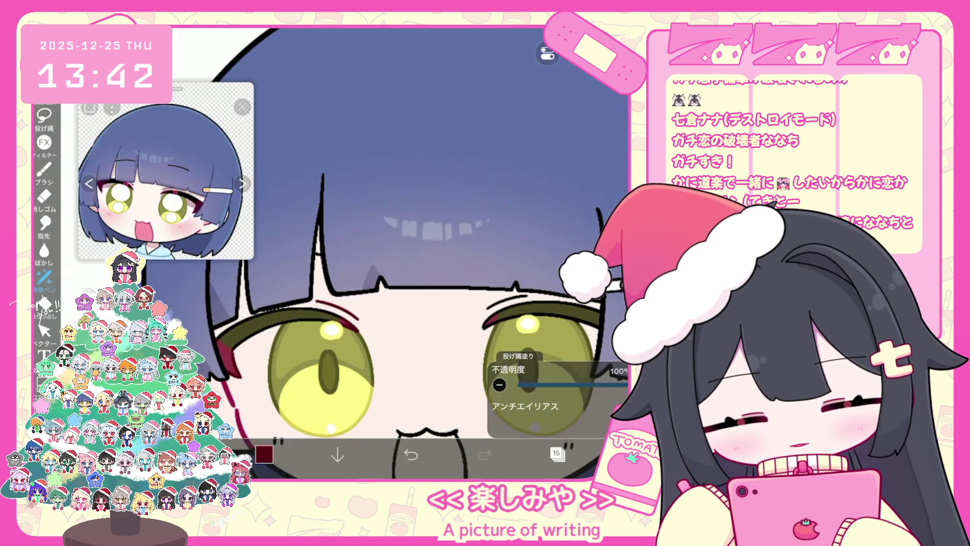
scroll(399, 252, "right", 2)
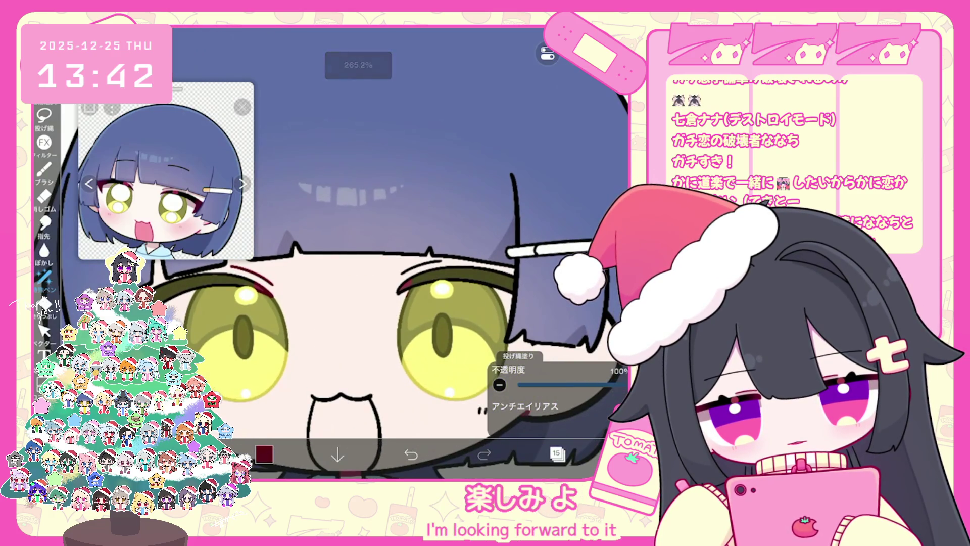
key("ctrl+z")
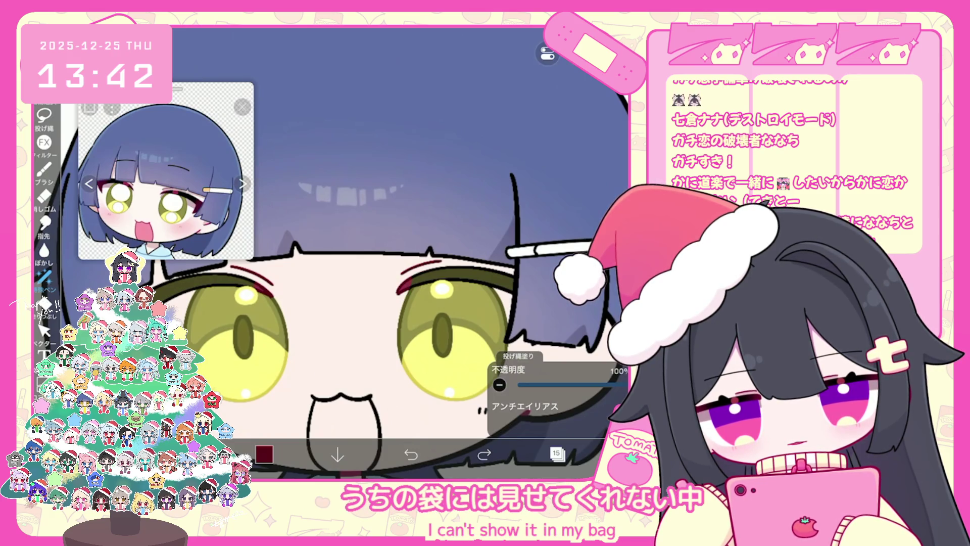
Hide the blue hair folder, then show it again
left_click(556, 453)
left_click(573, 228)
left_click(556, 453)
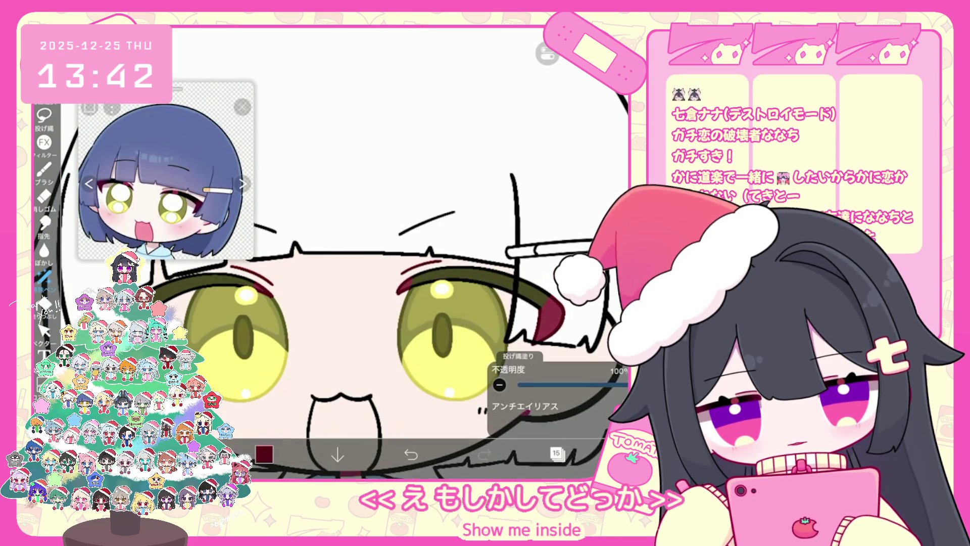
left_click(556, 454)
left_click(574, 133)
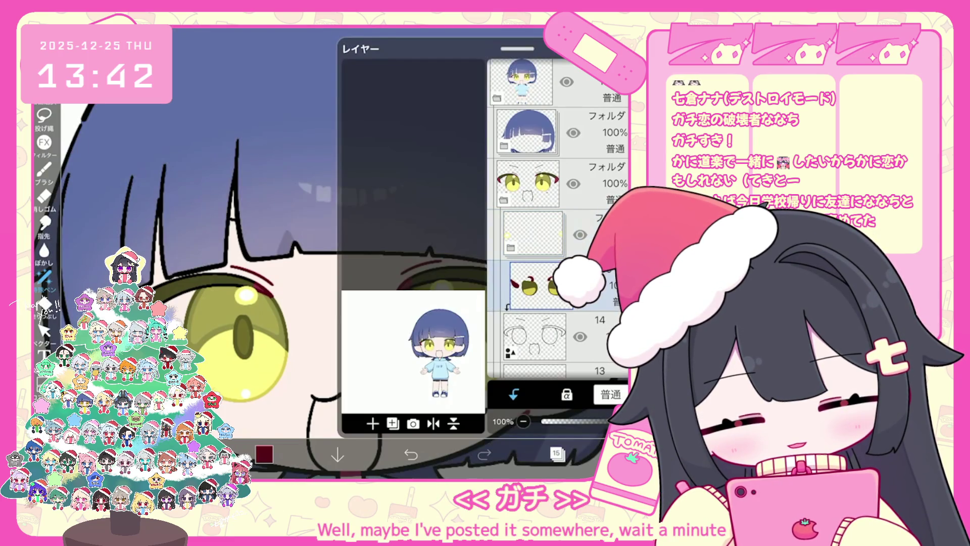
Look through layers 13 and 14, ending on layer 13
scroll(556, 217, "down", 3)
left_click(535, 255)
scroll(556, 217, "up", 2)
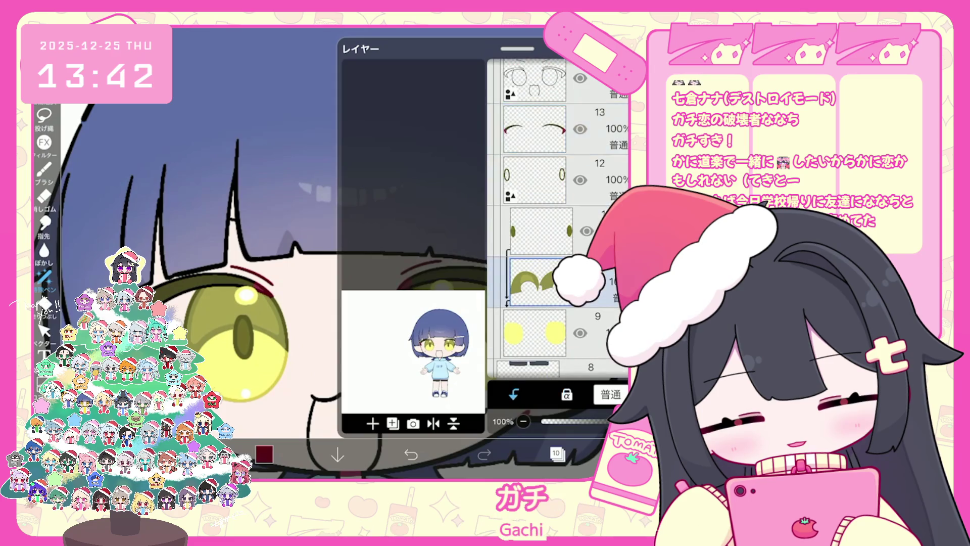
left_click(534, 250)
scroll(555, 217, "down", 1)
left_click(534, 250)
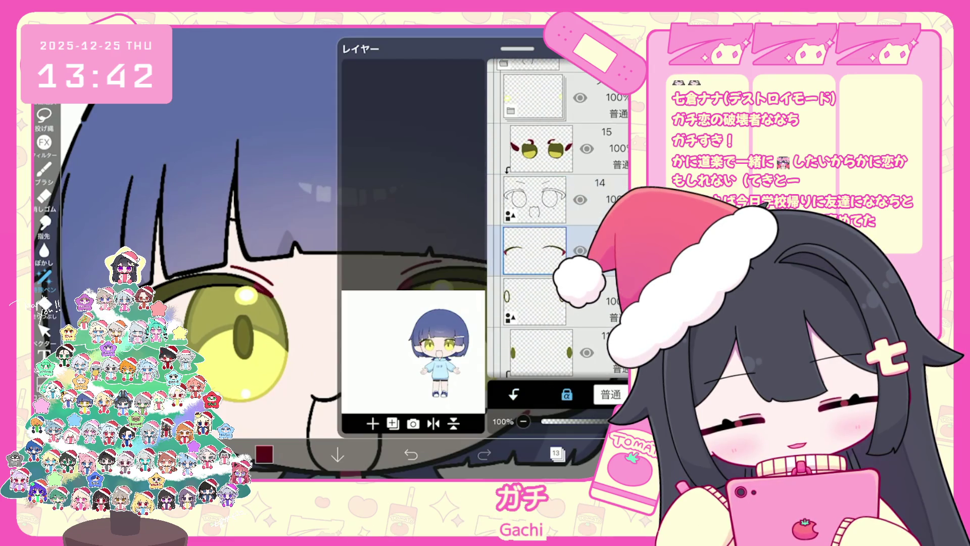
left_click(557, 453)
scroll(434, 253, "down", 5)
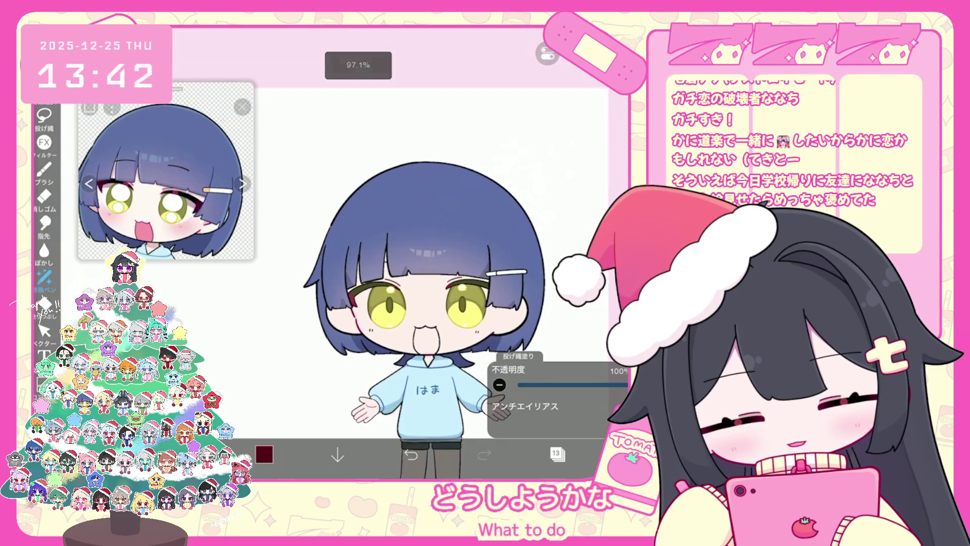
Select eye layer 15 and make soft pink the drawing colour
left_click(558, 453)
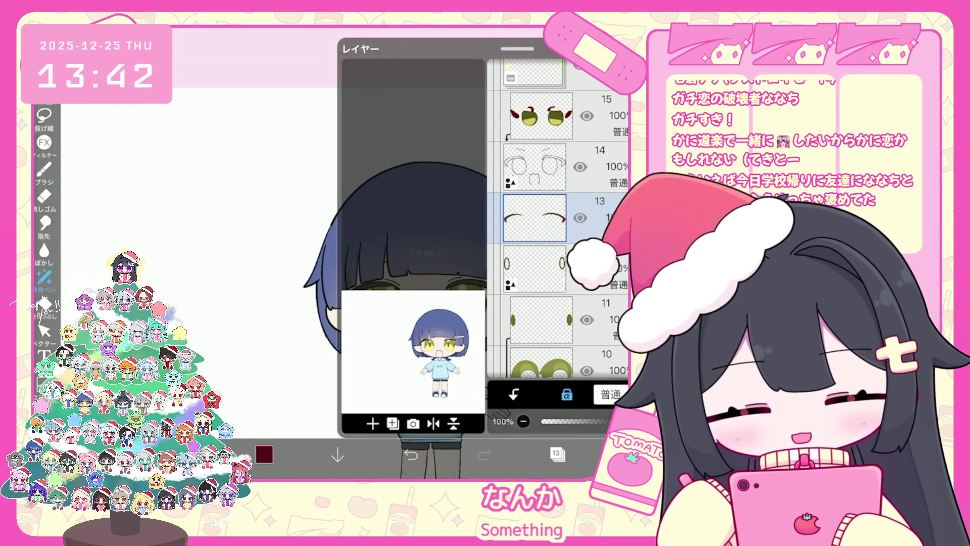
scroll(556, 217, "up", 3)
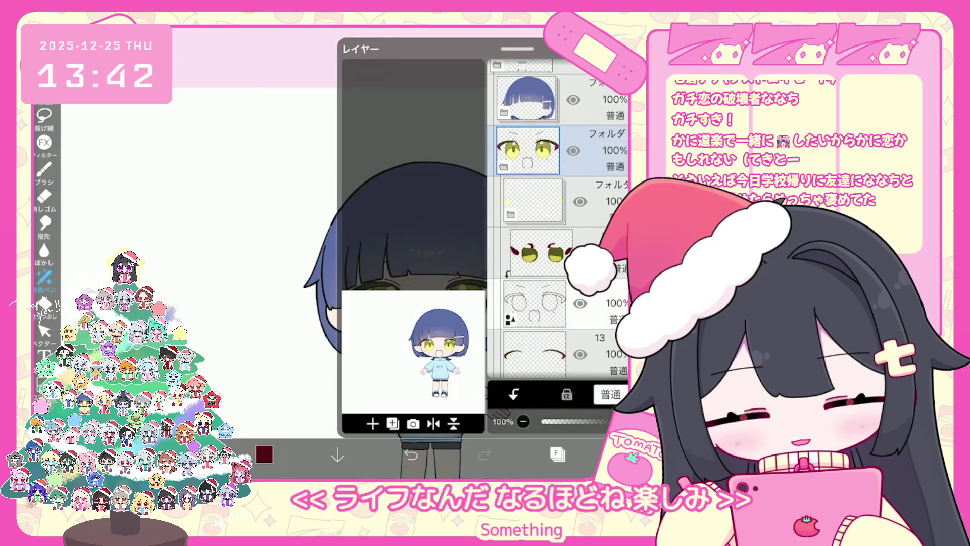
left_click(541, 253)
left_click(264, 454)
left_click(264, 454)
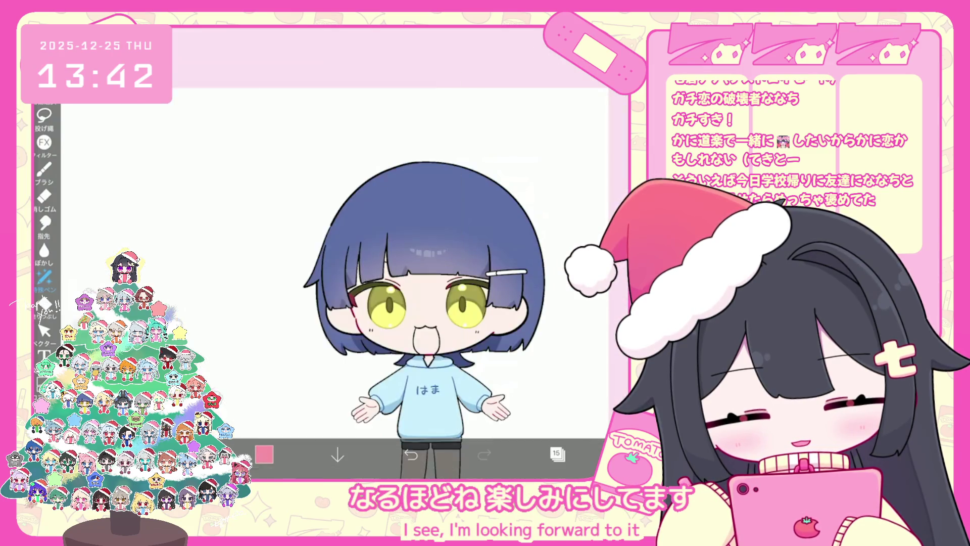
Choose dark crimson as the drawing colour
scroll(354, 228, "up", 5)
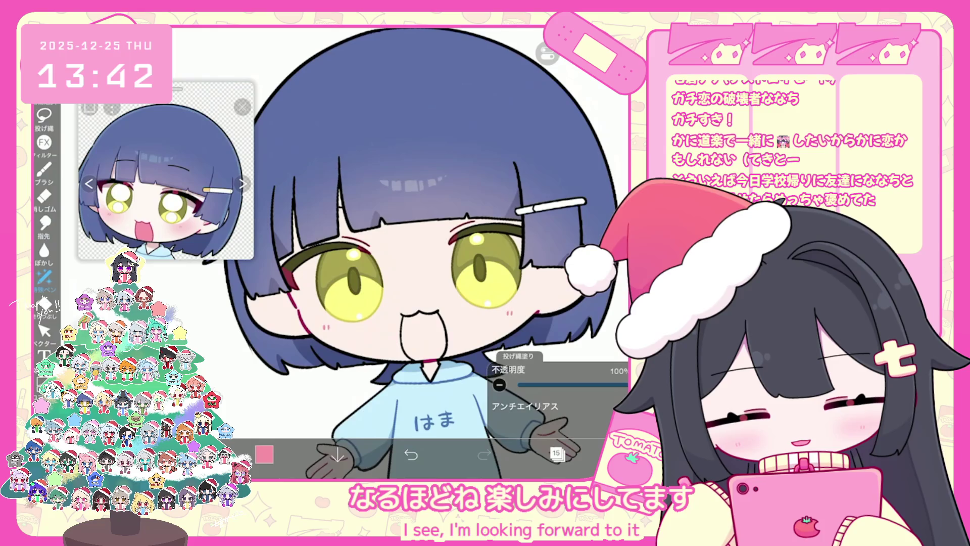
left_click(264, 453)
left_click(163, 221)
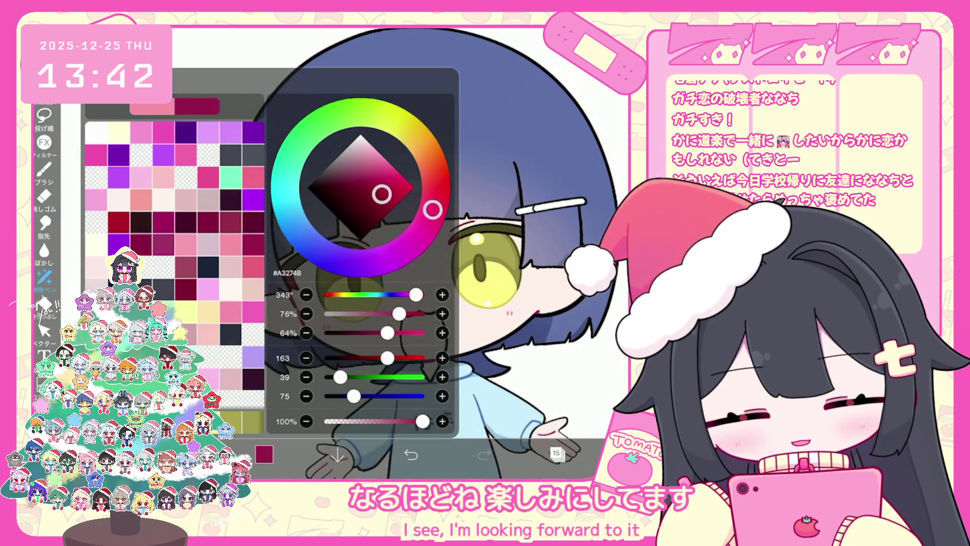
left_click(264, 454)
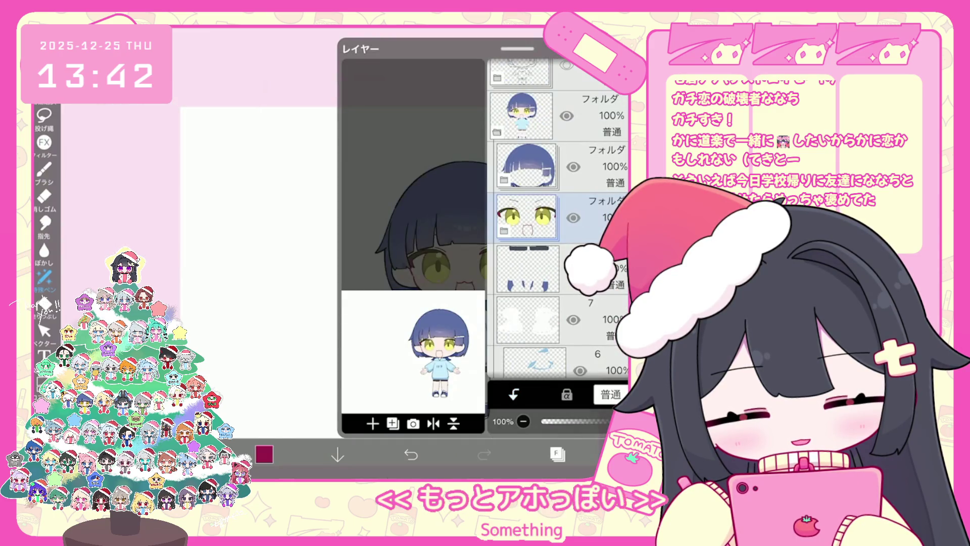
Add a merged copy of the eyes folder at 50% opacity and a new empty layer
left_click(398, 372)
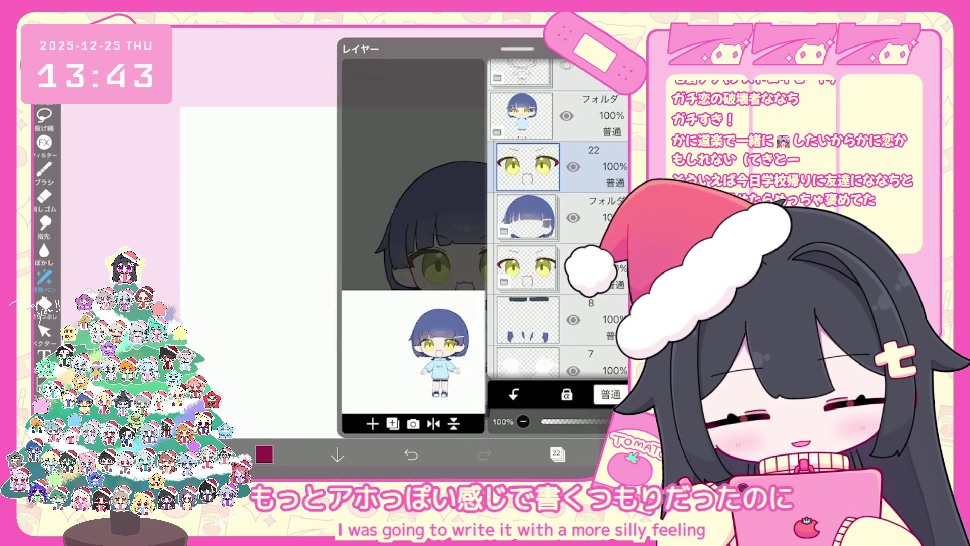
left_click_drag(583, 421, 598, 421)
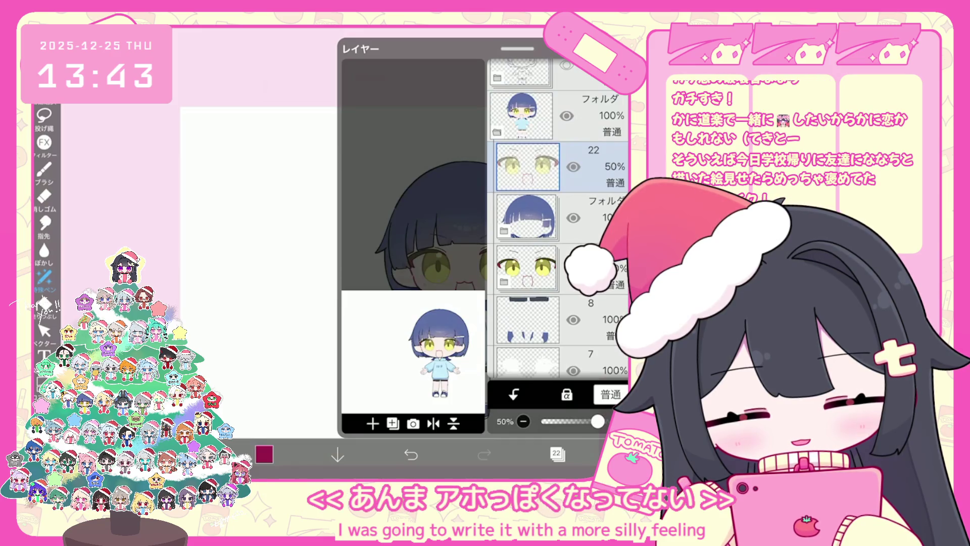
left_click(373, 423)
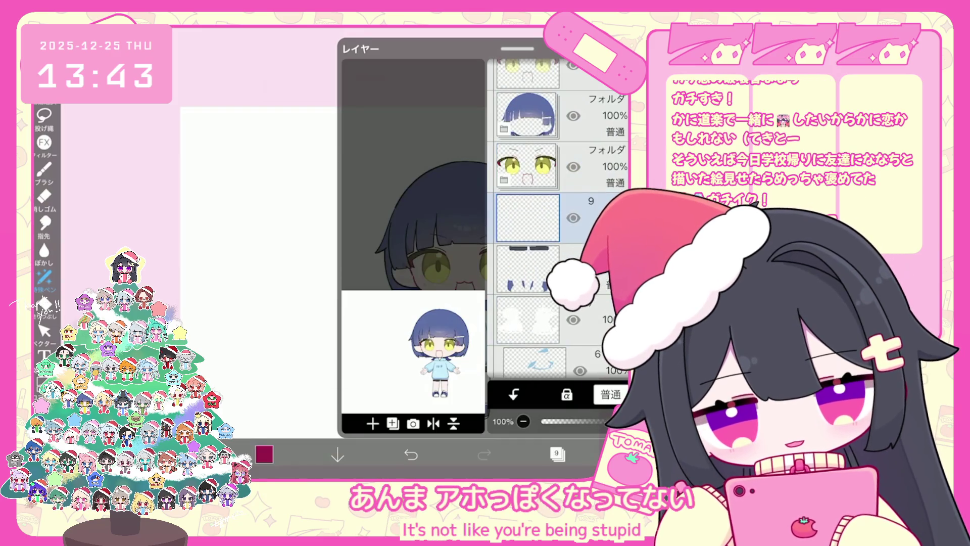
Switch the drawing colour to pink
left_click(556, 454)
left_click(264, 453)
left_click(152, 152)
left_click(505, 252)
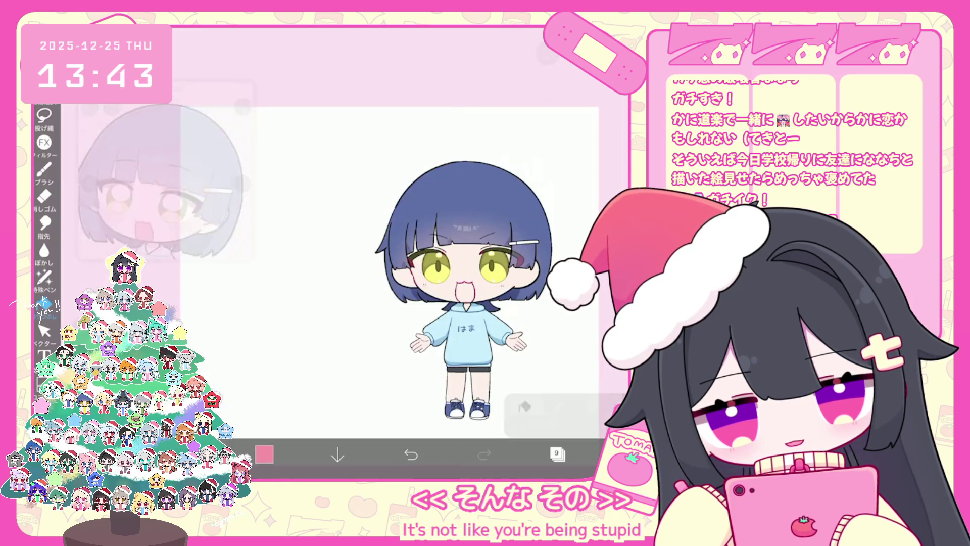
scroll(455, 252, "up", 3)
scroll(455, 253, "down", 2)
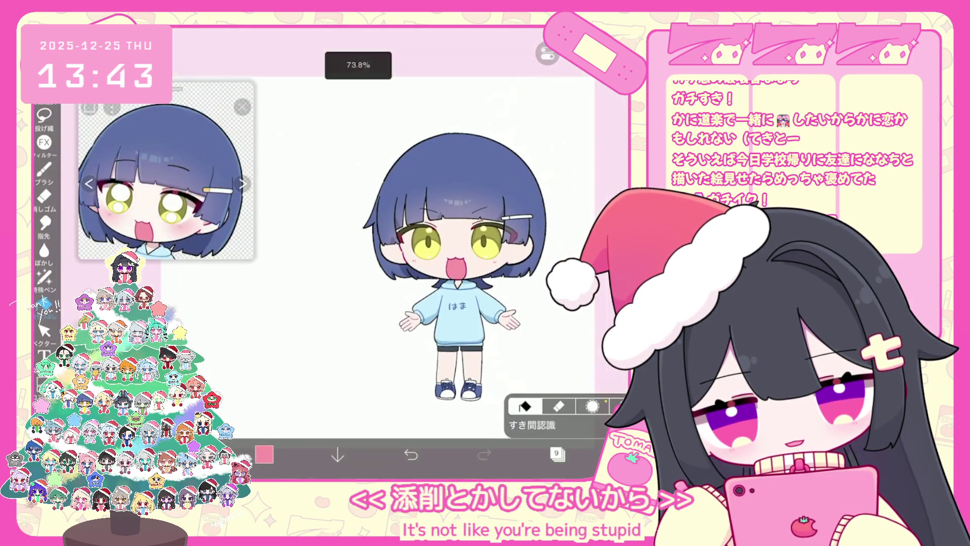
scroll(455, 253, "down", 1)
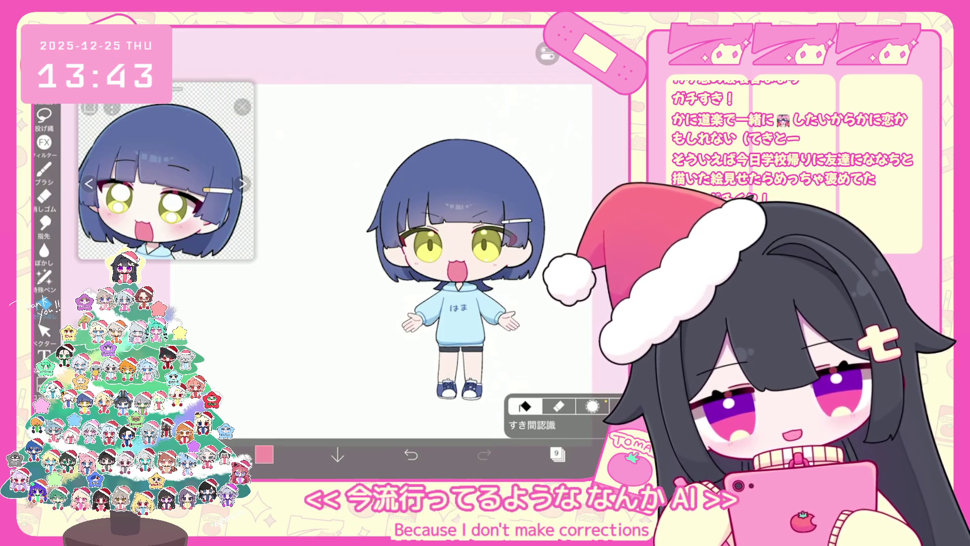
Make layer 5 the active layer and settle on light pink
left_click(557, 453)
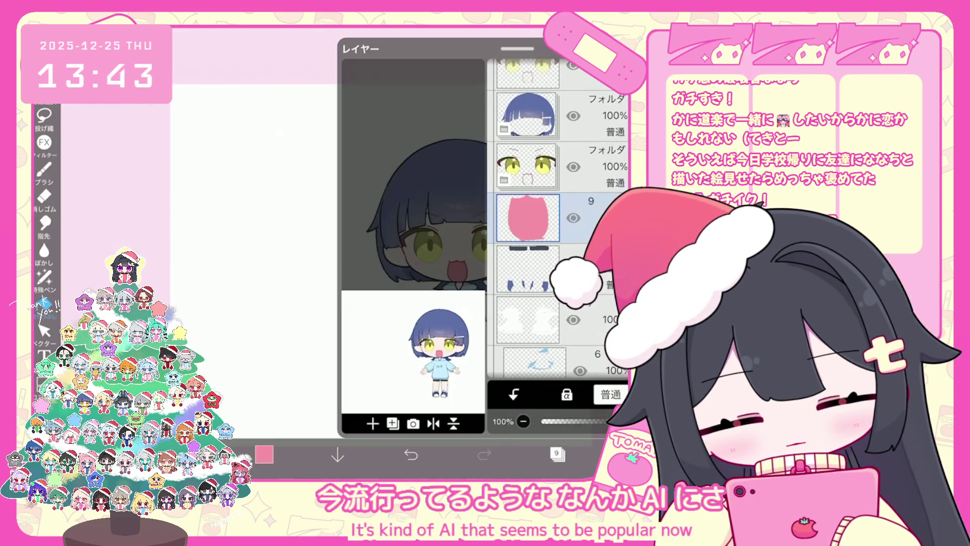
scroll(558, 217, "down", 3)
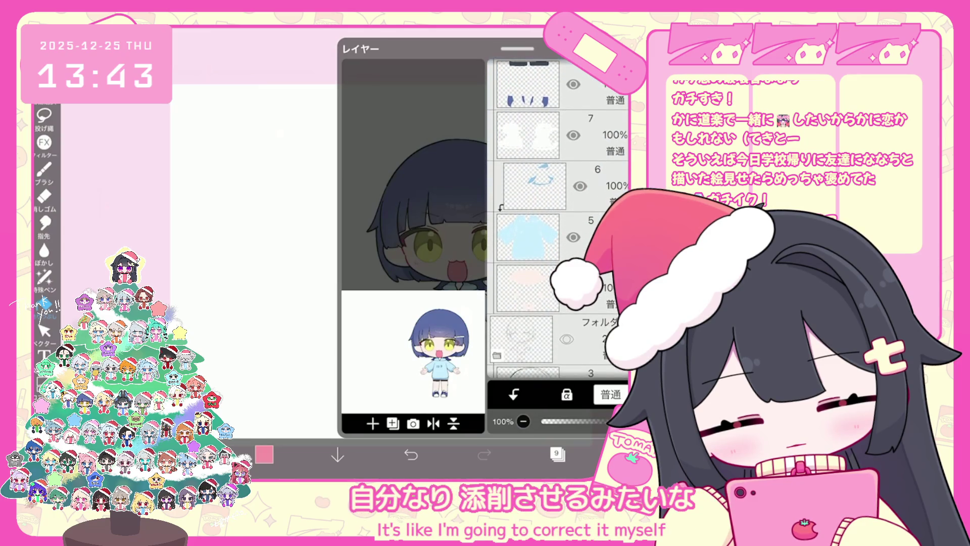
left_click(528, 237)
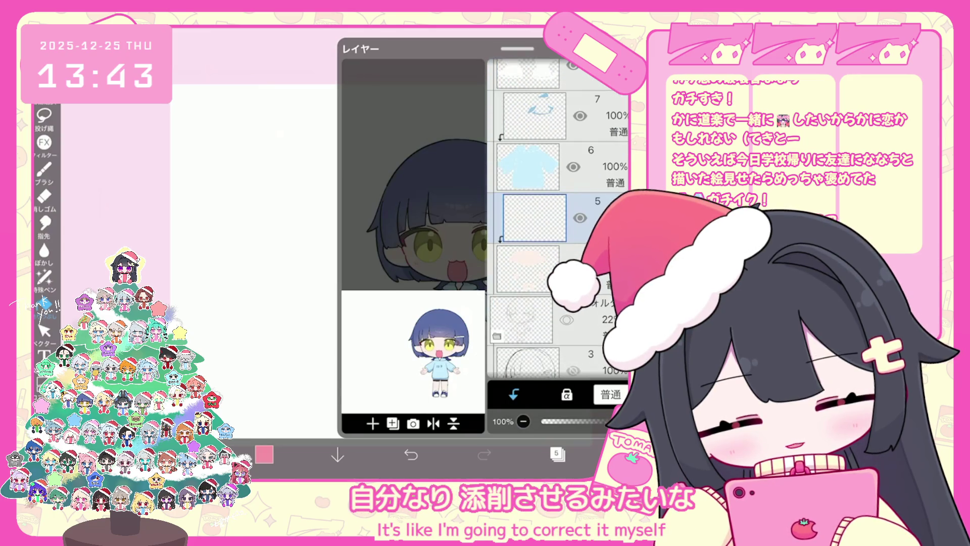
left_click(556, 454)
left_click(264, 453)
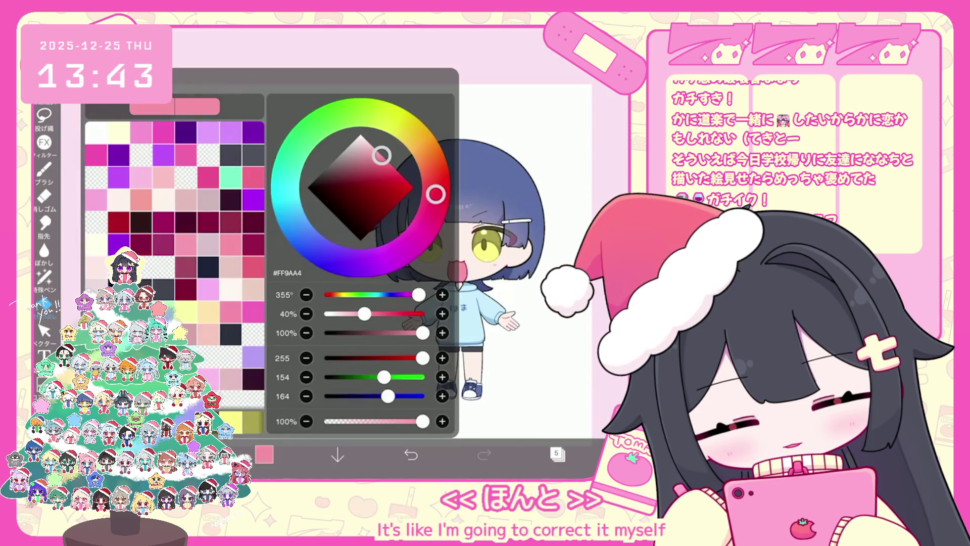
left_click(264, 453)
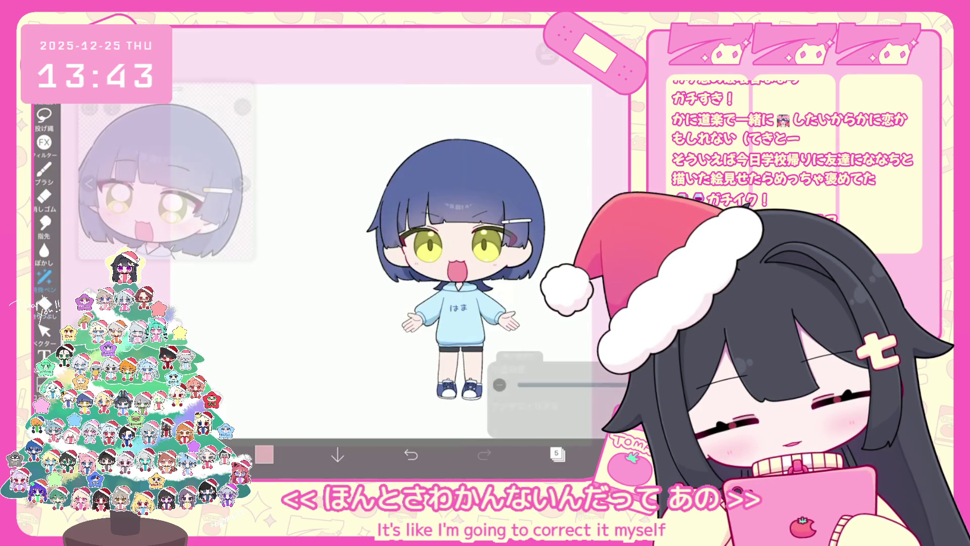
Lasso-fill pink areas on the character's face
scroll(454, 227, "up", 5)
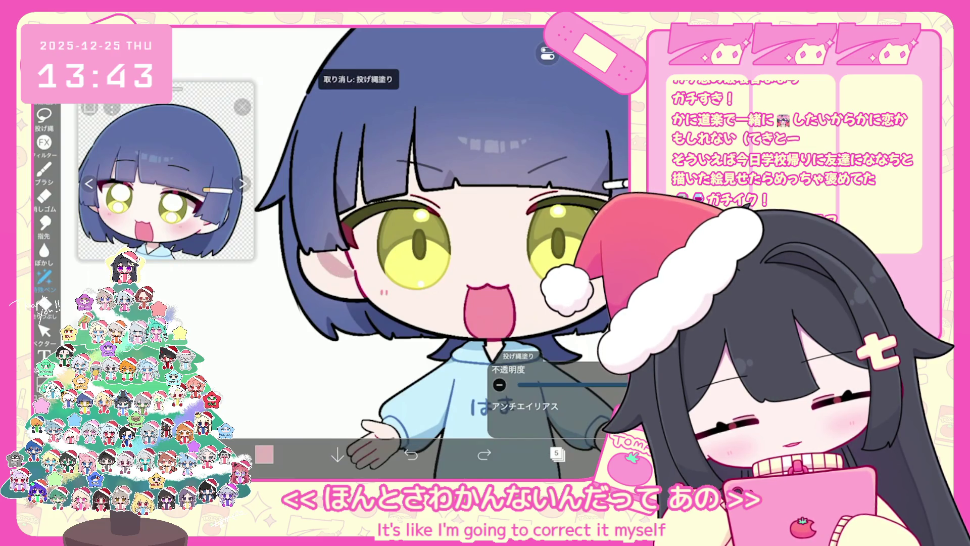
scroll(407, 151, "up", 3)
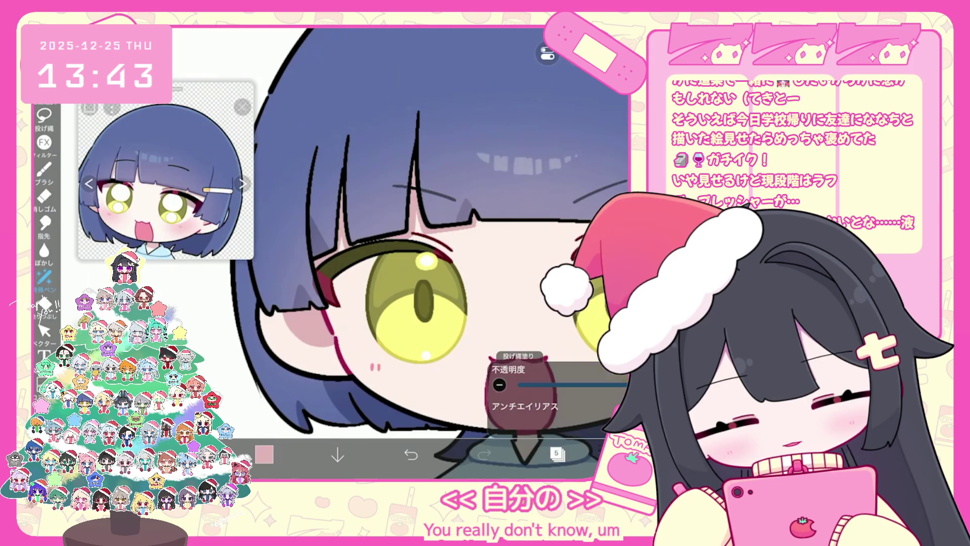
scroll(505, 131, "up", 3)
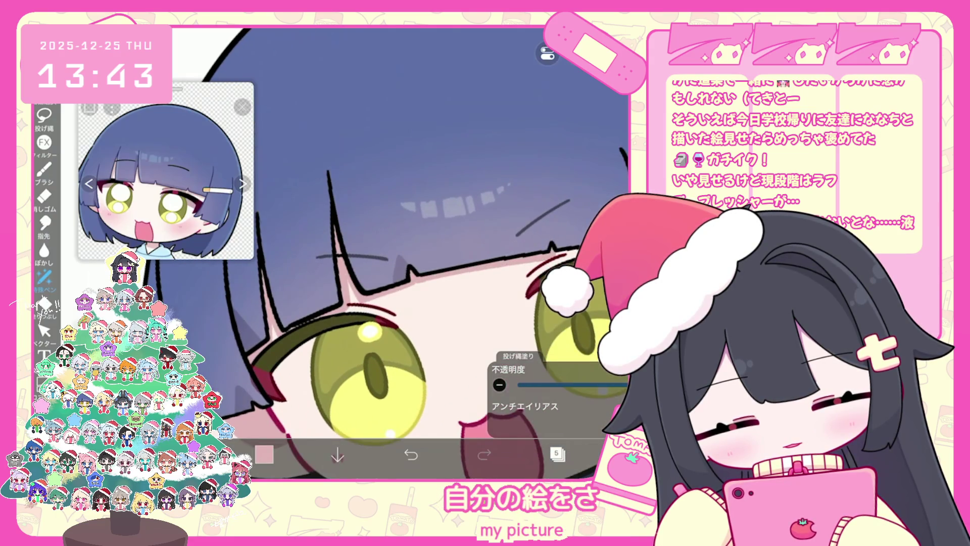
scroll(354, 303, "up", 2)
scroll(394, 324, "down", 1)
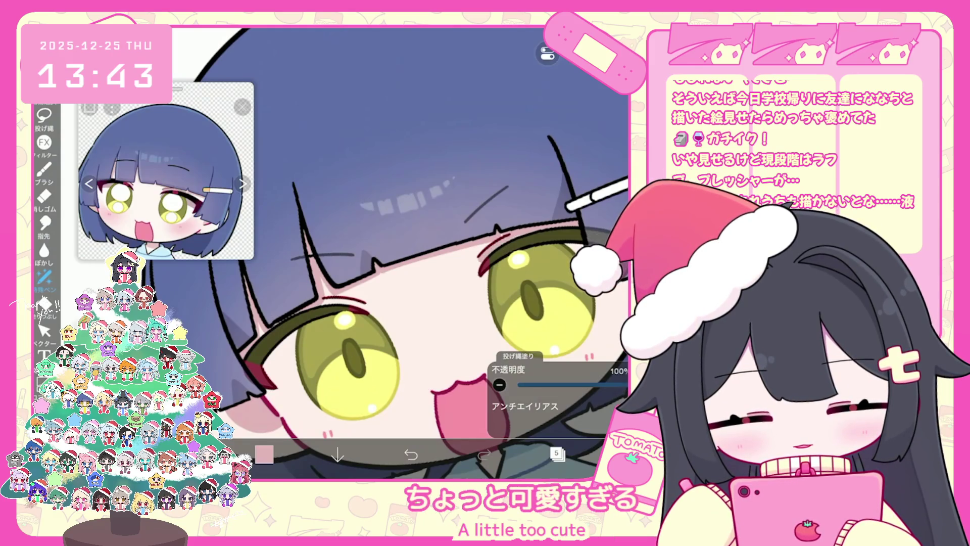
scroll(384, 253, "down", 5)
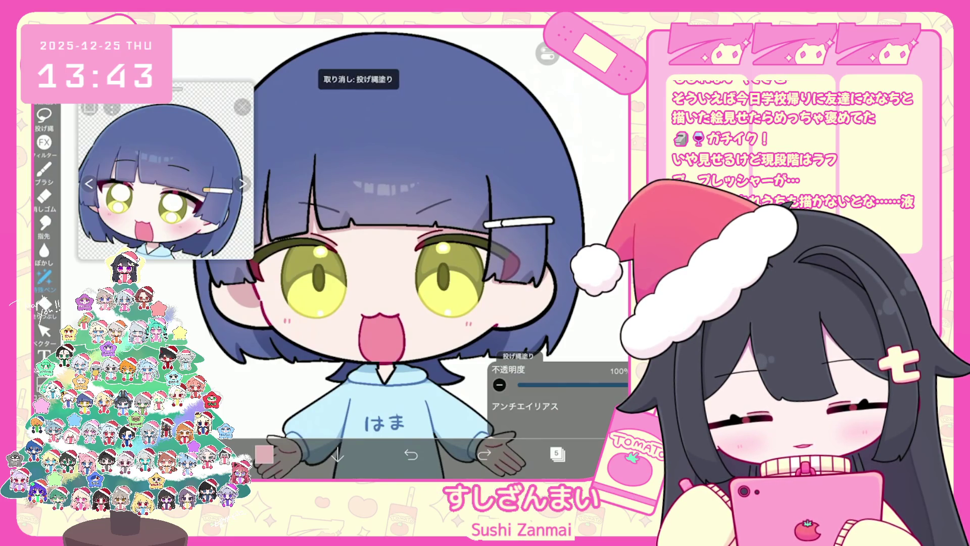
scroll(399, 252, "down", 5)
scroll(399, 253, "up", 5)
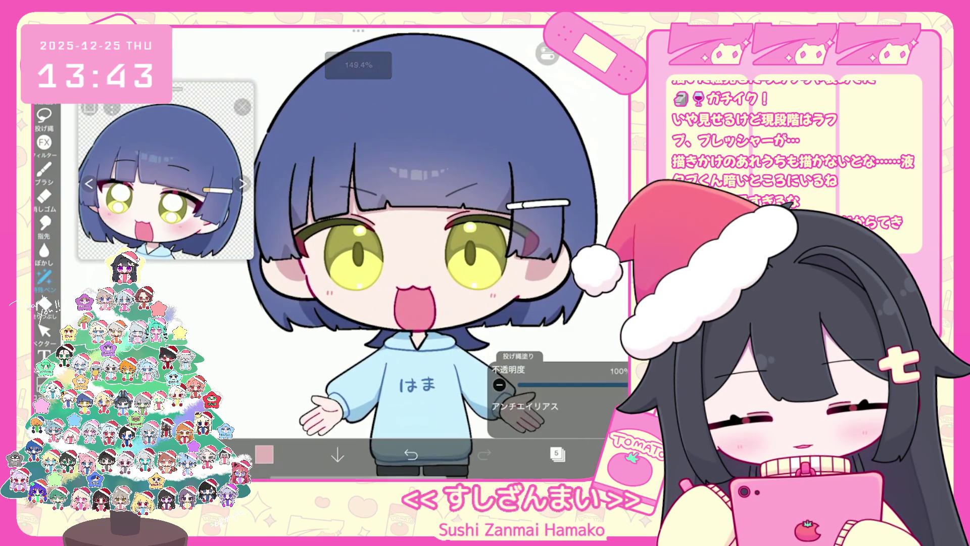
scroll(409, 253, "down", 2)
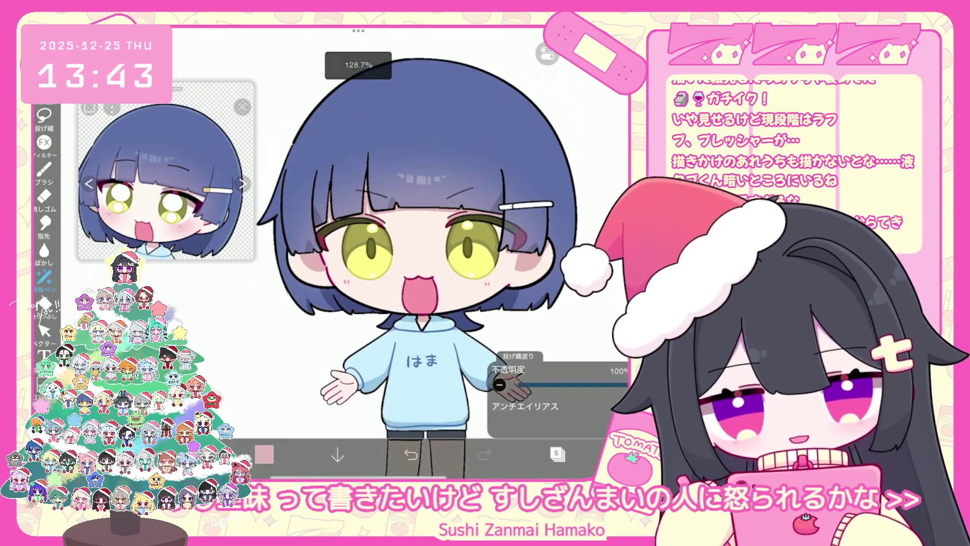
scroll(419, 227, "up", 5)
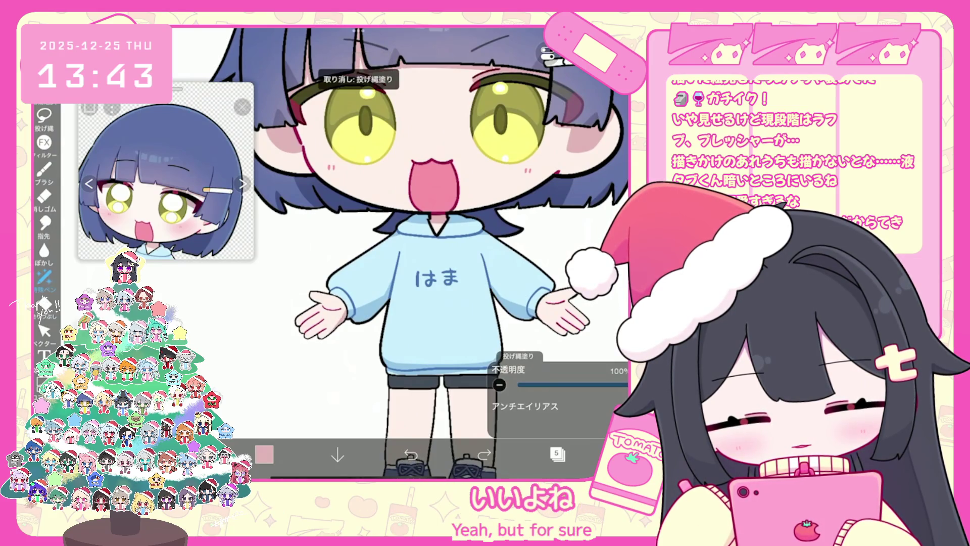
scroll(419, 253, "up", 2)
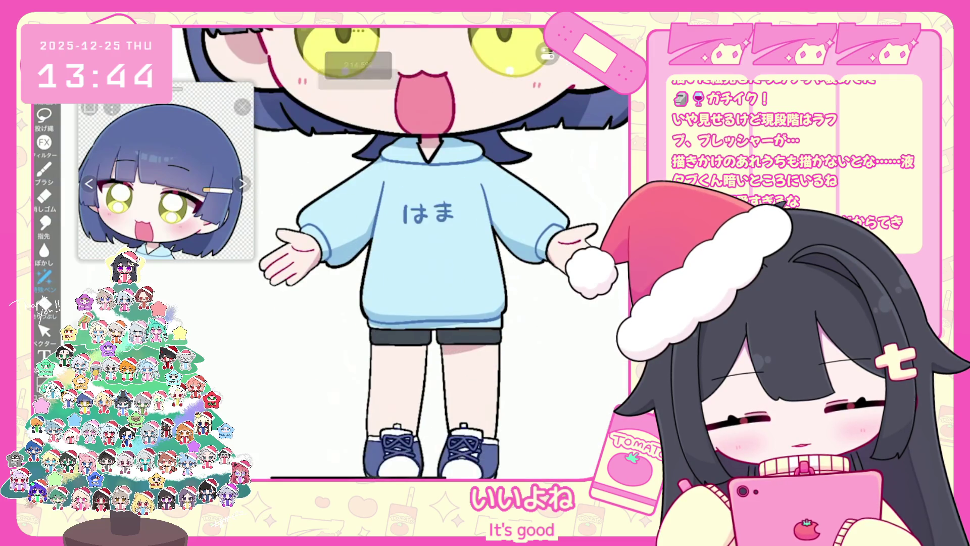
Undo three unwanted lasso fills
key("ctrl+z")
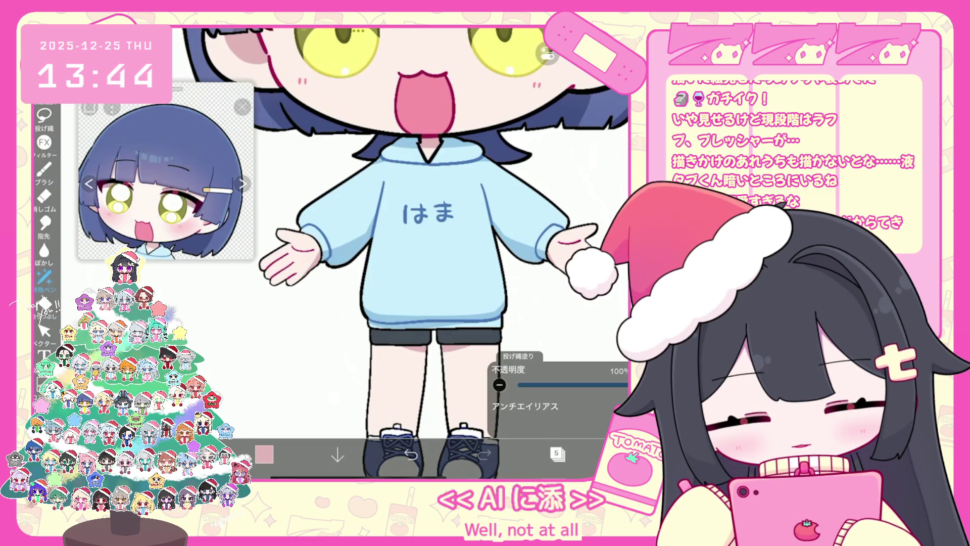
scroll(419, 252, "down", 2)
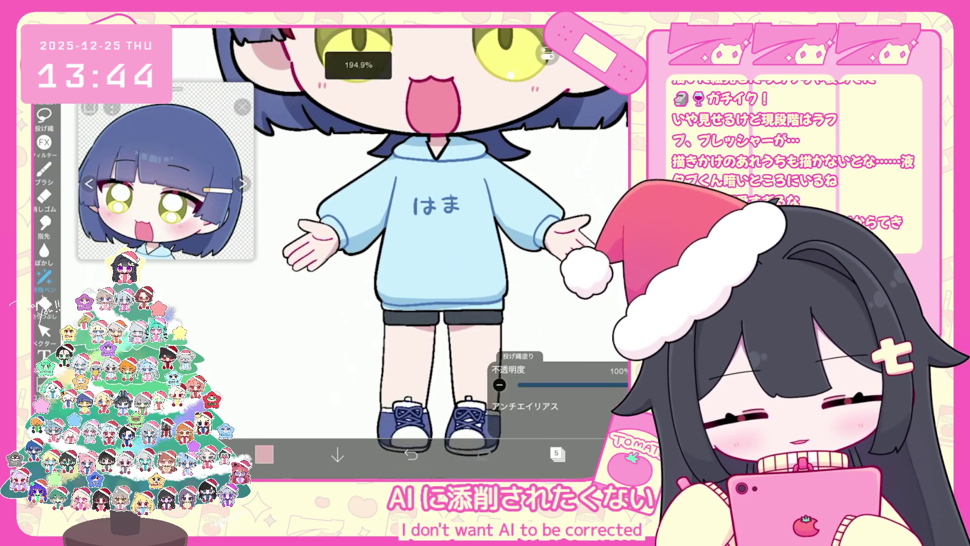
key("ctrl+z")
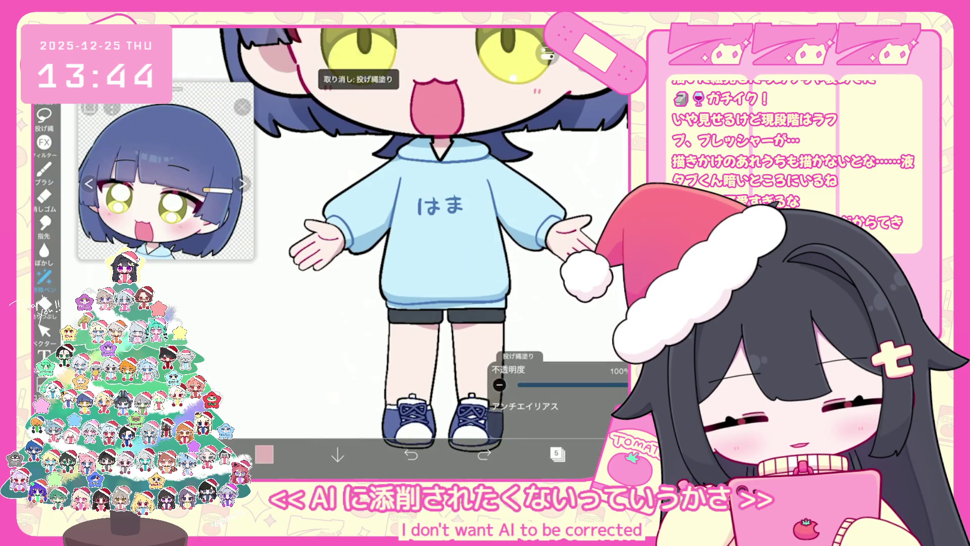
scroll(419, 253, "up", 2)
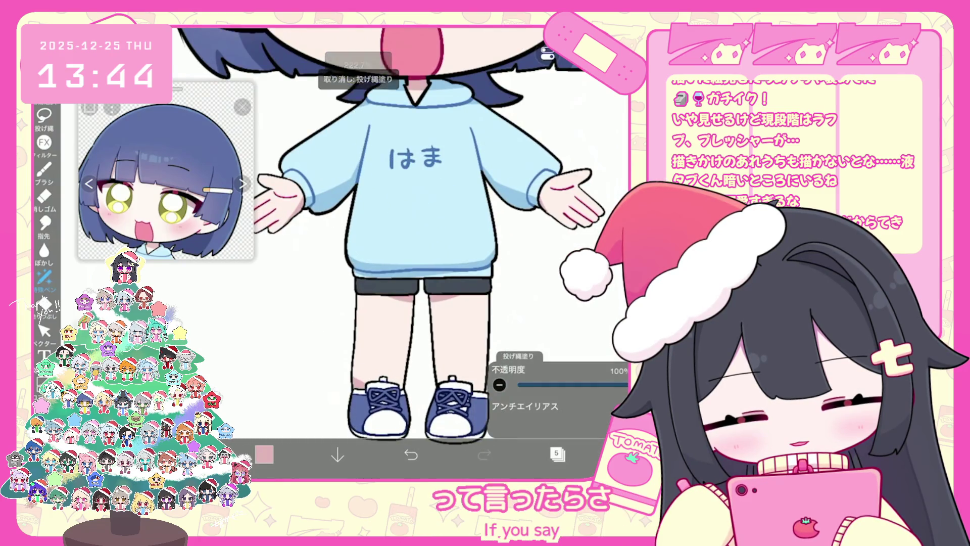
scroll(420, 253, "down", 1)
key("ctrl+z")
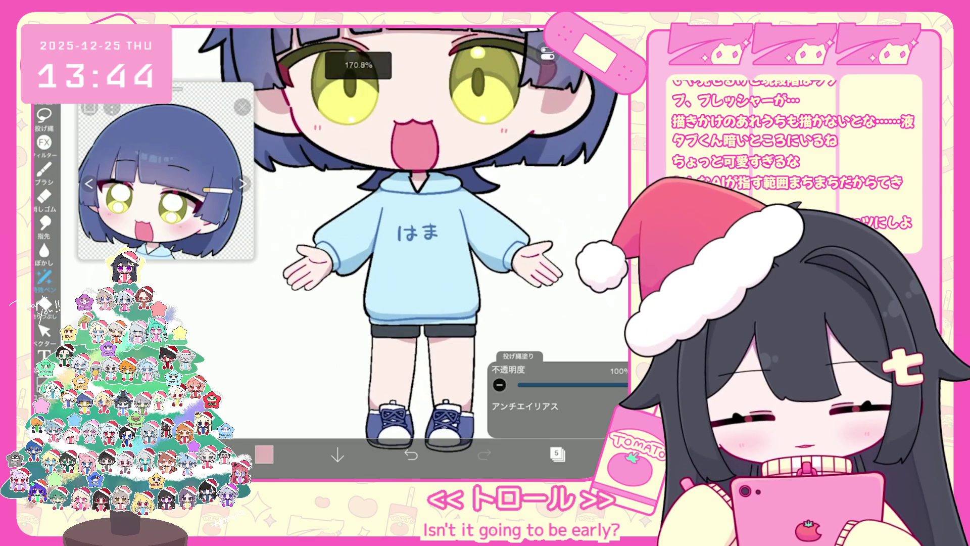
scroll(558, 217, "up", 15)
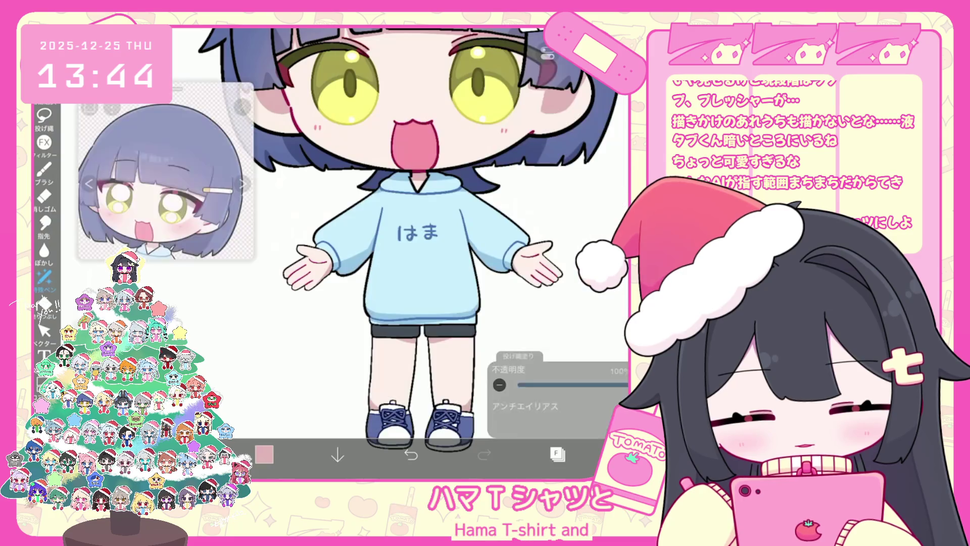
scroll(558, 217, "down", 10)
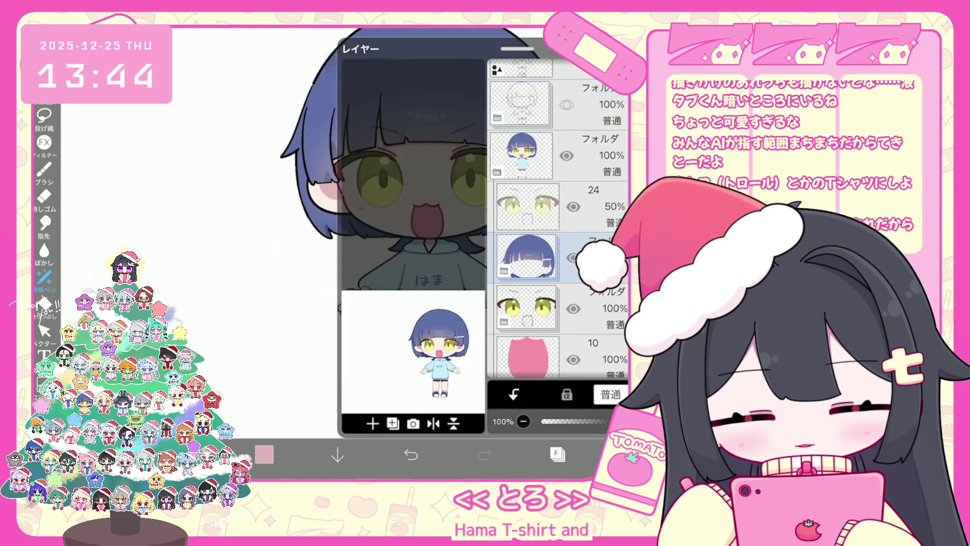
Step through layers 4, 5 and 6, ending on layer 6, and check the colour picker
scroll(558, 218, "down", 4)
left_click(528, 291)
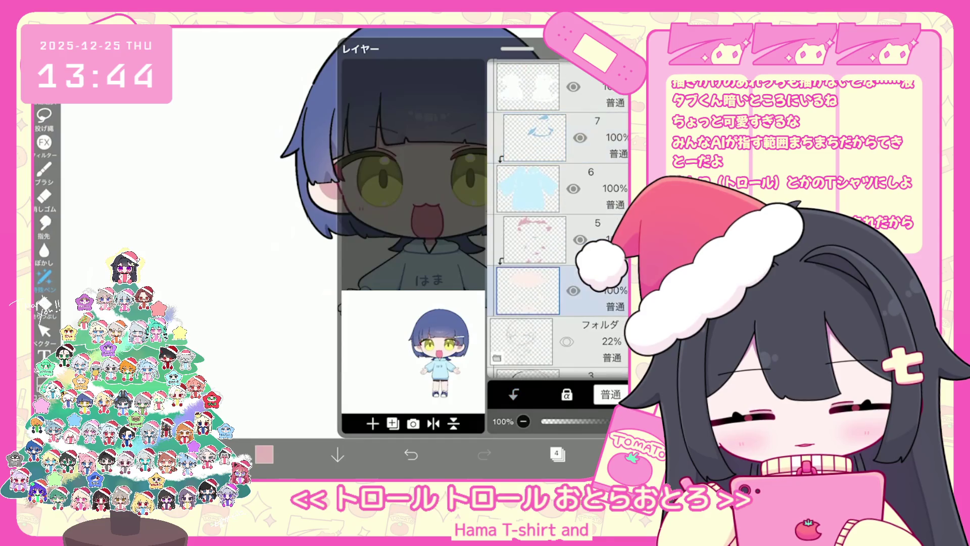
left_click(534, 240)
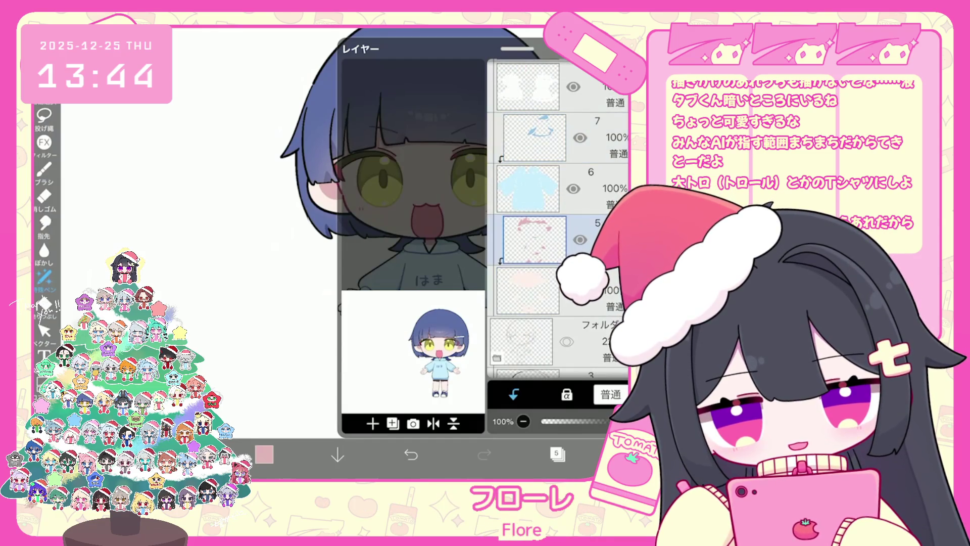
left_click(528, 187)
left_click(263, 454)
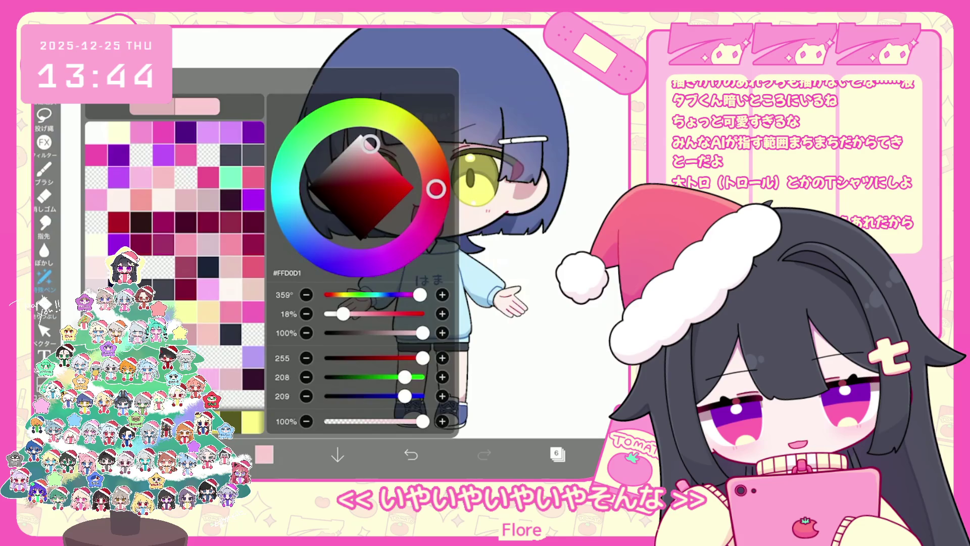
left_click(264, 453)
Undo the three most recent lasso fills on the face
scroll(409, 253, "up", 5)
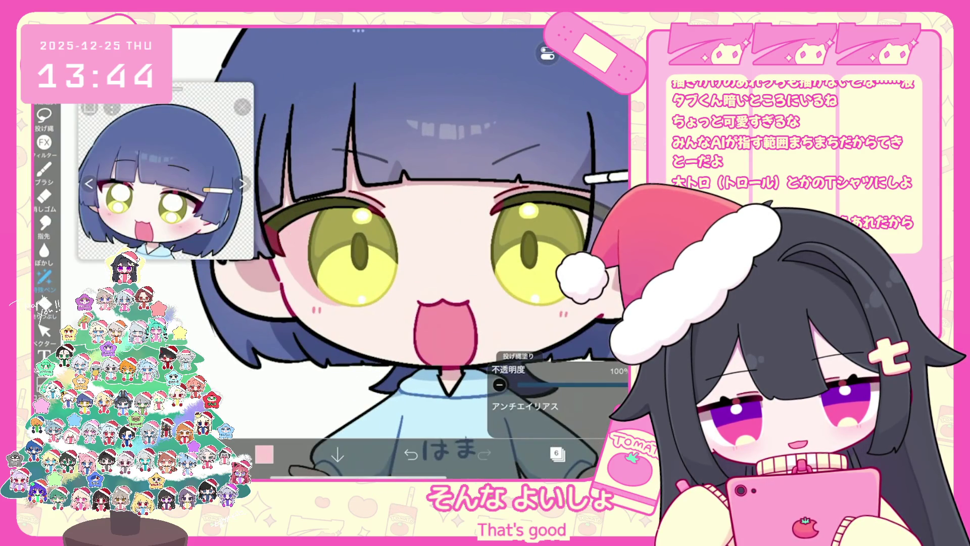
scroll(409, 253, "up", 2)
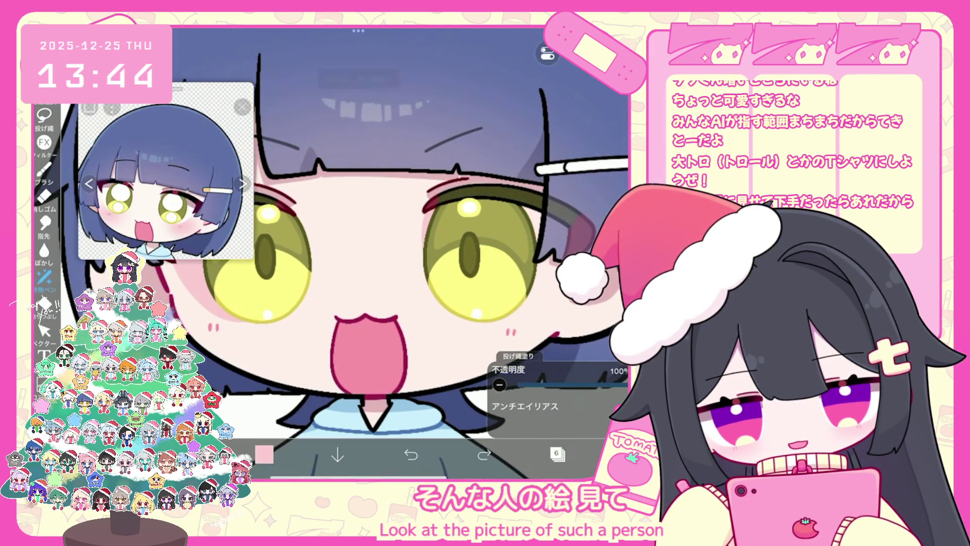
left_click(411, 453)
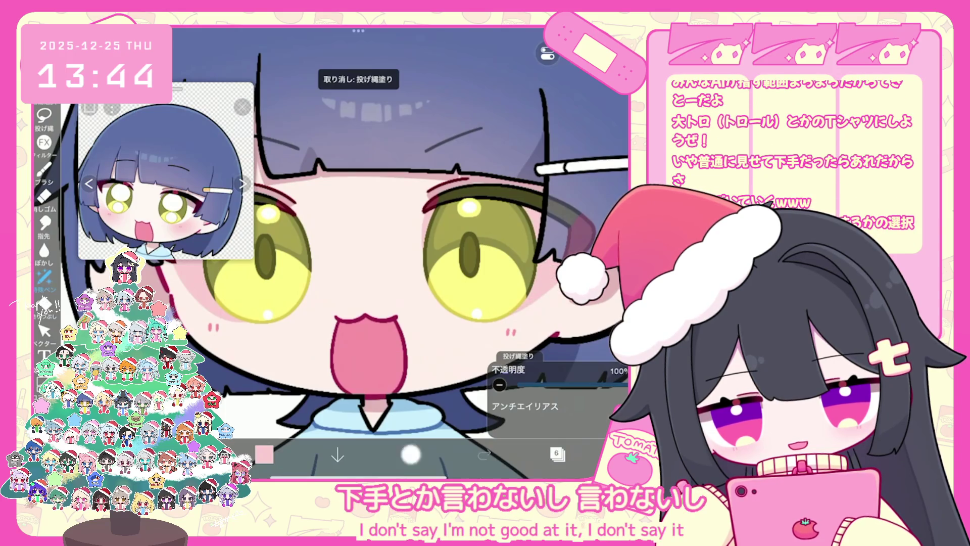
scroll(409, 252, "up", 1)
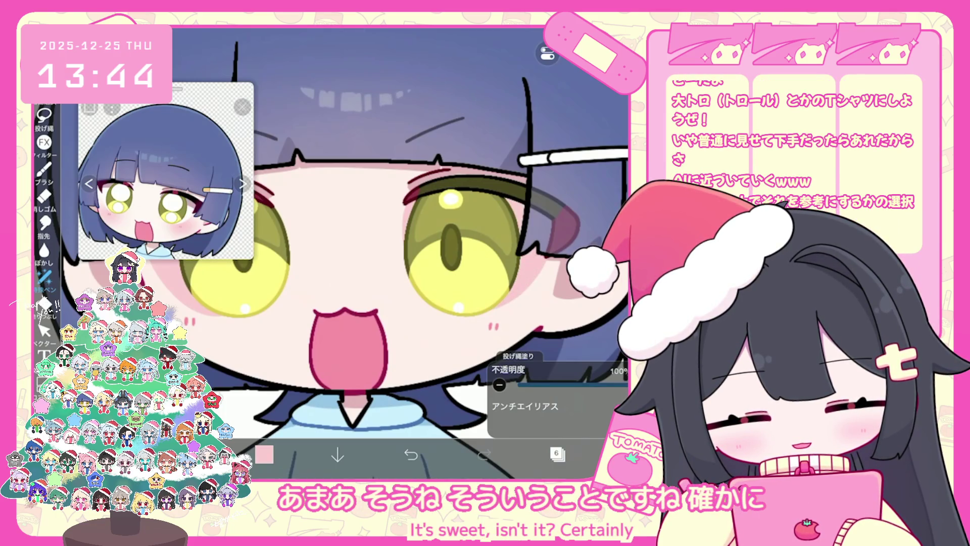
key("ctrl+z")
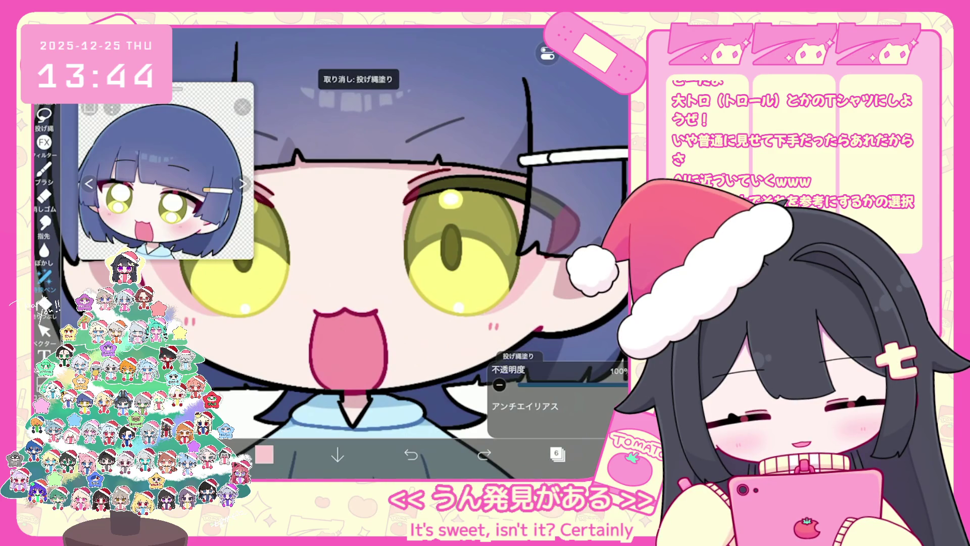
left_click(410, 454)
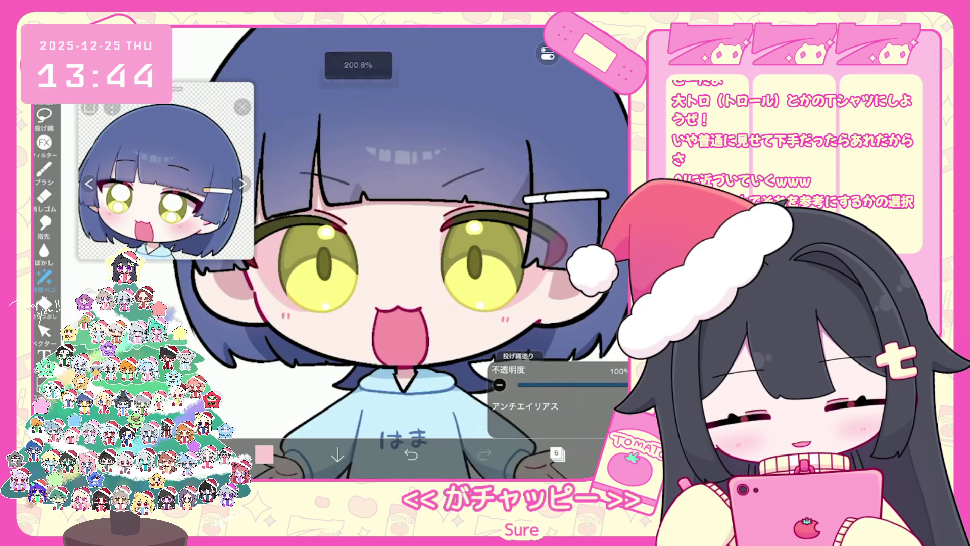
Set the drawing colour to pale greyish pink #D7C5C6 and show the layer list
left_click(556, 453)
left_click(264, 454)
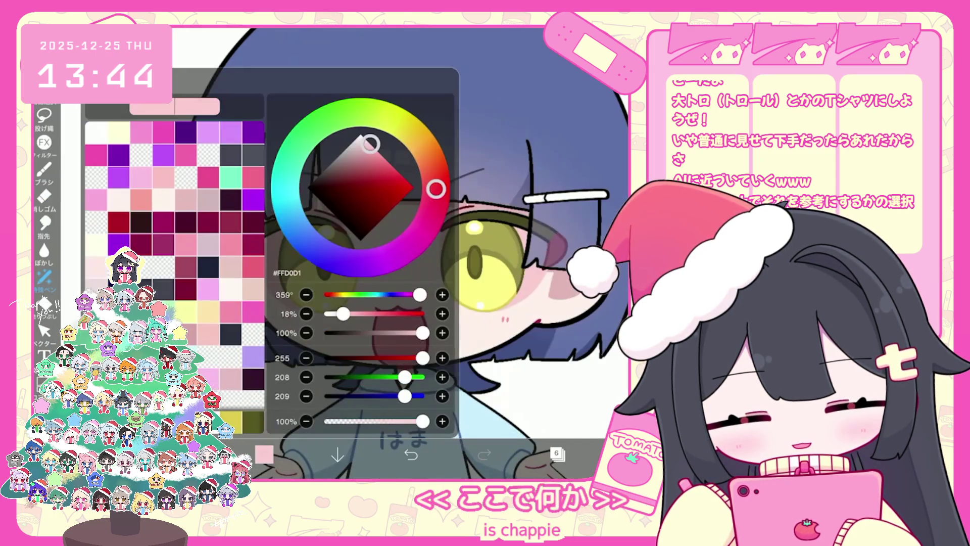
left_click(44, 116)
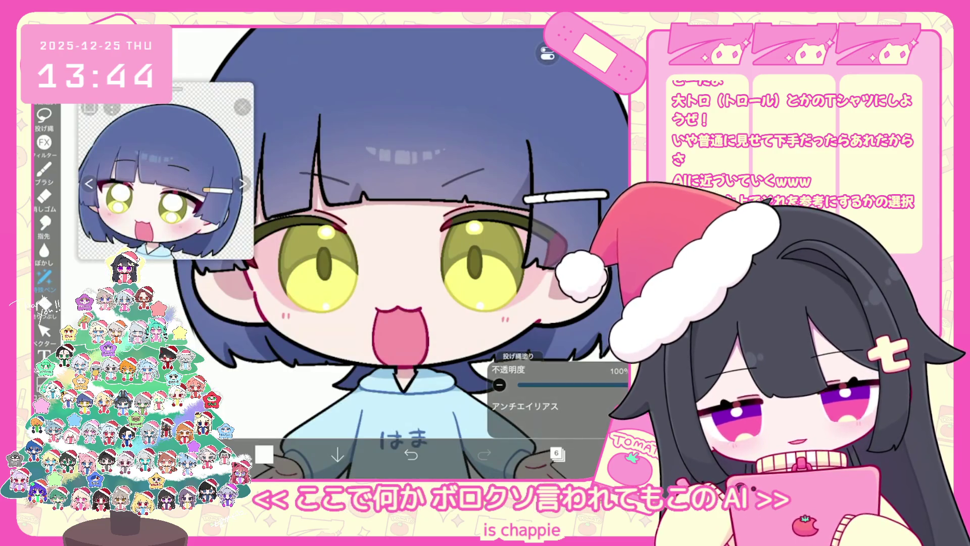
scroll(376, 253, "up", 1)
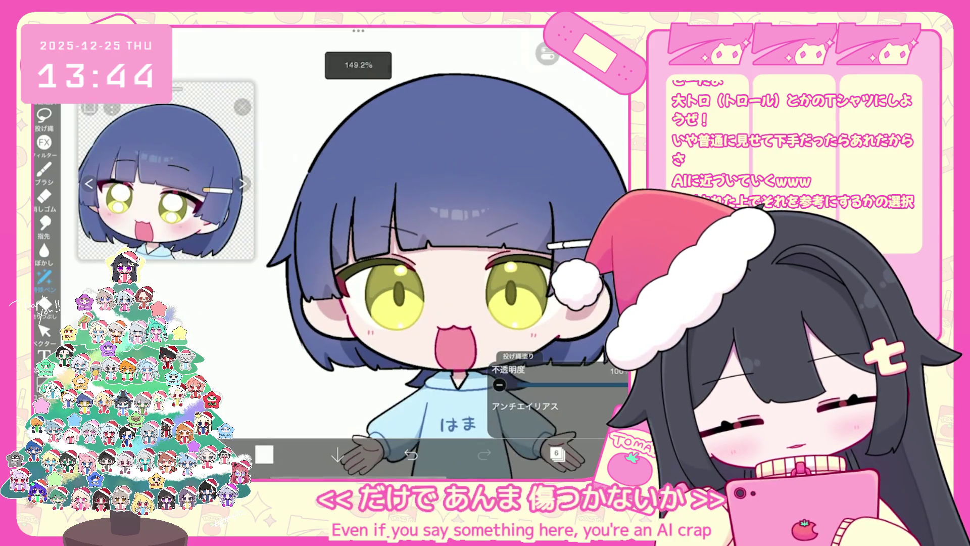
left_click(264, 454)
left_click(356, 146)
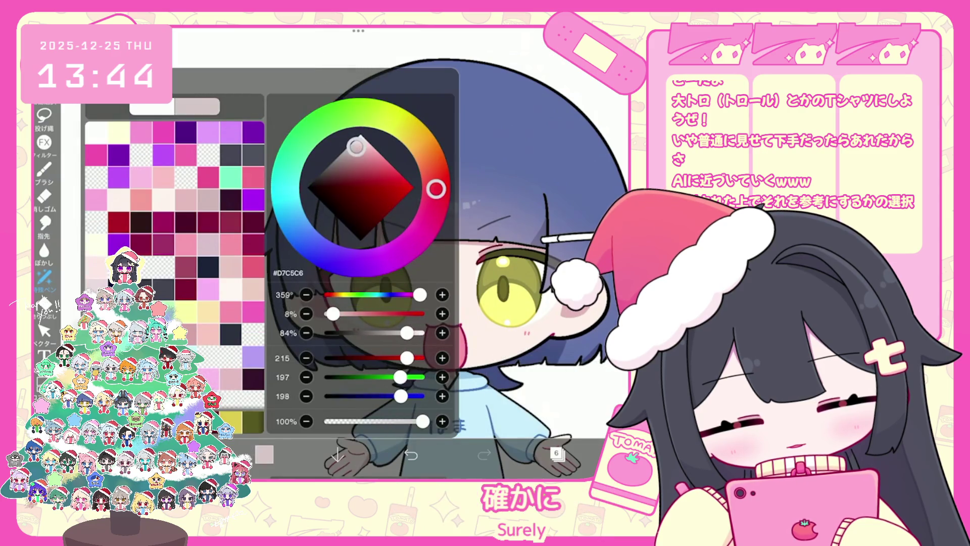
left_click(264, 454)
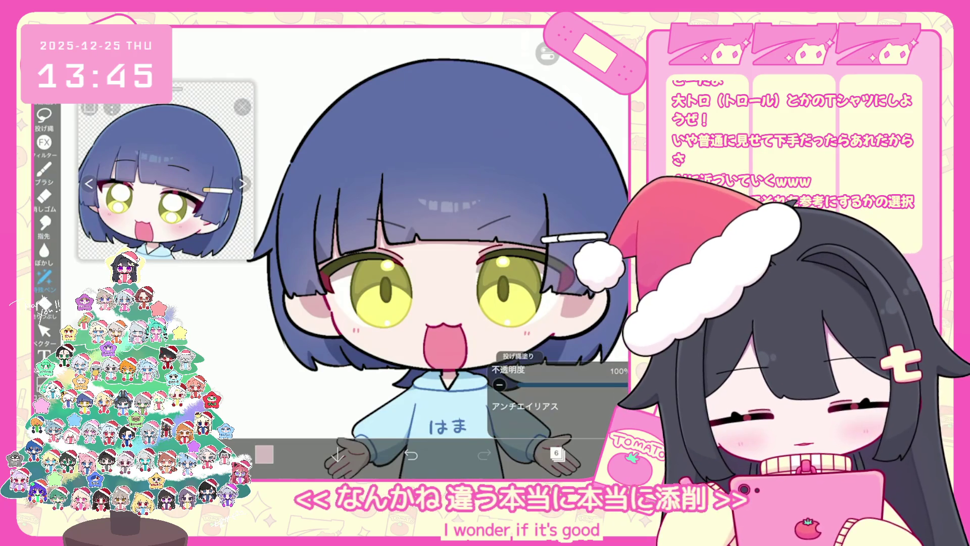
left_click(556, 452)
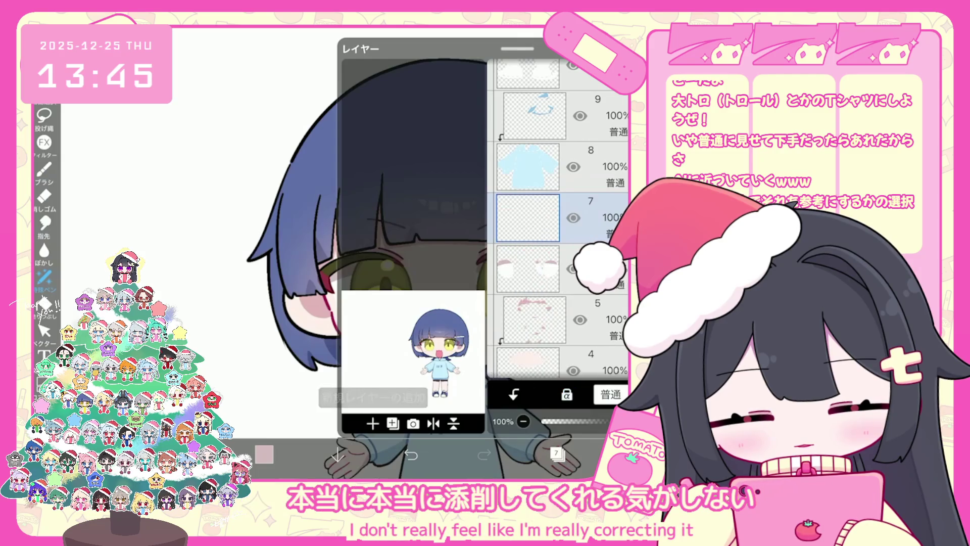
On layer 5, pick a stronger pink and the エアブラシ(三角) airbrush
left_click(528, 267)
left_click(263, 454)
left_click_drag(337, 314, 371, 314)
left_click(45, 169)
left_click(227, 390)
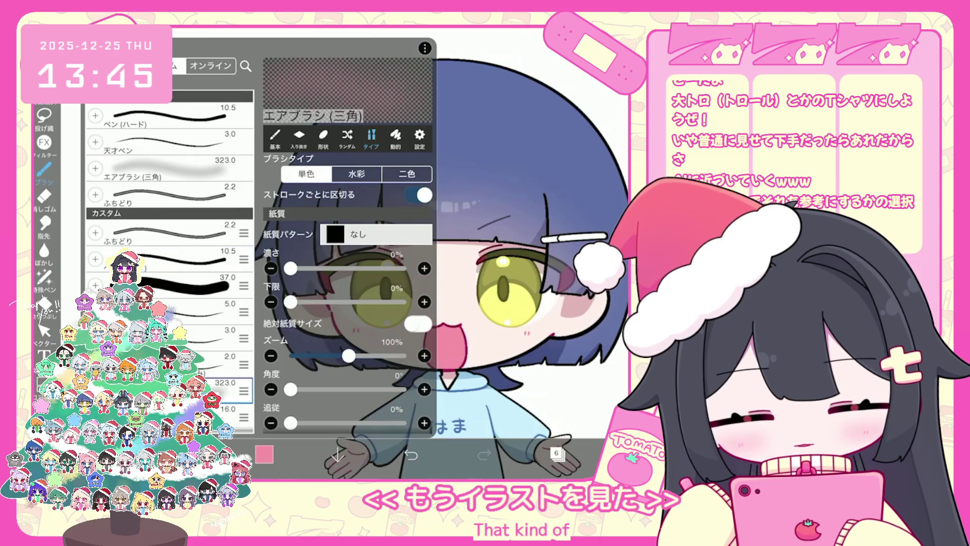
left_click(281, 359)
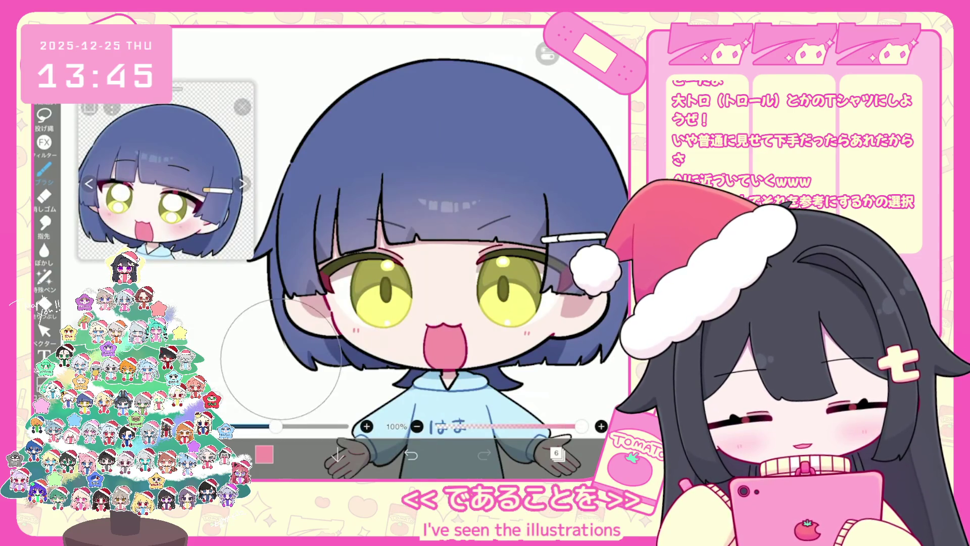
Try an airbrushed pink blush on the cheek, then undo the trial strokes
key("ctrl+z")
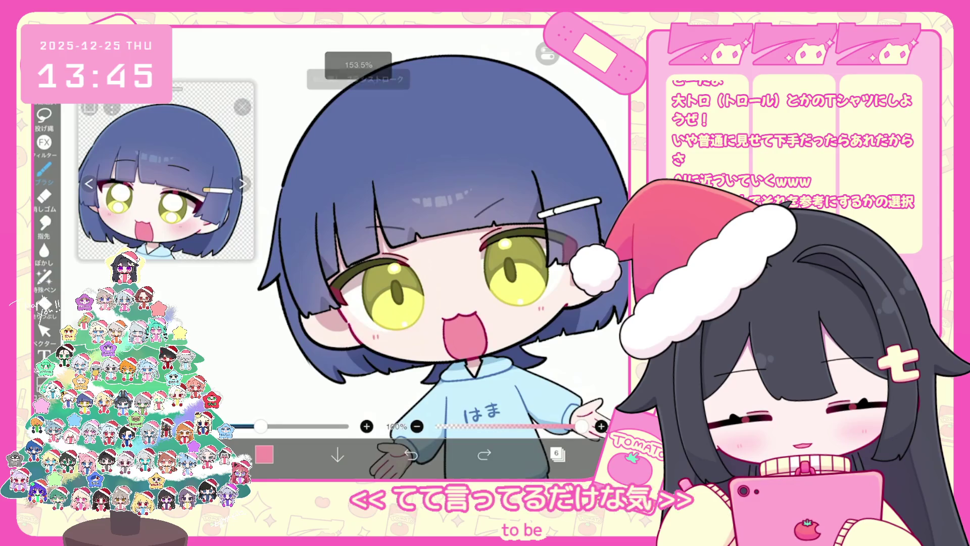
left_click(343, 348)
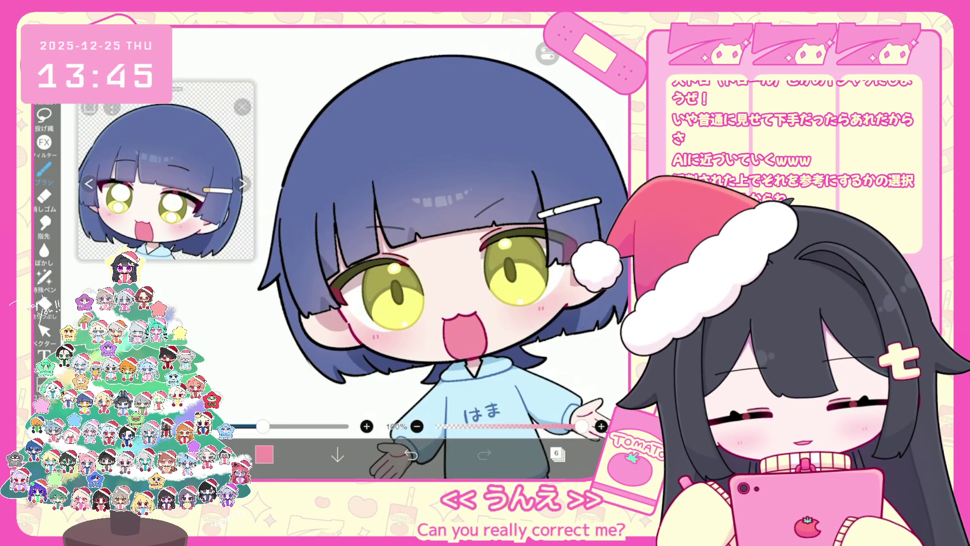
key("ctrl+z")
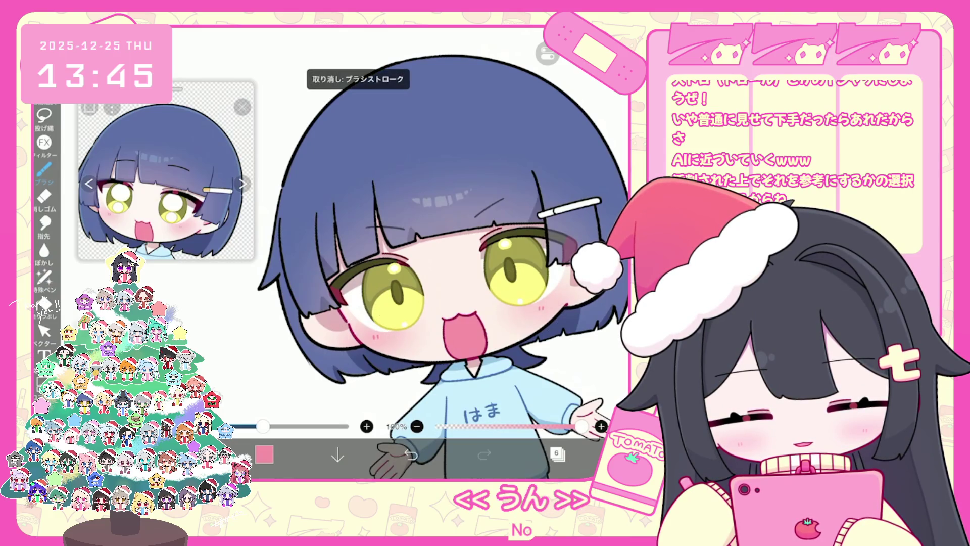
left_click(410, 453)
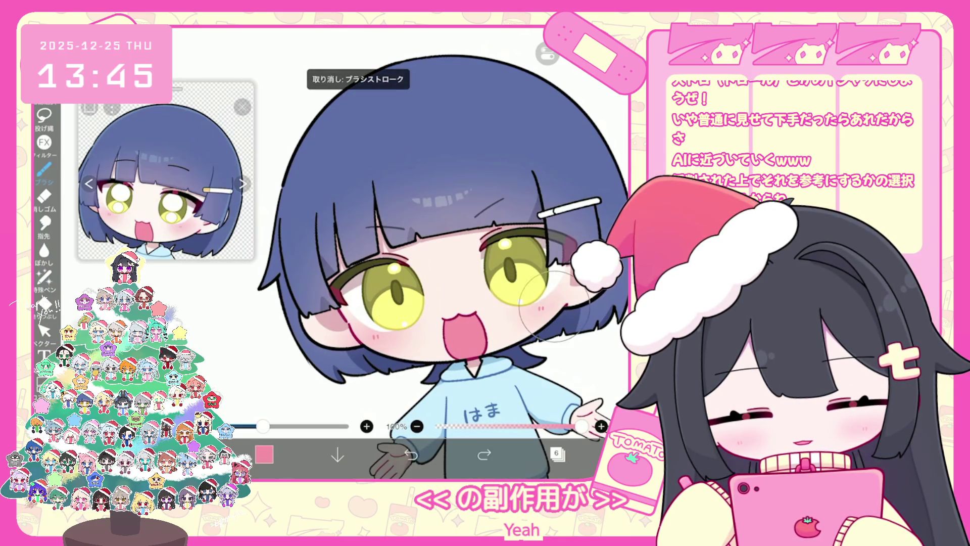
scroll(405, 252, "down", 5)
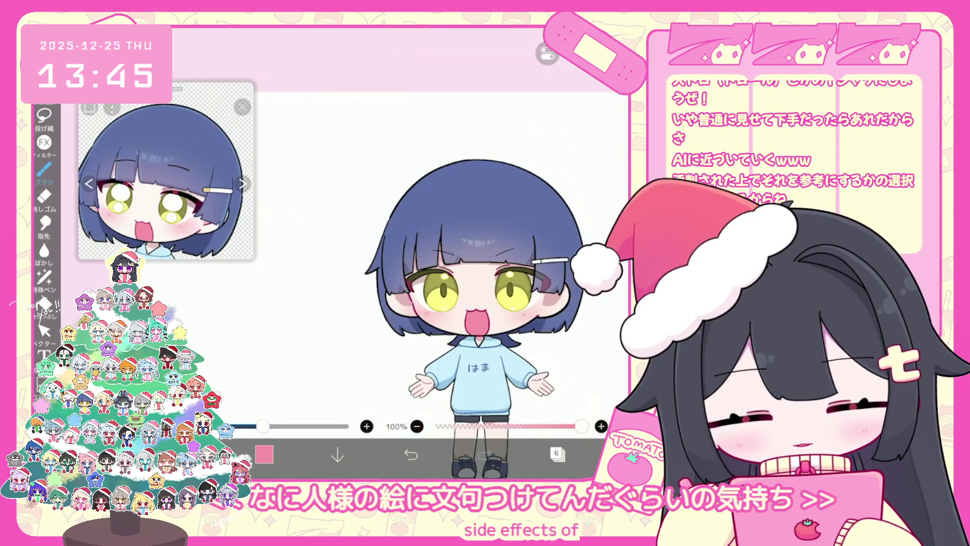
scroll(455, 283, "down", 5)
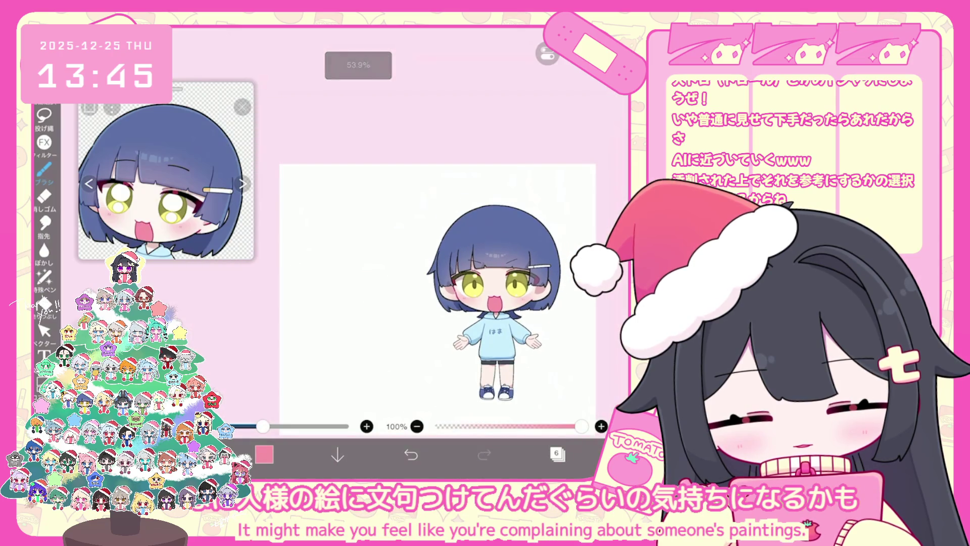
Add a new empty layer above layer 30 in the character folder
scroll(485, 303, "up", 5)
left_click(557, 453)
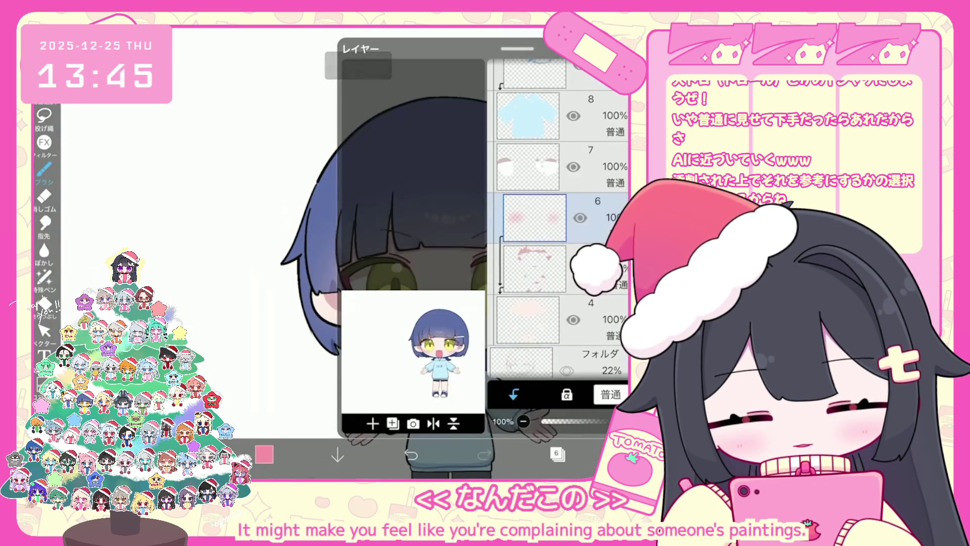
scroll(558, 218, "up", 10)
left_click(520, 288)
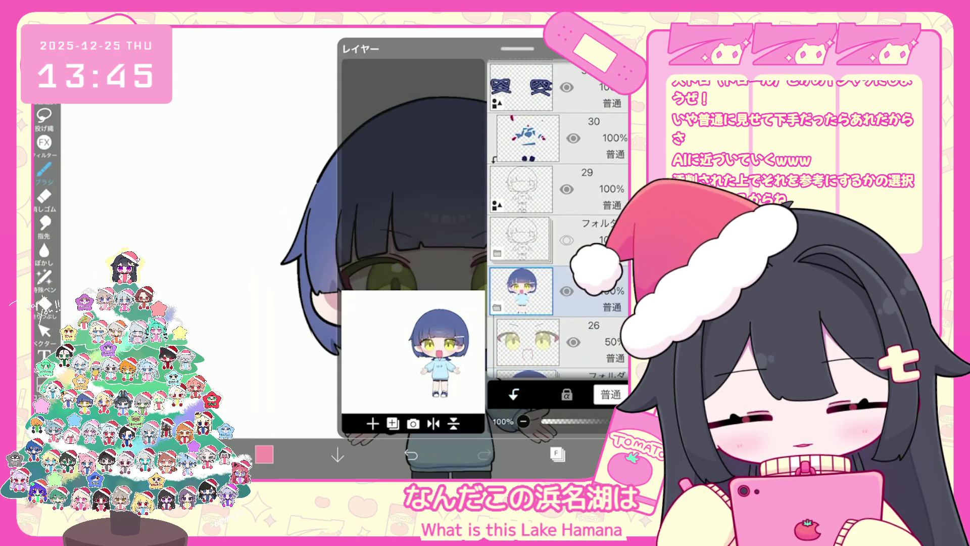
left_click(528, 137)
left_click(373, 424)
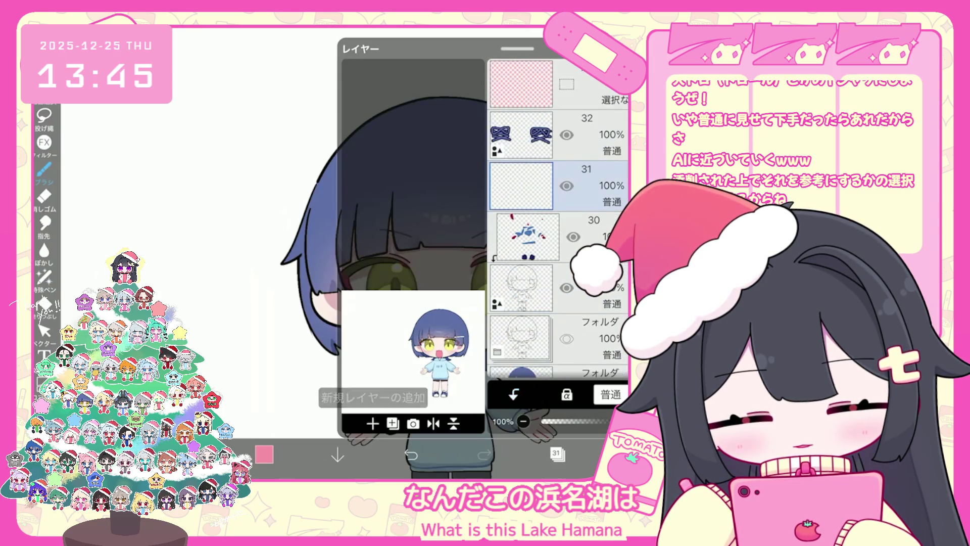
left_click(557, 454)
Set deep navy #202E68, switch to lasso fill, and show the layer list
left_click(264, 454)
left_click_drag(362, 191, 366, 202)
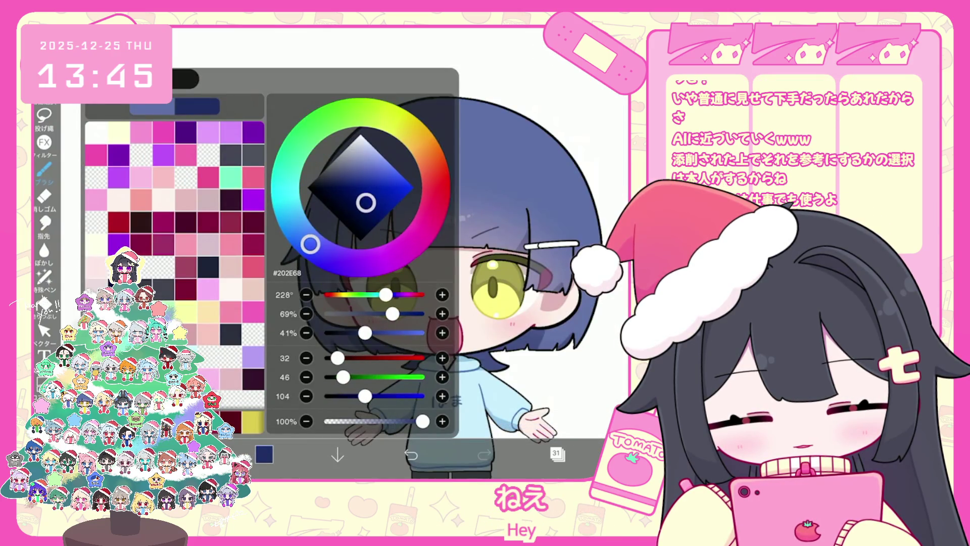
left_click(44, 277)
scroll(429, 253, "up", 3)
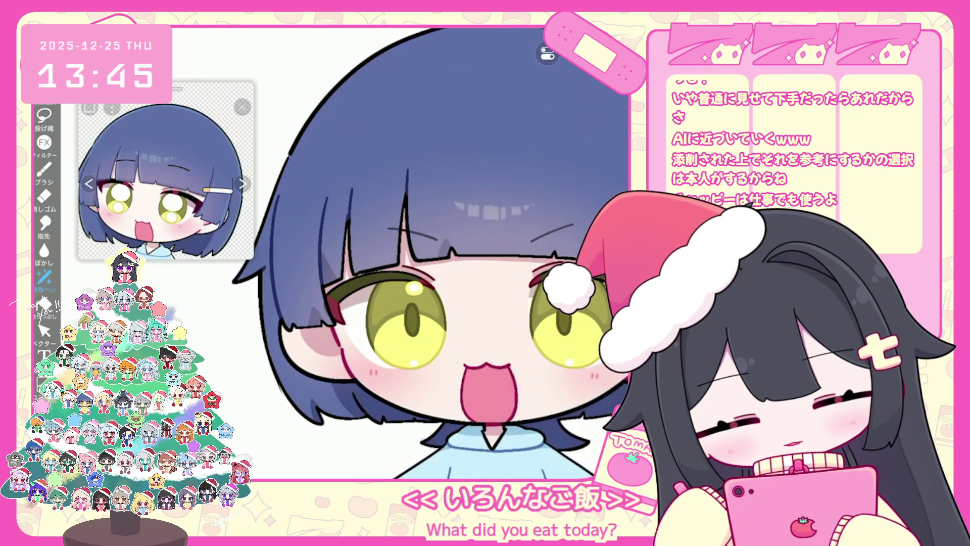
scroll(420, 253, "down", 3)
scroll(420, 253, "up", 2)
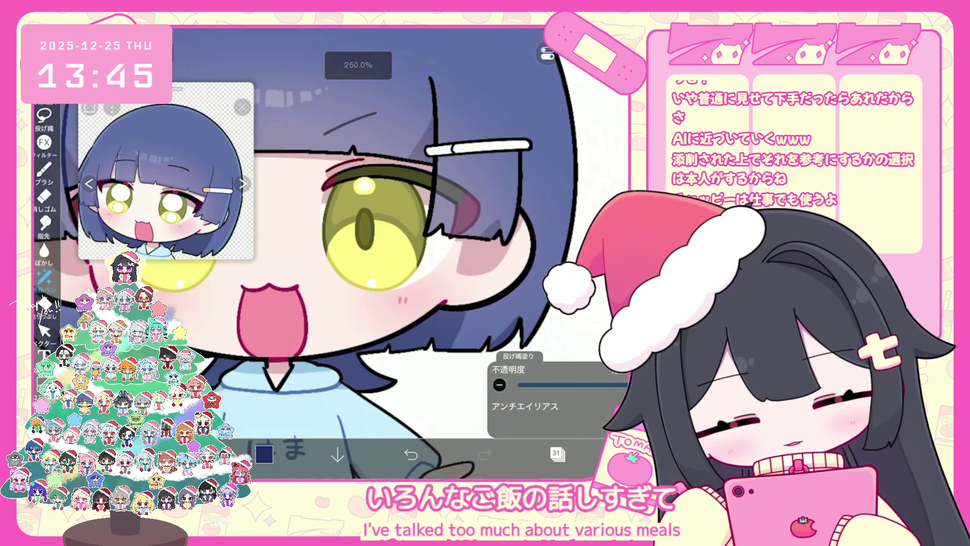
scroll(343, 252, "down", 2)
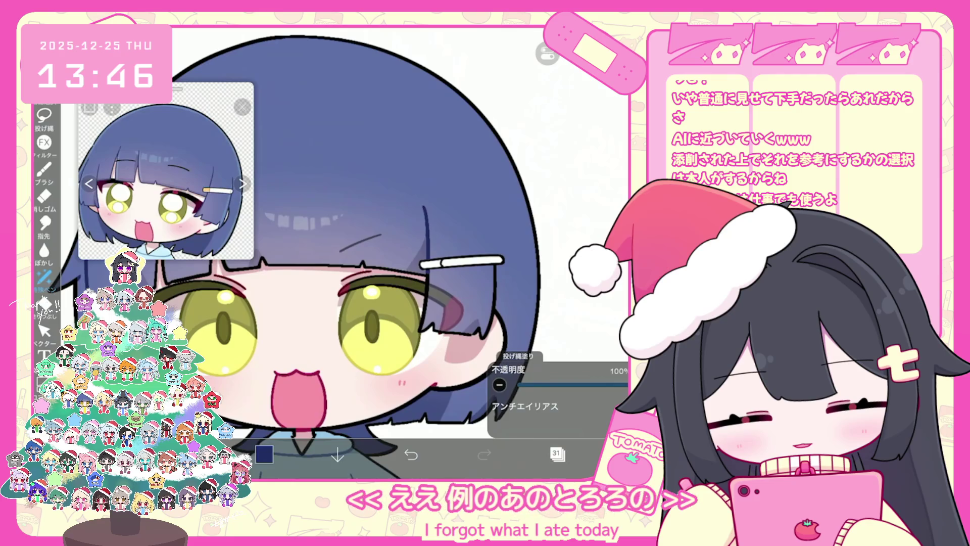
scroll(348, 252, "down", 5)
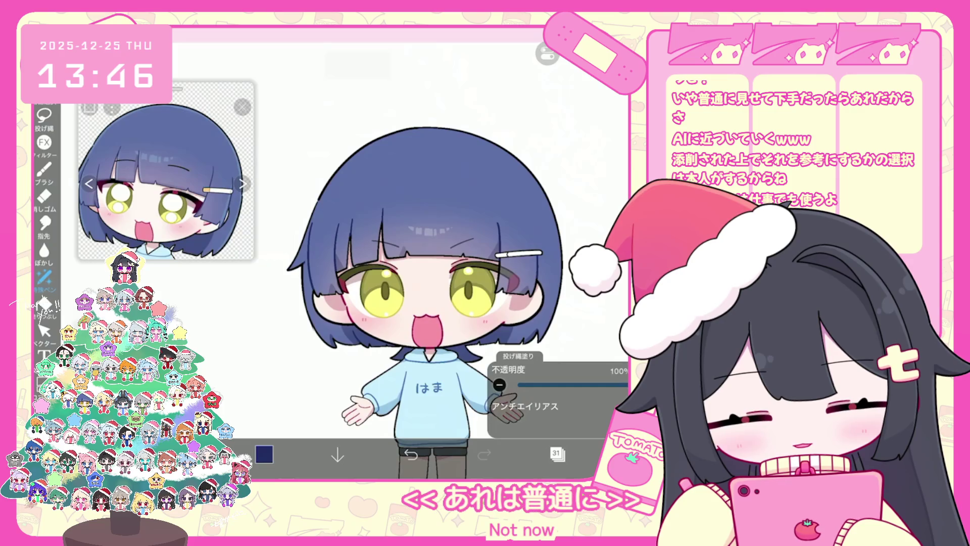
left_click(557, 454)
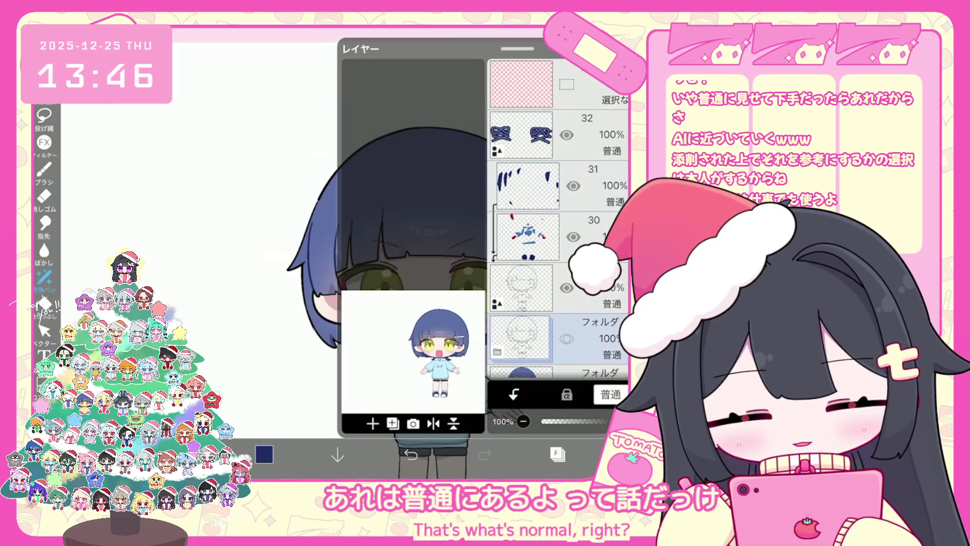
Select layer 29, zoom into the eye and switch to freehand lasso selection
left_click(557, 453)
scroll(348, 253, "up", 3)
left_click(558, 454)
left_click(520, 166)
left_click(557, 454)
scroll(455, 227, "up", 5)
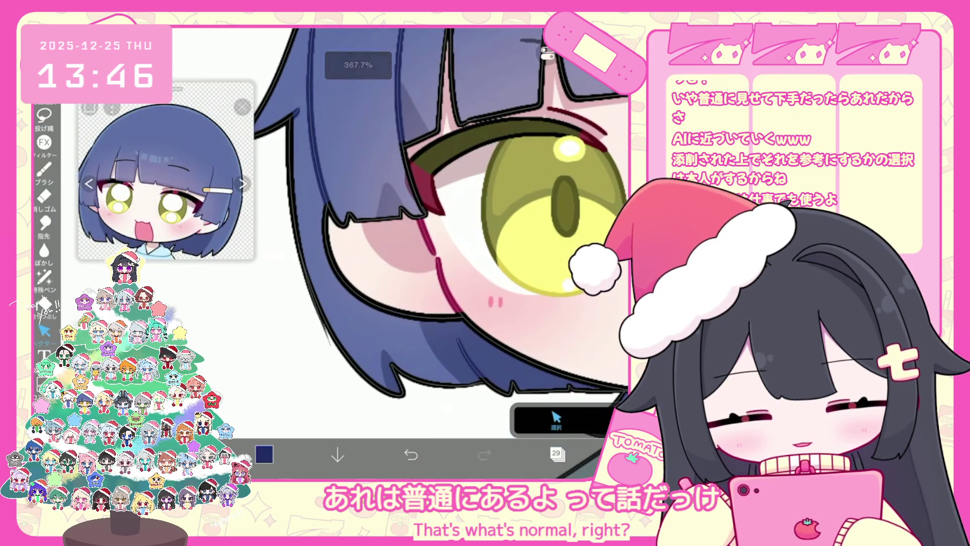
left_click(555, 419)
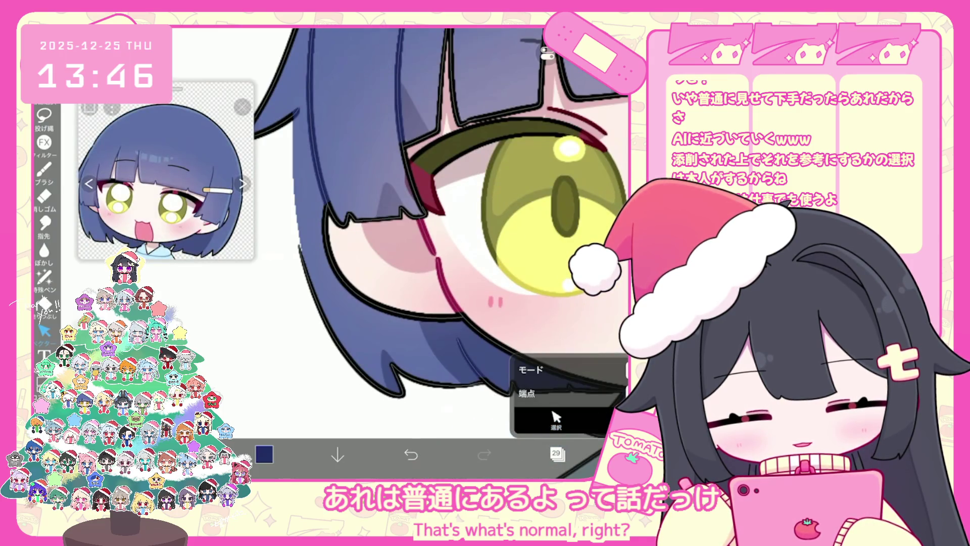
left_click(44, 115)
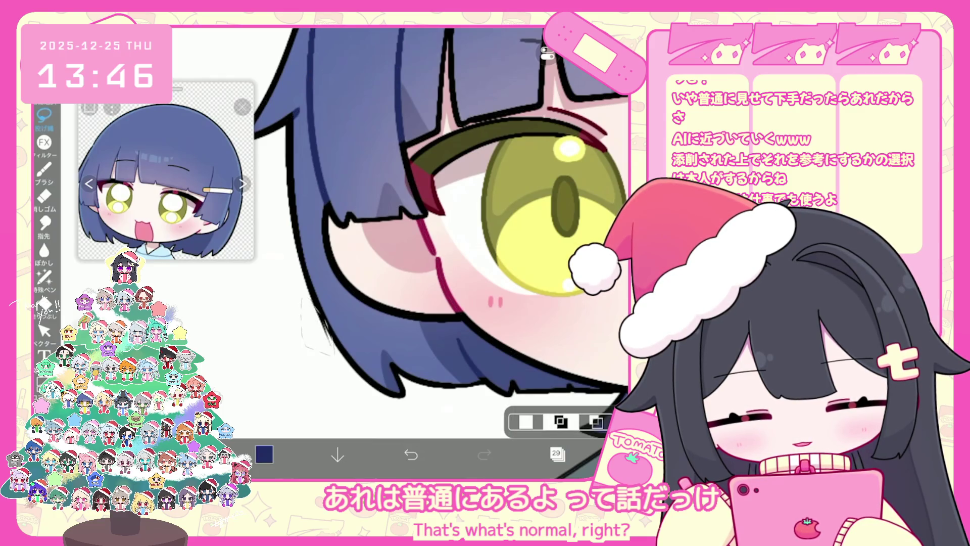
Lasso the blue strand at the hair clip and stretch it upward with the top handle
scroll(440, 253, "down", 10)
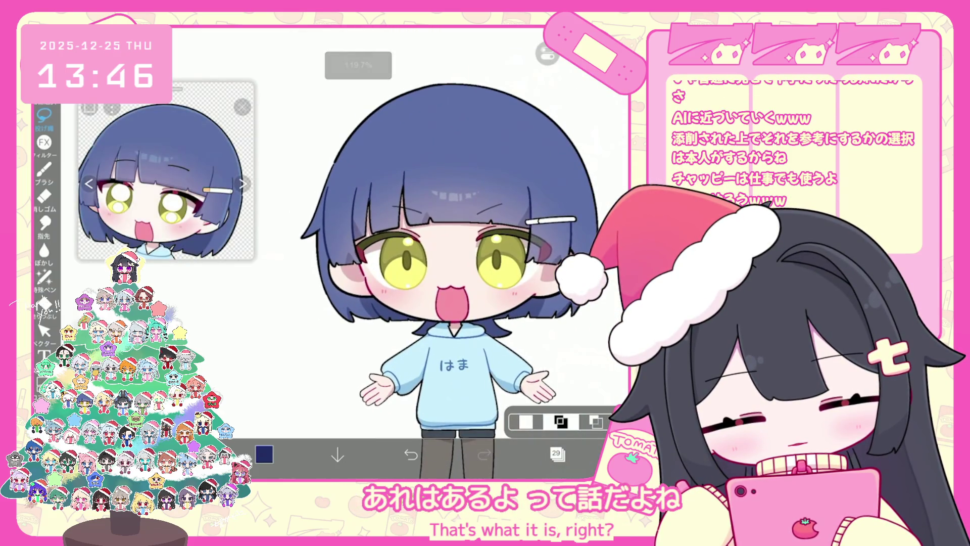
left_click(558, 453)
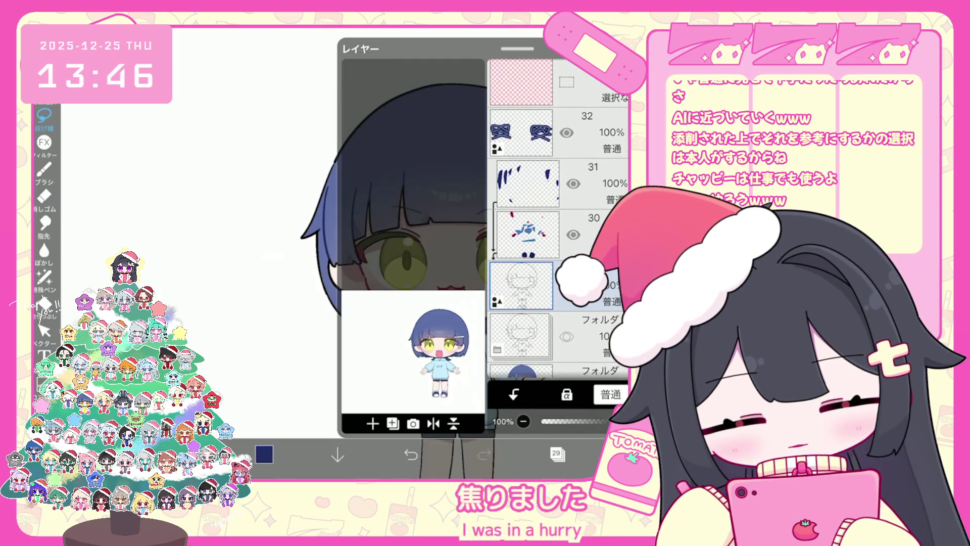
left_click(557, 453)
scroll(384, 253, "up", 10)
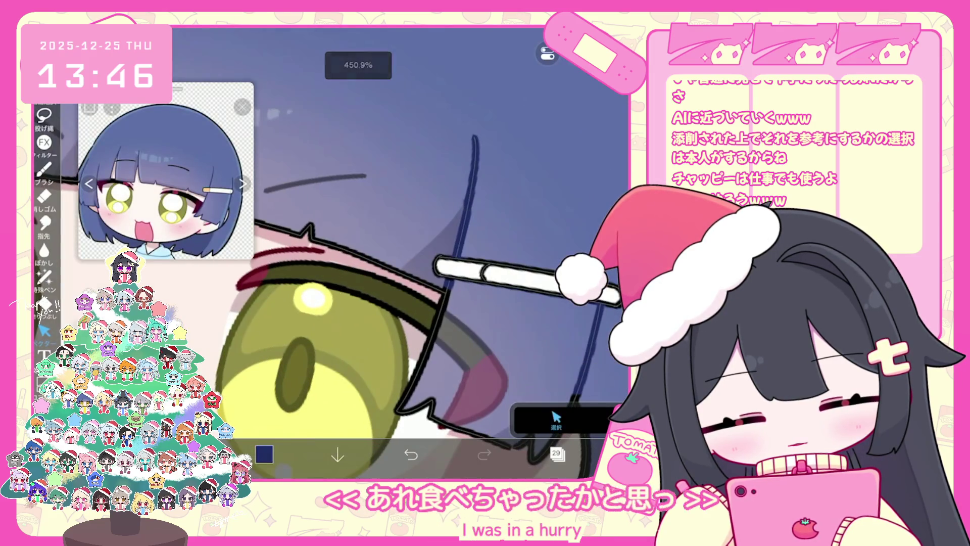
left_click(435, 264)
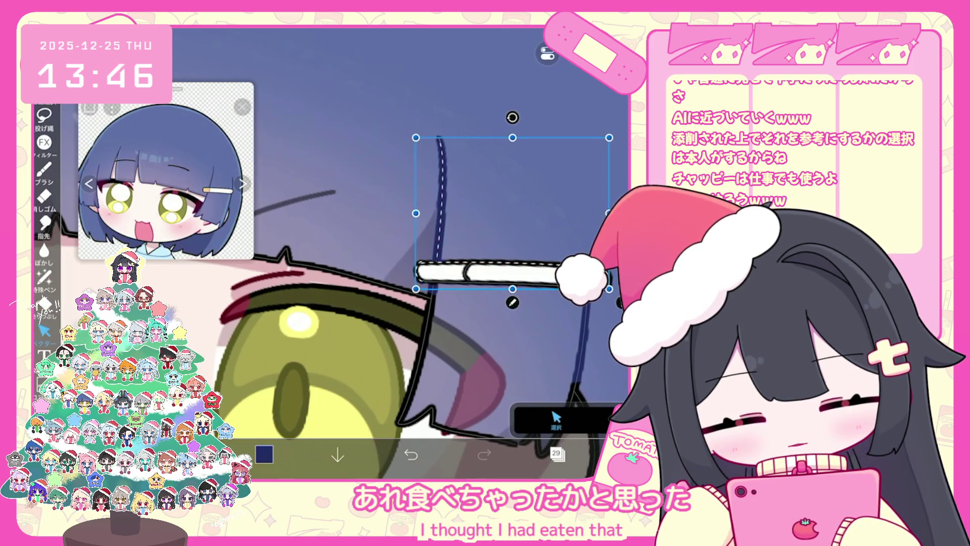
left_click_drag(513, 138, 513, 118)
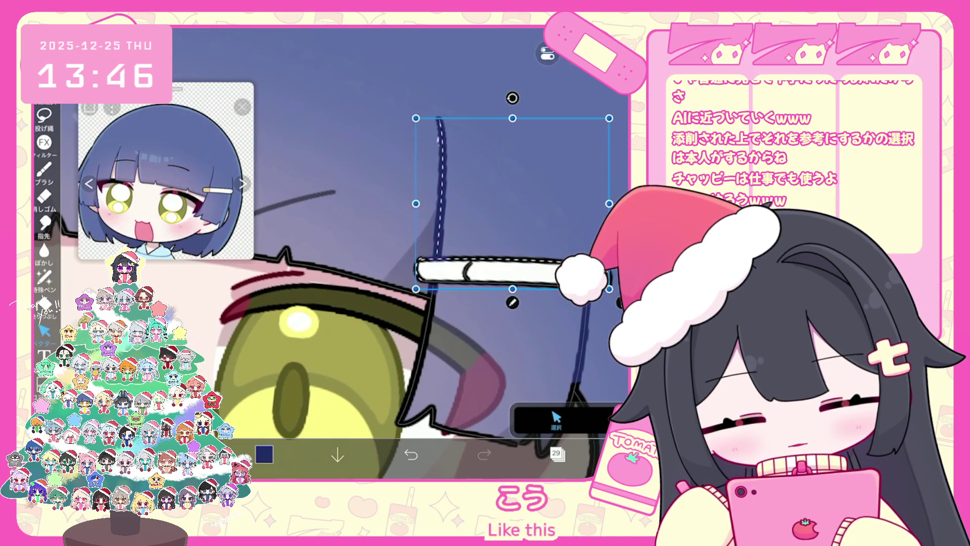
Switch to layer 26 for painting
left_click(558, 453)
left_click(520, 361)
left_click(557, 453)
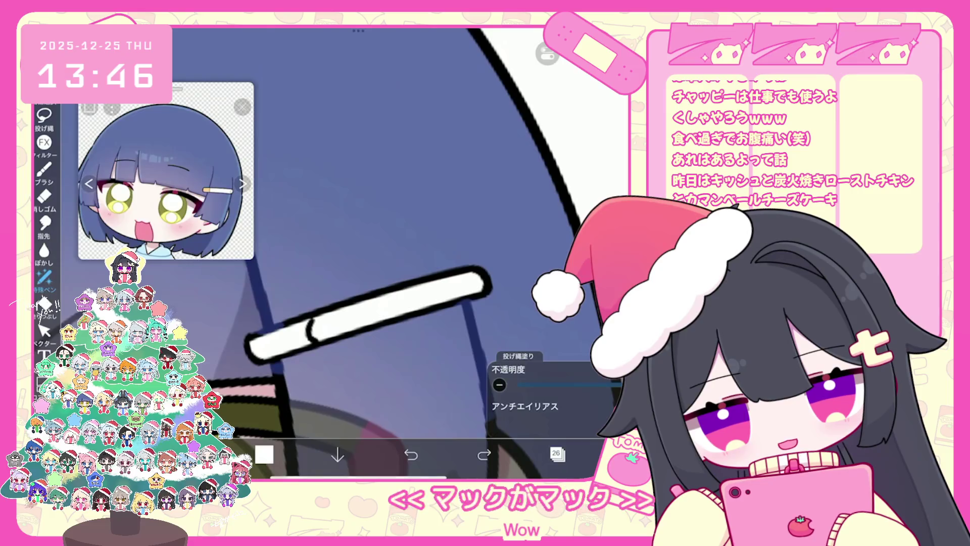
Fill the left tip of the hair clip with the reference clip's peach colour
scroll(166, 171, "up", 3)
left_click(197, 197)
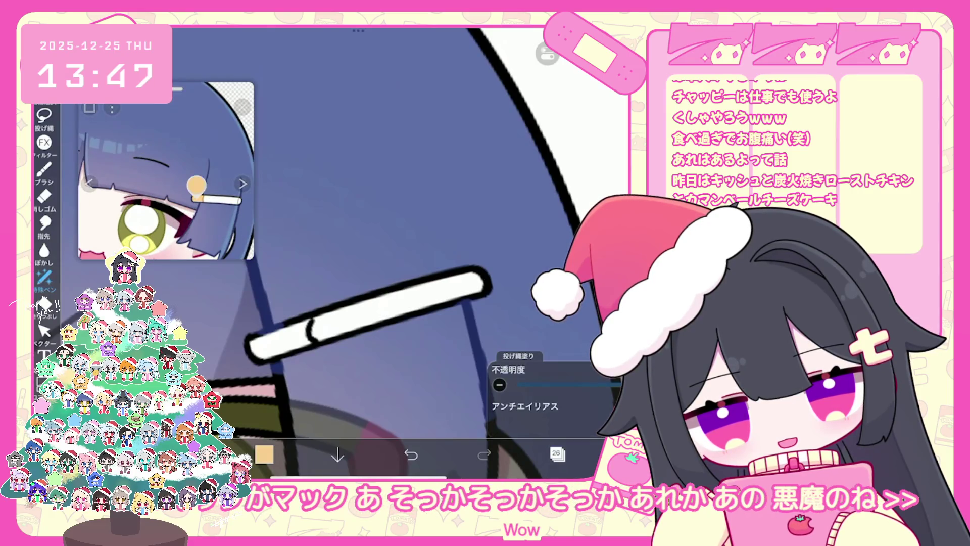
mouse_move(250, 346)
left_mouse_down()
mouse_move(306, 319)
mouse_move(253, 356)
left_mouse_up()
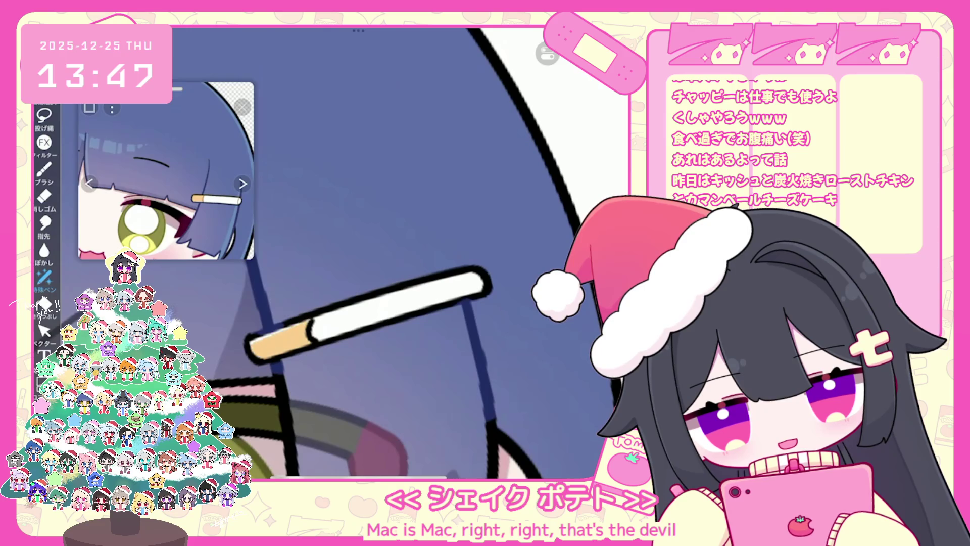
Select layer 32 and switch to a smaller eraser
left_click(557, 453)
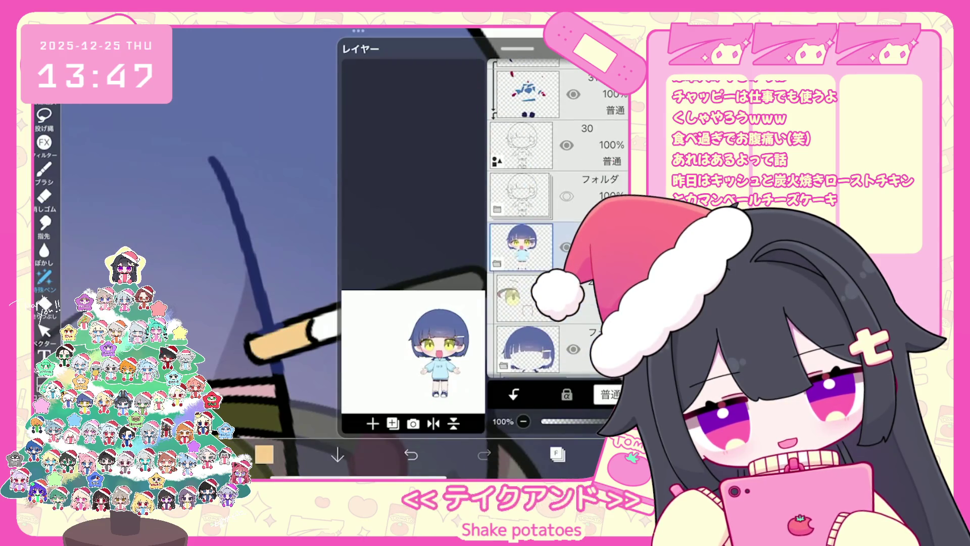
scroll(556, 218, "up", 3)
left_click(528, 156)
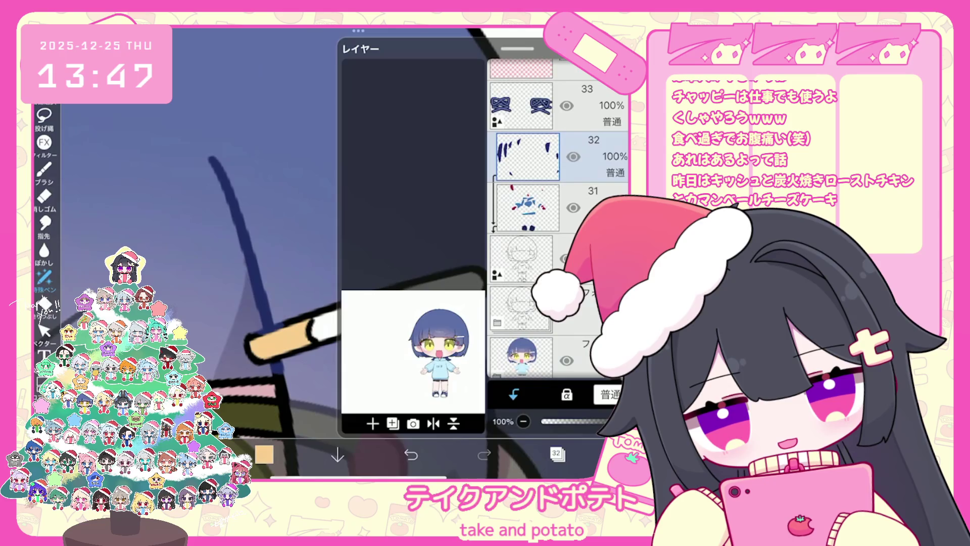
left_click(44, 196)
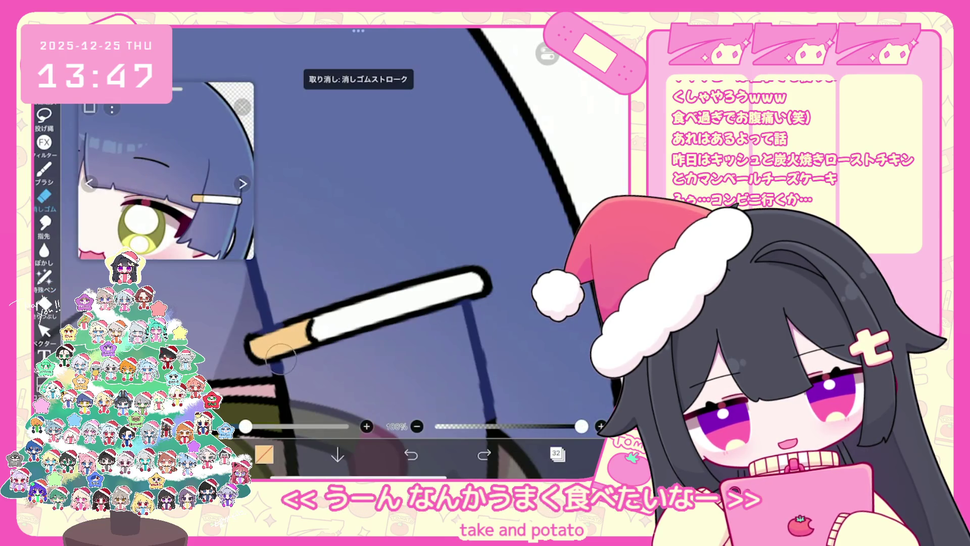
left_click_drag(246, 426, 238, 426)
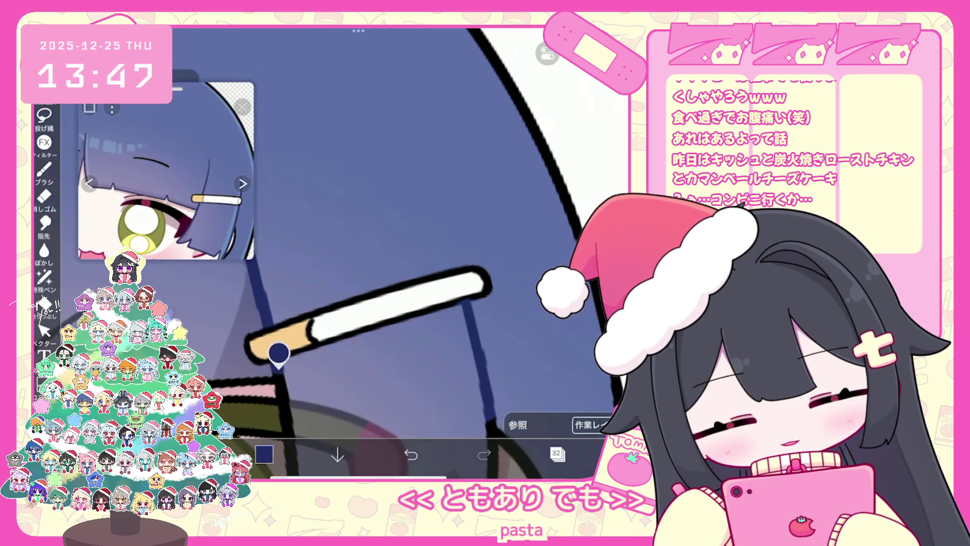
Return to lasso fill with the reference clip's tan colour and undo the extra fill
left_click(45, 276)
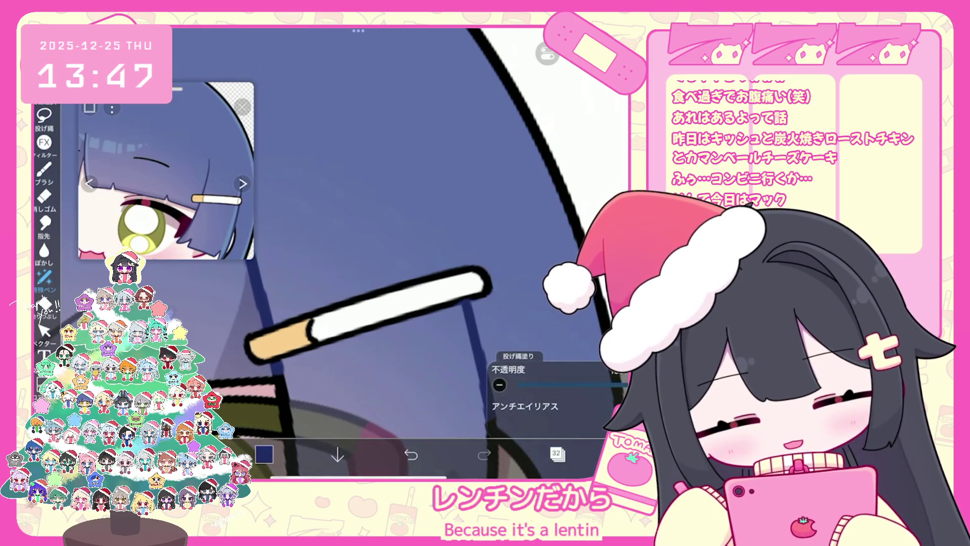
left_click(199, 197)
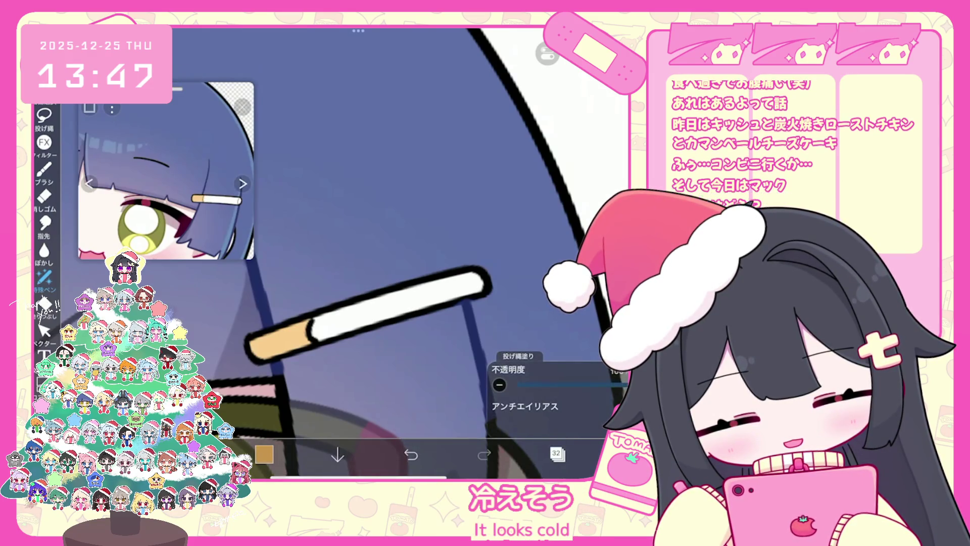
key("ctrl+z")
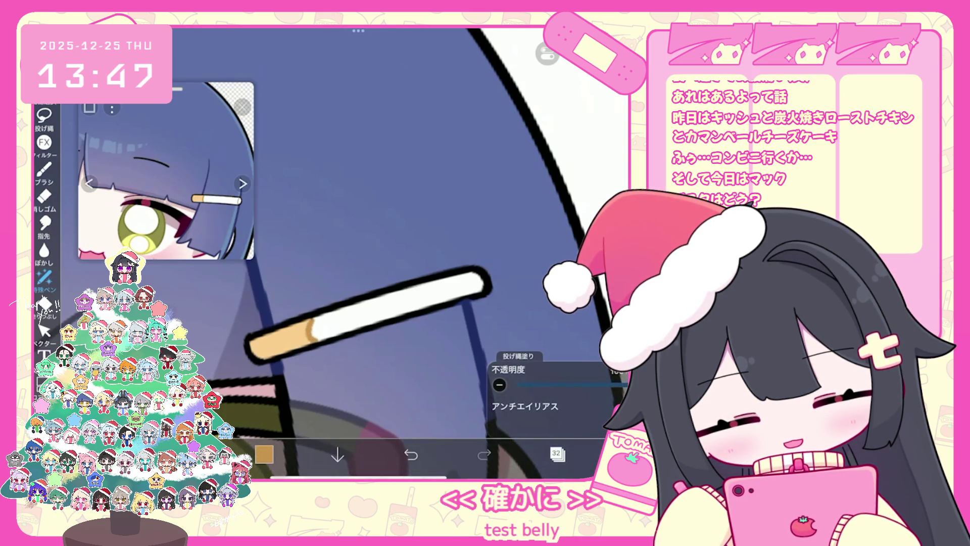
scroll(394, 253, "down", 10)
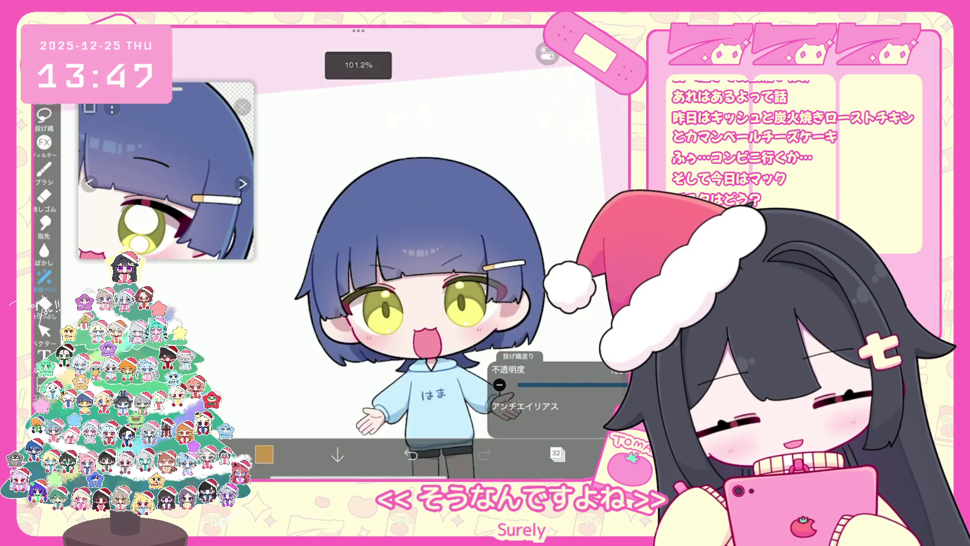
left_click(557, 454)
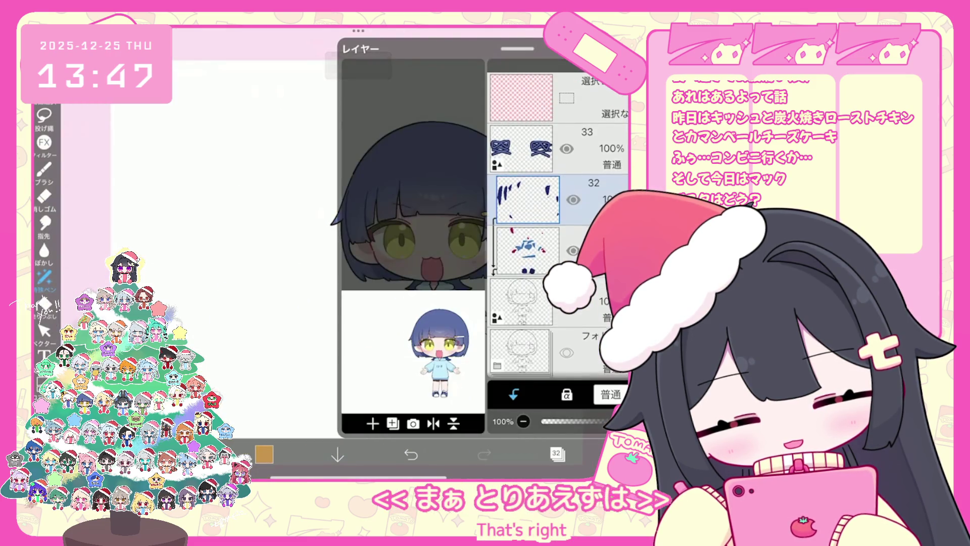
Select line art layer 30
scroll(558, 217, "down", 3)
scroll(555, 217, "down", 5)
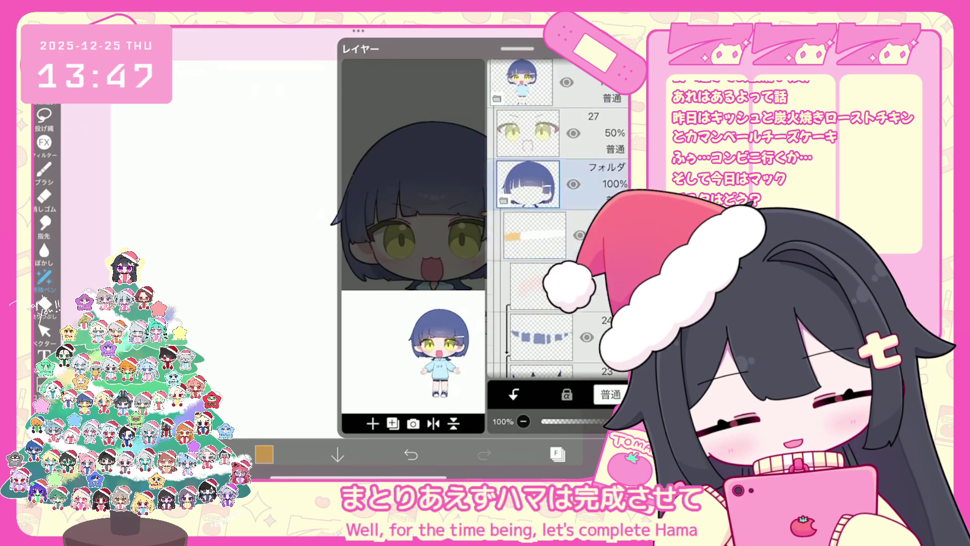
left_click(528, 290)
scroll(558, 217, "up", 10)
left_click(522, 230)
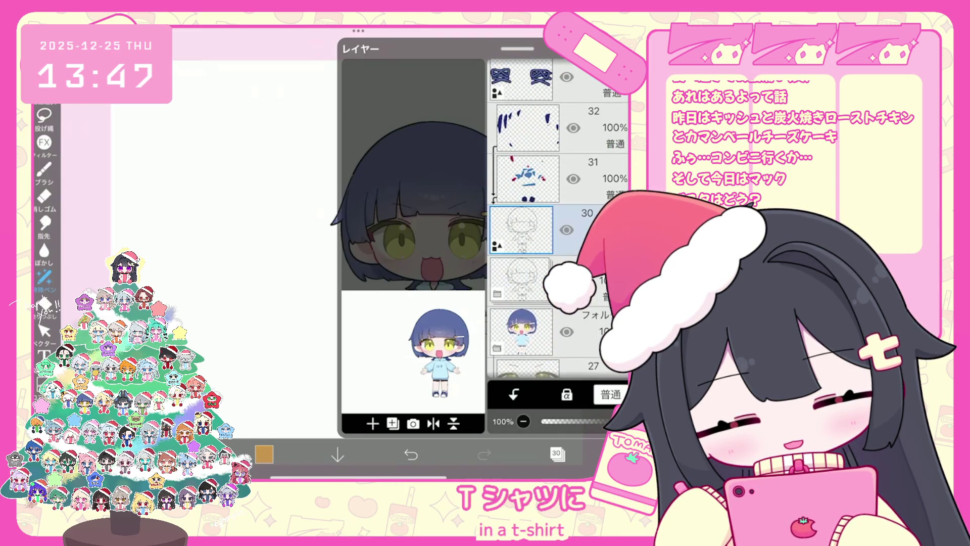
left_click(558, 453)
Select the はま lettering on the hoodie and cut it to the clipboard
left_click(44, 331)
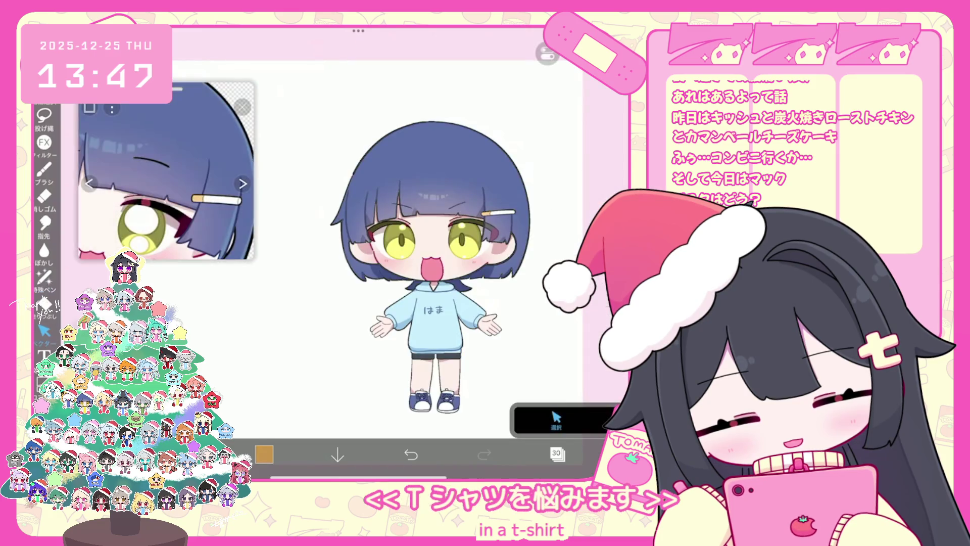
scroll(445, 253, "up", 2)
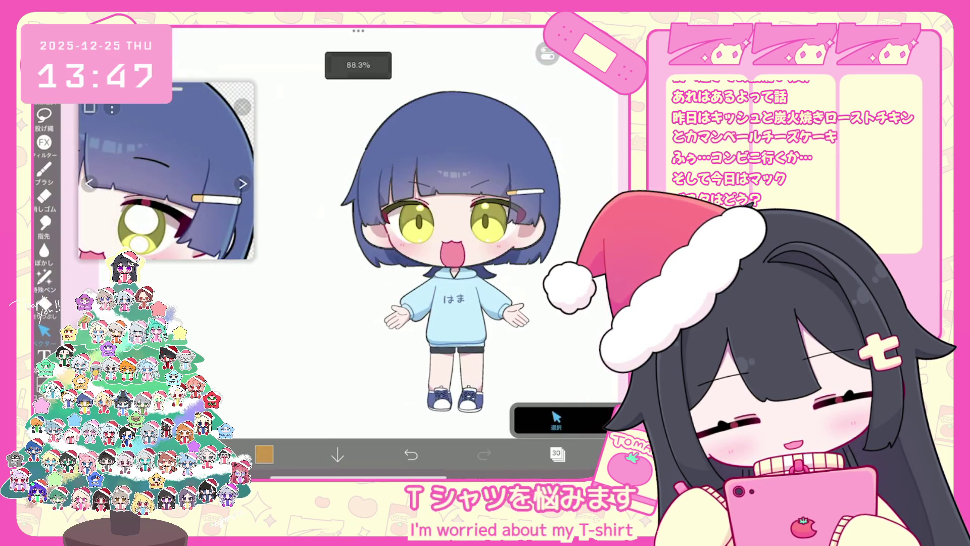
left_click_drag(439, 288, 470, 306)
left_click(528, 190)
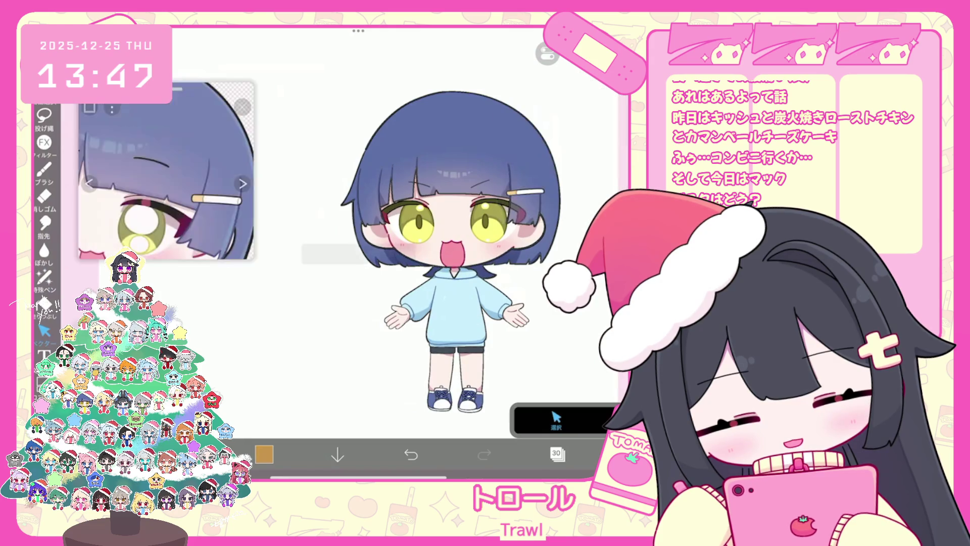
left_click(558, 453)
left_click(521, 134)
left_click(557, 453)
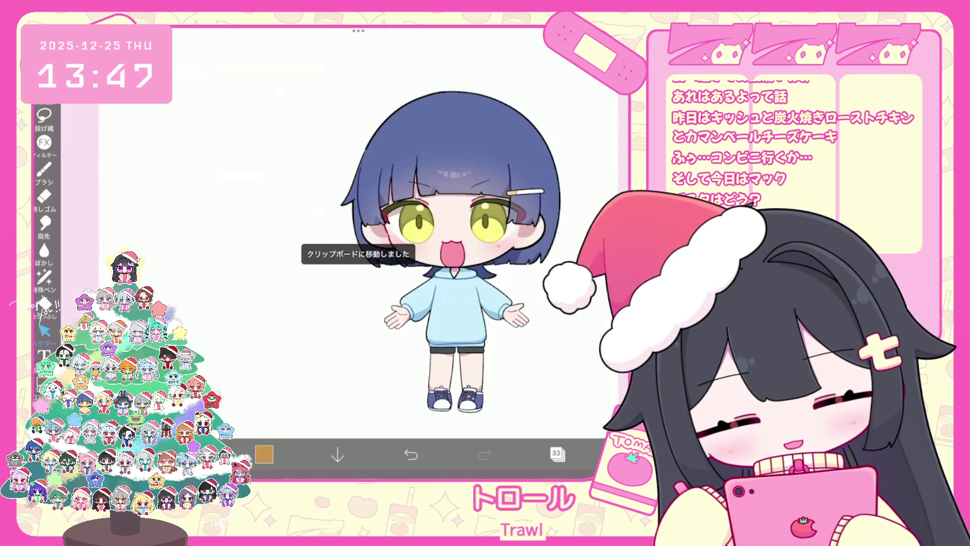
Add a new layer 34 above layer 33 and paste the はま lettering onto it
left_click(557, 454)
left_click(372, 423)
left_click(401, 349)
left_click(557, 453)
left_click(547, 54)
left_click(561, 167)
Select the pasted はま lettering on layer 34 with the vector selection tool
scroll(419, 253, "up", 5)
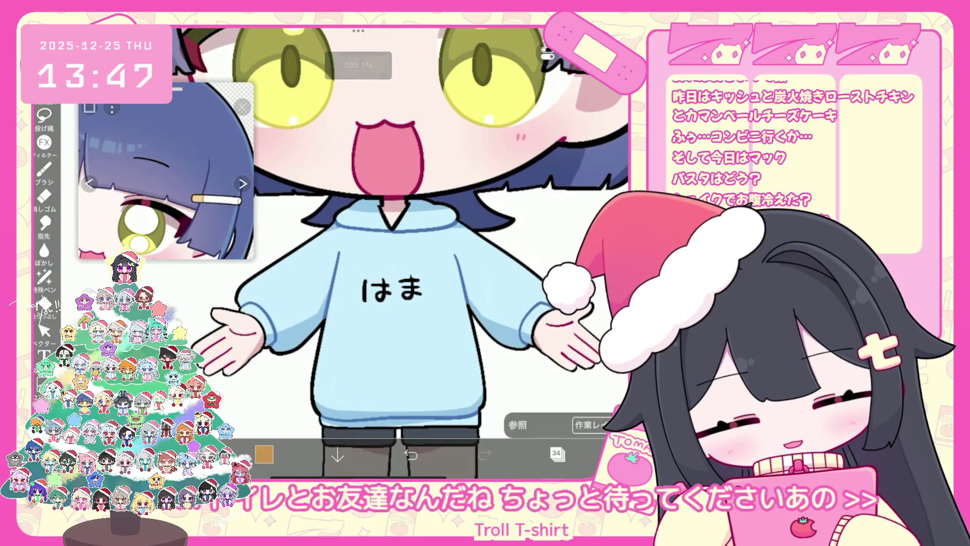
left_click(44, 277)
left_click(557, 453)
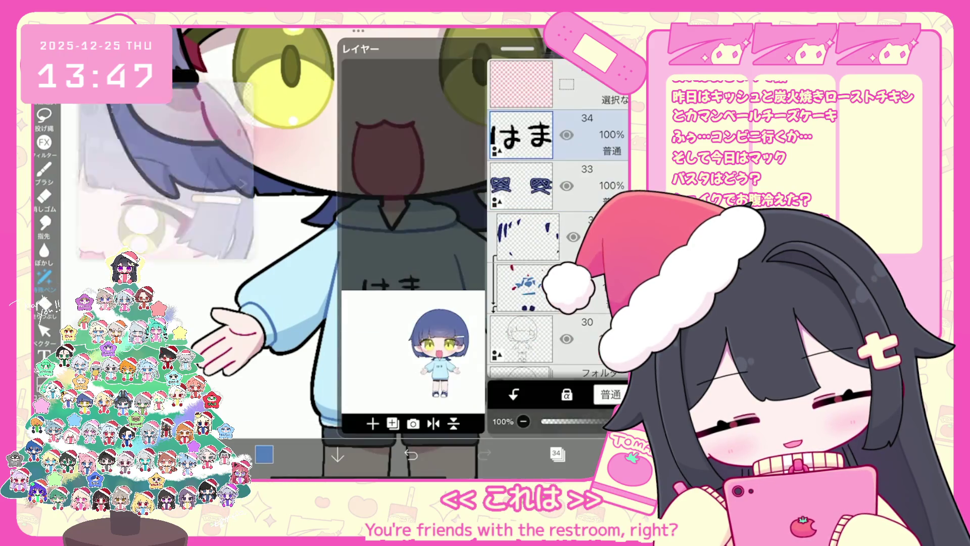
left_click(557, 453)
left_click(43, 331)
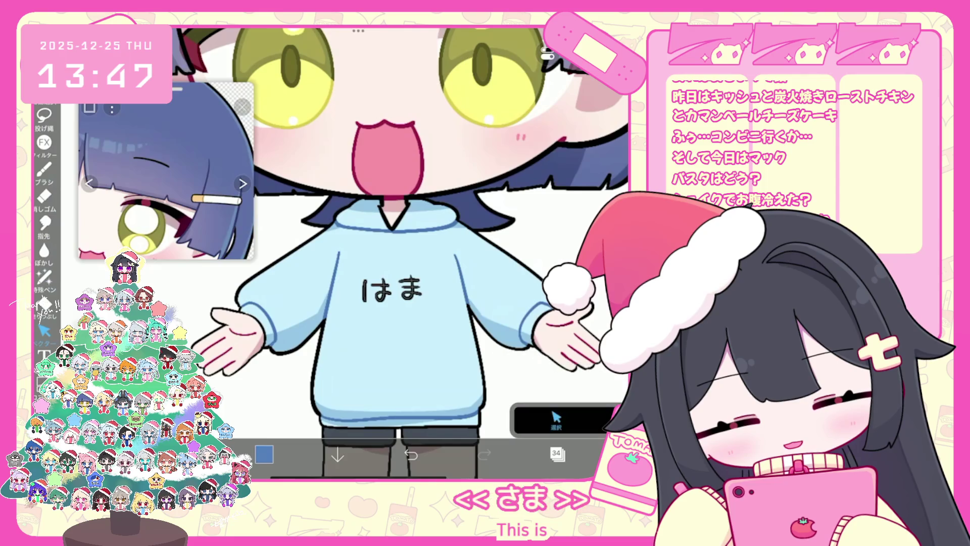
left_click(392, 288)
left_click(579, 475)
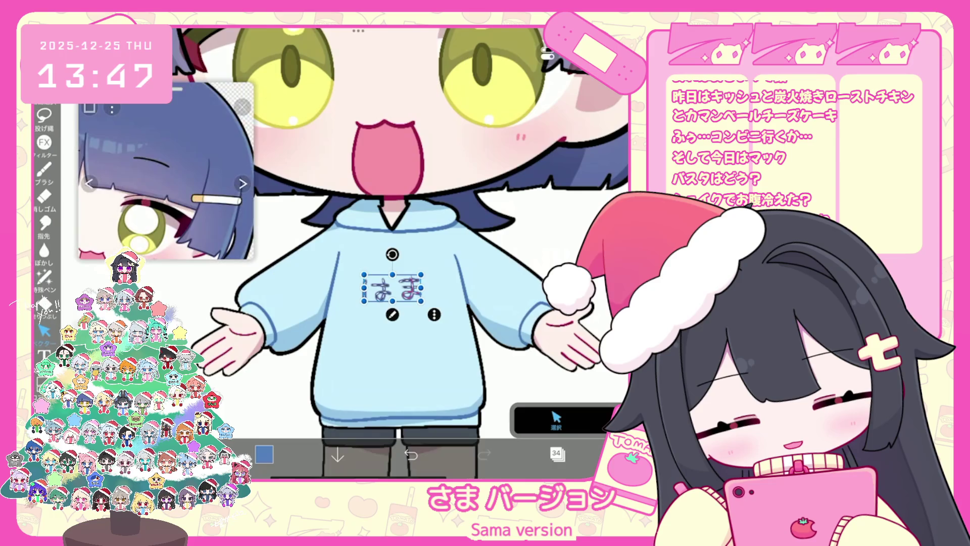
Add vector layer 35, pick blue #4F7EBE and choose the 天才ペン brush
left_click(557, 454)
left_click(373, 422)
left_click(384, 331)
left_click(264, 454)
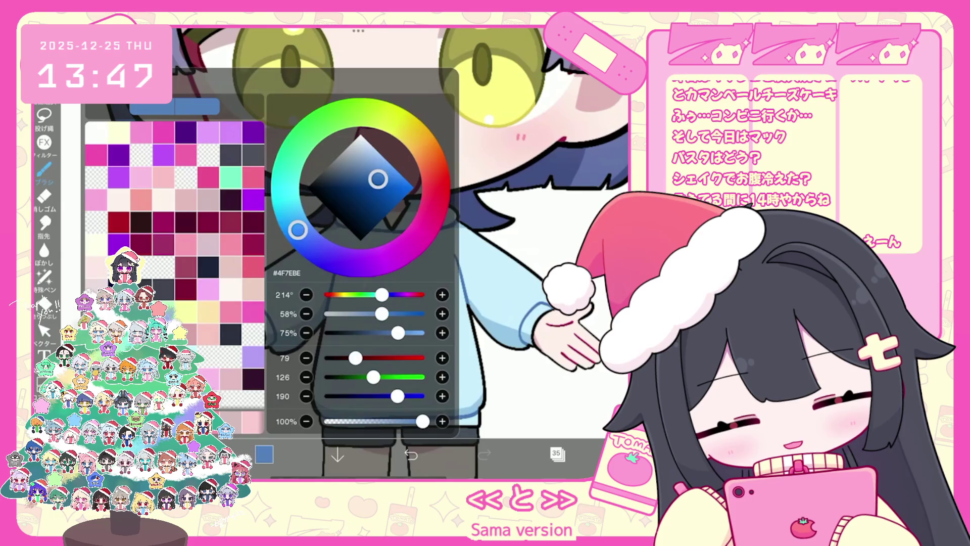
left_click(44, 170)
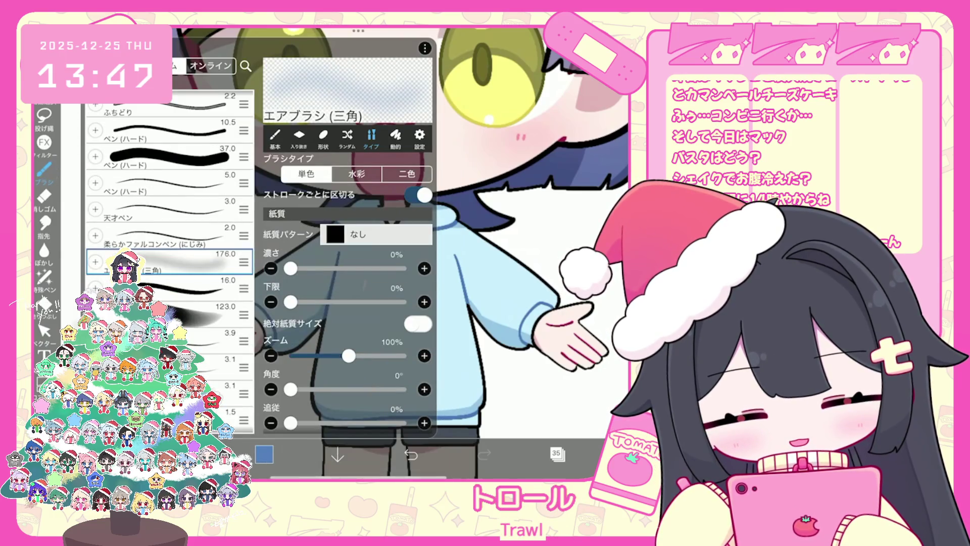
left_click(151, 210)
left_click(353, 253)
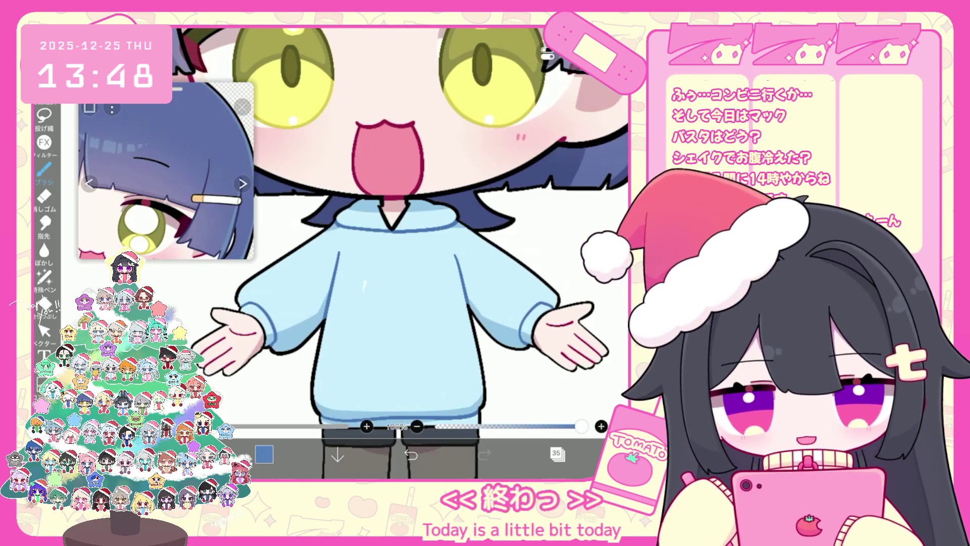
Draw ト and ロ in blue across the hoodie chest, undoing misdrawn strokes
scroll(371, 320, "up", 3)
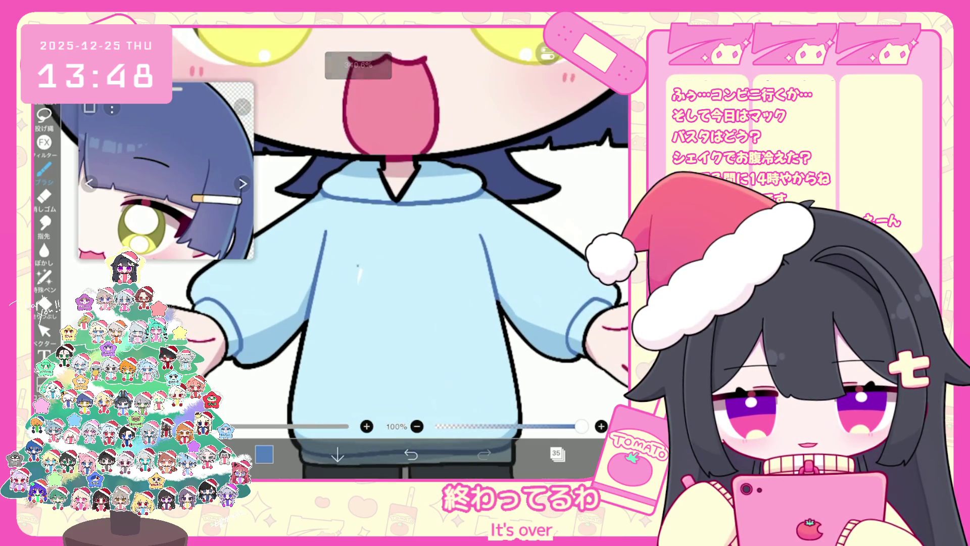
key("ctrl+z")
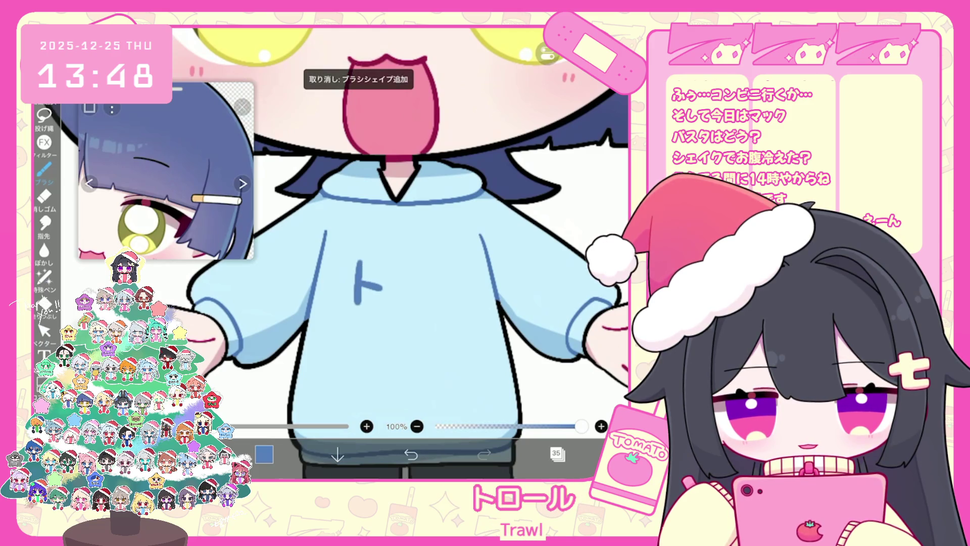
left_click_drag(388, 269, 389, 298)
mouse_move(391, 275)
left_mouse_down()
mouse_move(412, 287)
mouse_move(392, 295)
mouse_move(419, 286)
left_mouse_up()
key("ctrl+z")
key("ctrl+z")
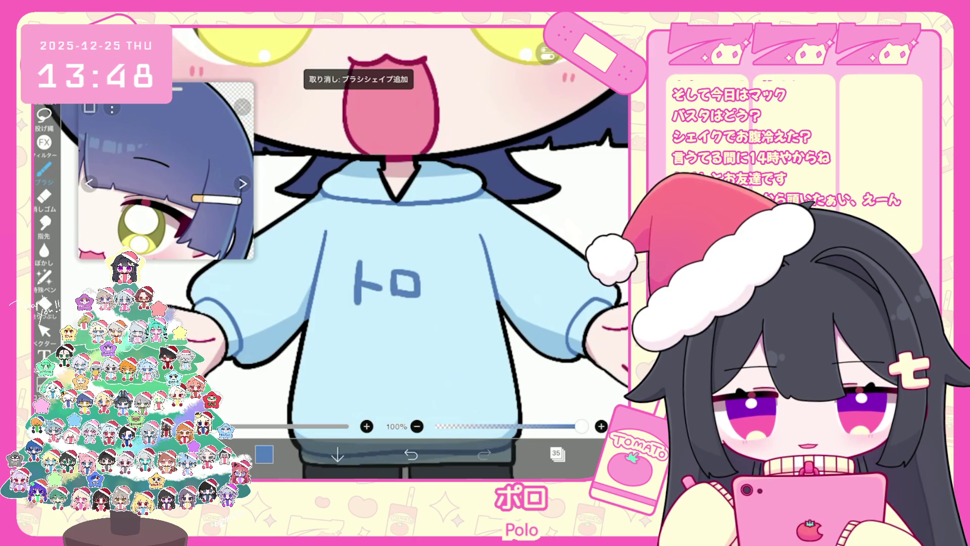
key("ctrl+z")
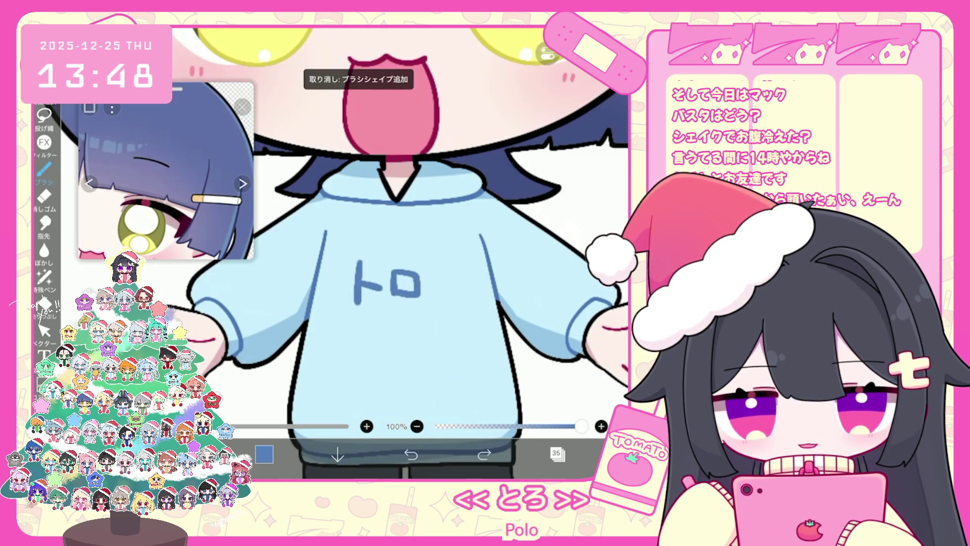
left_click(557, 454)
scroll(558, 217, "down", 5)
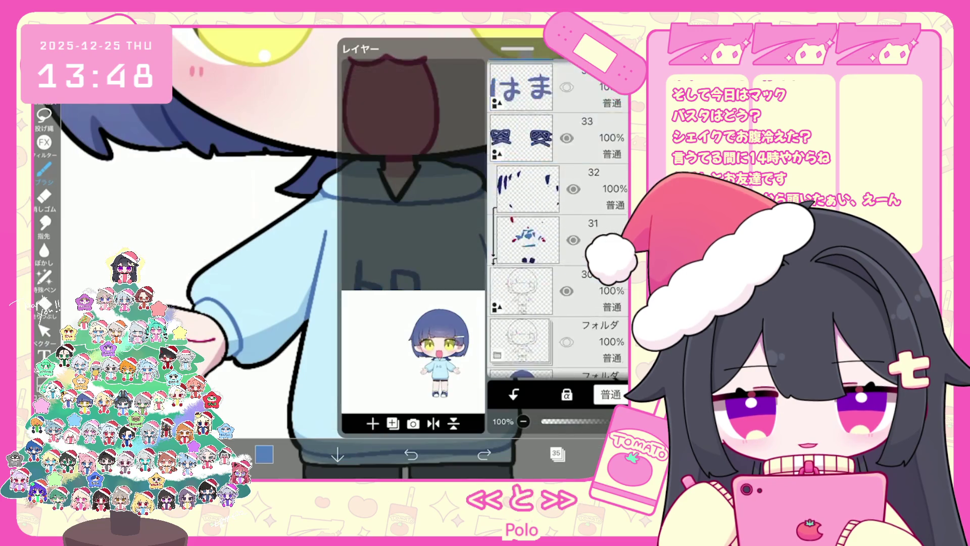
Select the hoodie's layer 8 and switch to the lasso fill pen
scroll(558, 218, "down", 2)
left_click(555, 172)
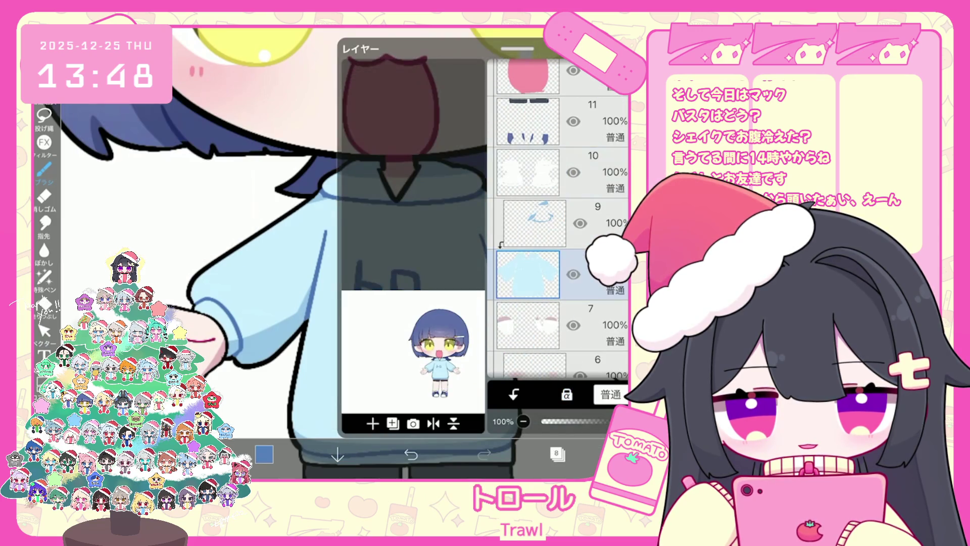
left_click(558, 454)
left_click(44, 277)
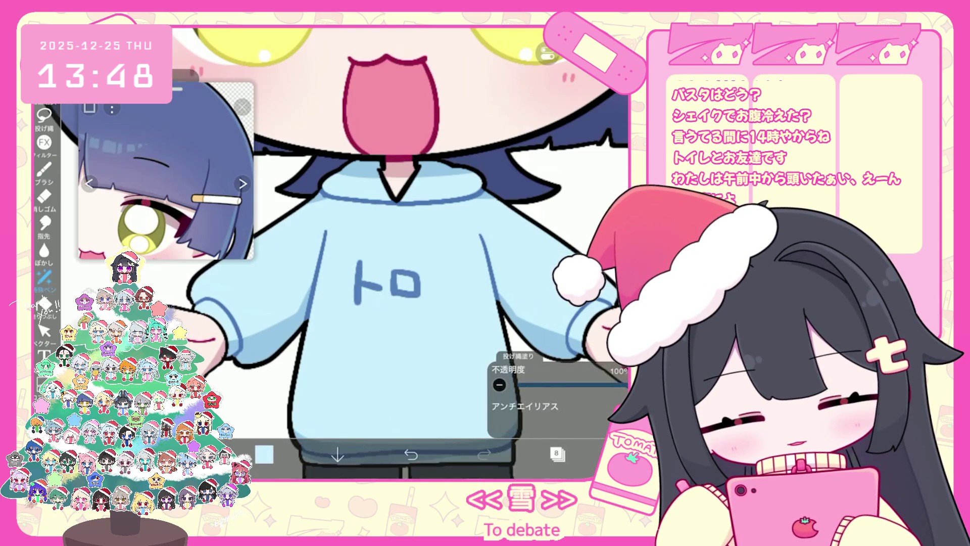
Select the トロ layer 35 and switch back to the normal brush
left_click(558, 453)
scroll(558, 217, "up", 5)
scroll(558, 217, "up", 3)
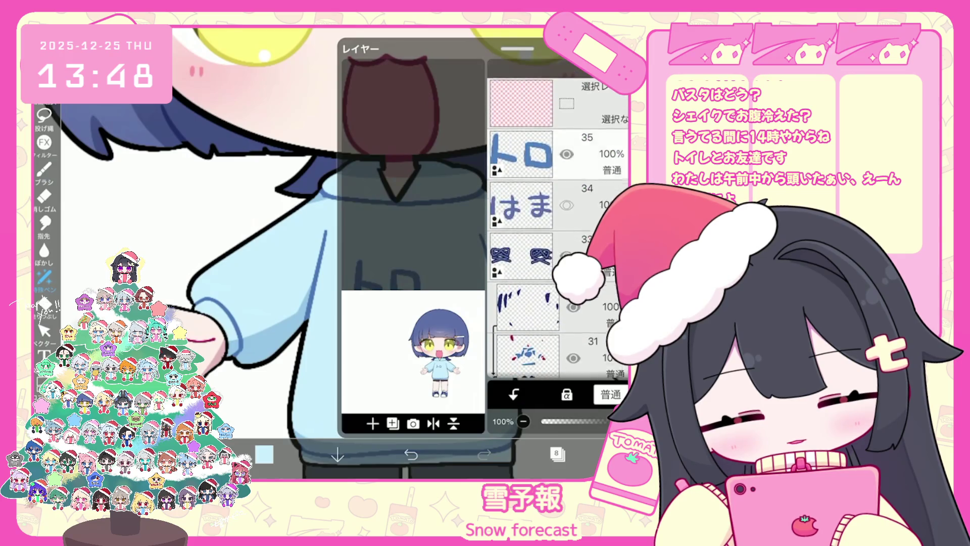
left_click(520, 87)
left_click(558, 454)
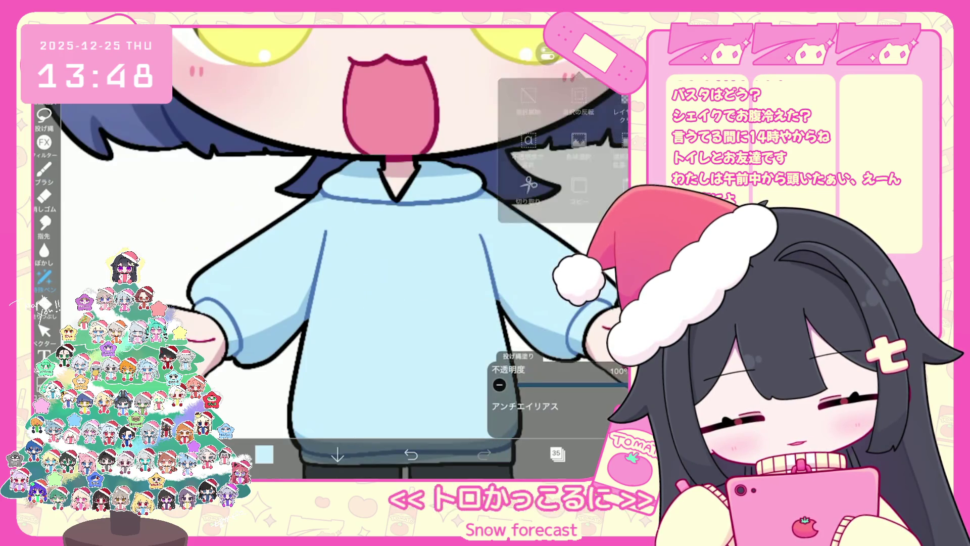
left_click(44, 169)
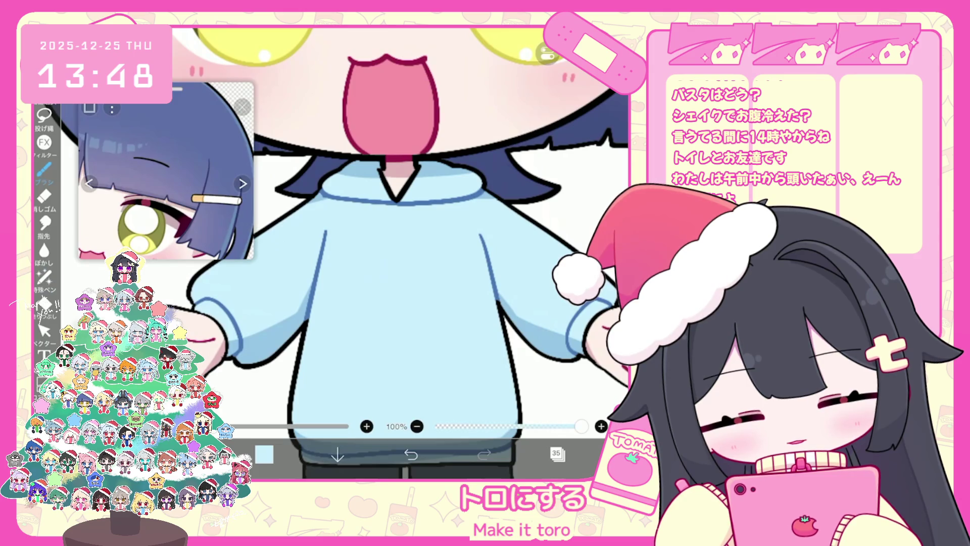
Cancel the rasterize prompt when locking layer 35's transparency, and undo the last blue stroke
left_click(557, 454)
left_click(566, 394)
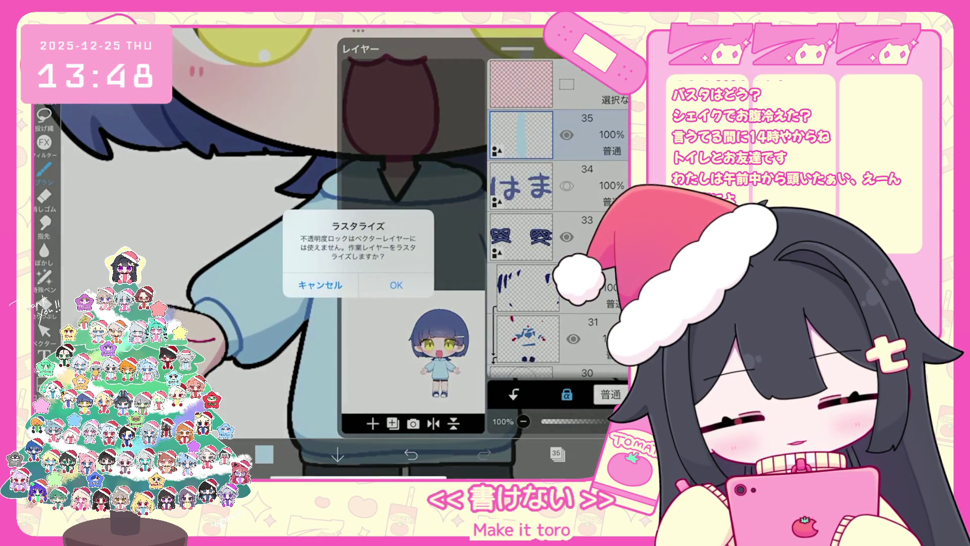
left_click(320, 285)
key("ctrl+z")
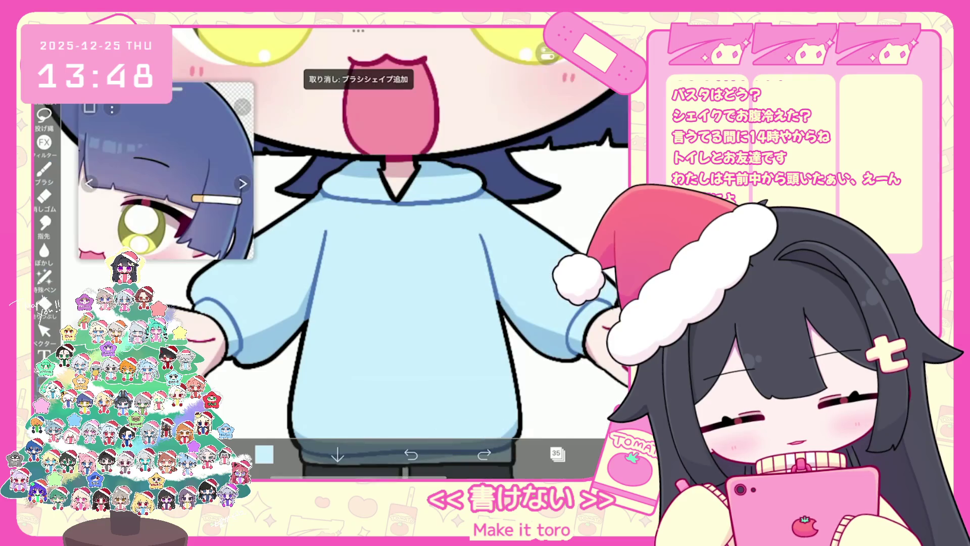
Draw ロ, the long dash and ル after ト, undoing and redoing attempts
scroll(439, 243, "up", 2)
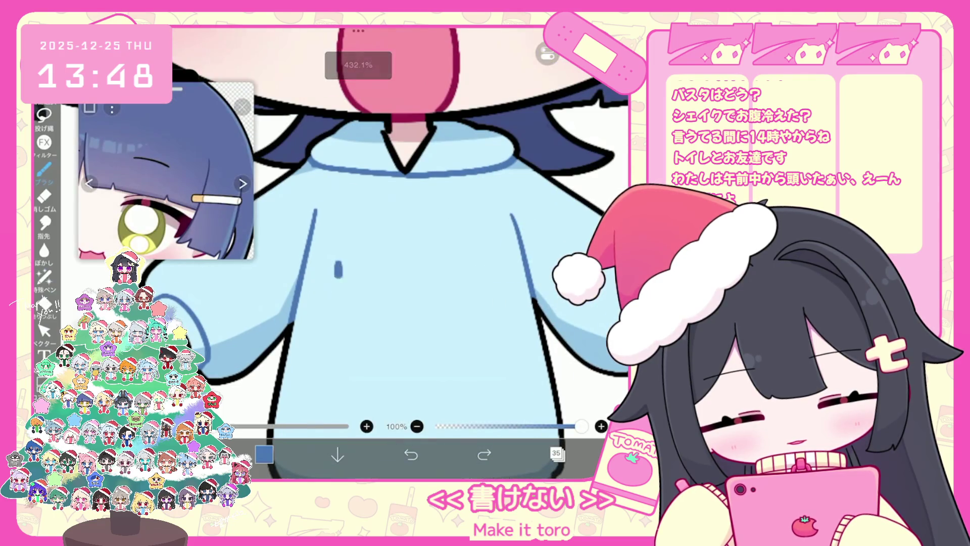
key("ctrl+z")
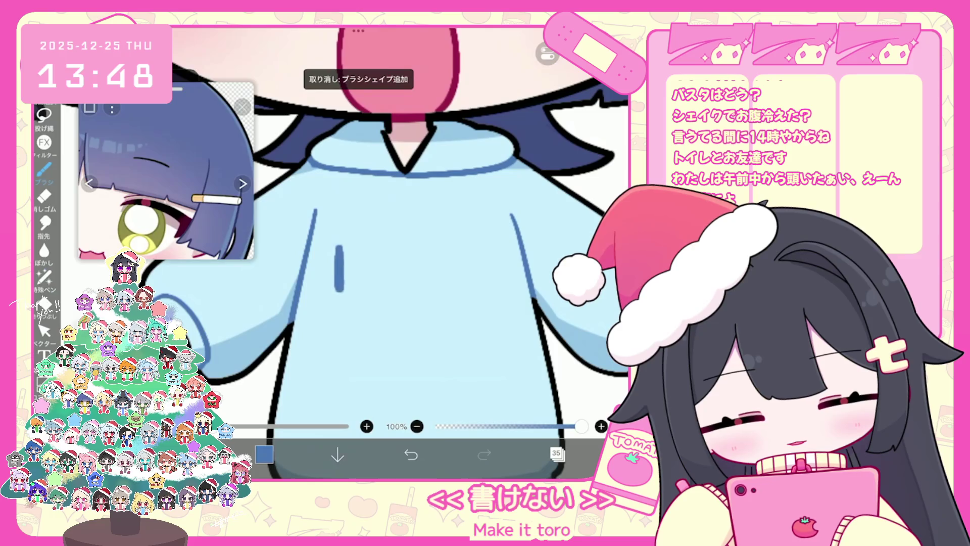
mouse_move(378, 255)
left_mouse_down()
mouse_move(404, 283)
mouse_move(439, 263)
mouse_move(427, 277)
mouse_move(471, 278)
mouse_move(500, 260)
left_mouse_up()
key("ctrl+z")
key("ctrl+shift+z")
key("ctrl+z")
left_click_drag(504, 244, 508, 254)
key("ctrl+z")
key("ctrl+z")
key("ctrl+z")
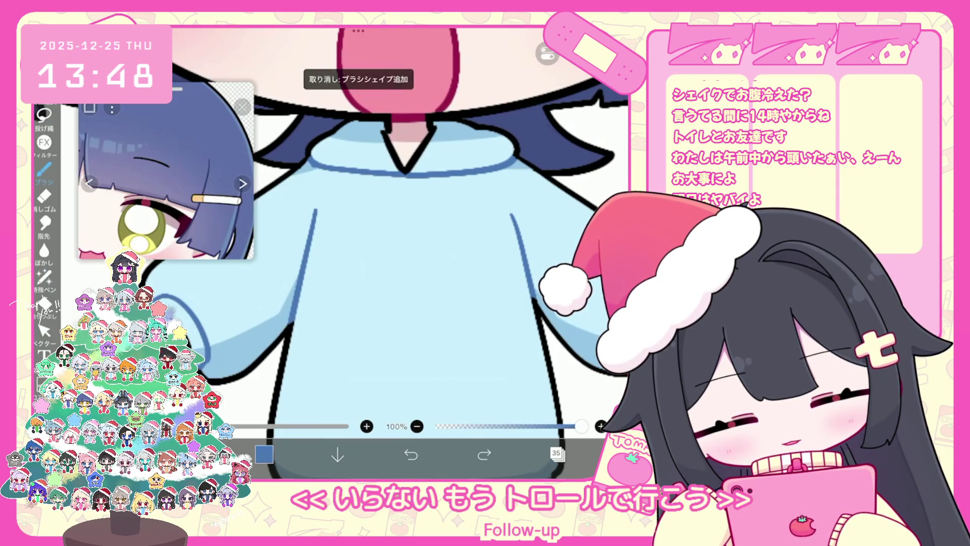
Redraw ト's vertical stroke longer, then ロ and a longer dash, undoing flawed strokes
left_click_drag(332, 263, 332, 312)
left_click_drag(376, 273, 376, 303)
left_click_drag(378, 273, 378, 304)
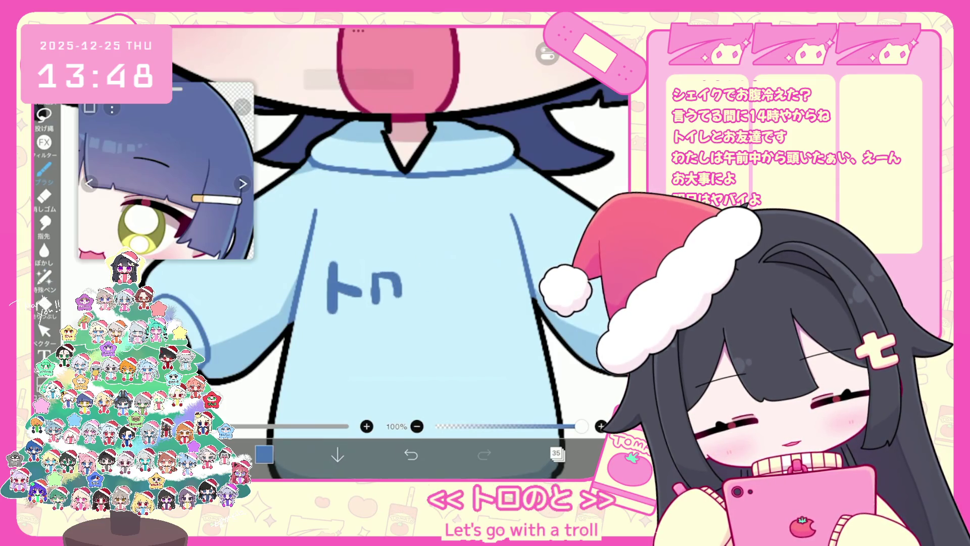
key("ctrl+z")
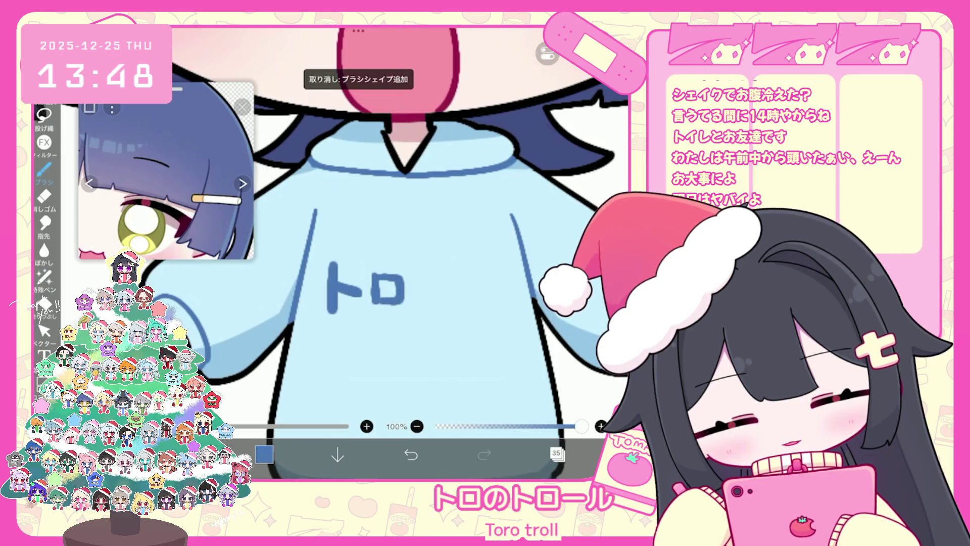
key("ctrl+z")
mouse_move(414, 288)
left_mouse_down()
mouse_move(450, 288)
mouse_move(440, 287)
mouse_move(455, 304)
left_mouse_up()
left_click(411, 454)
key("ctrl+z")
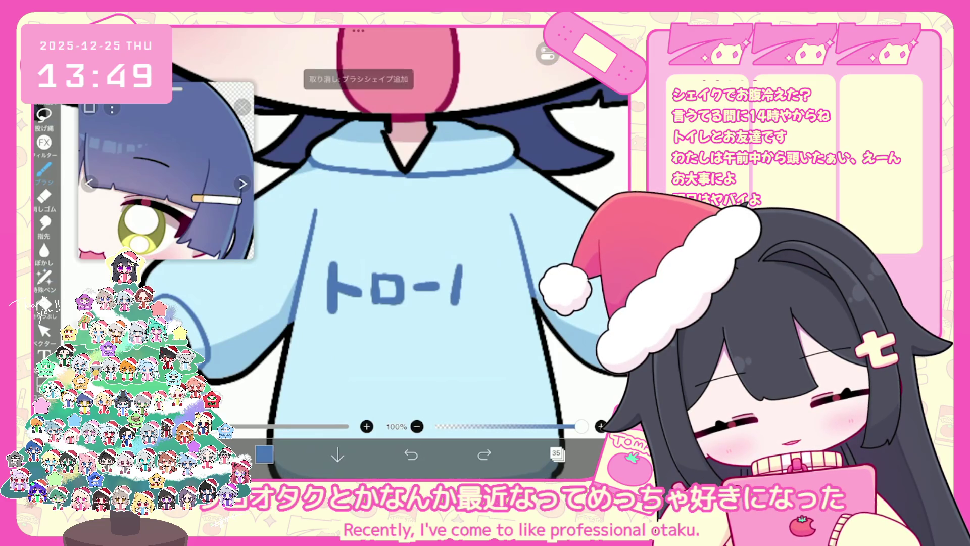
scroll(384, 253, "down", 5)
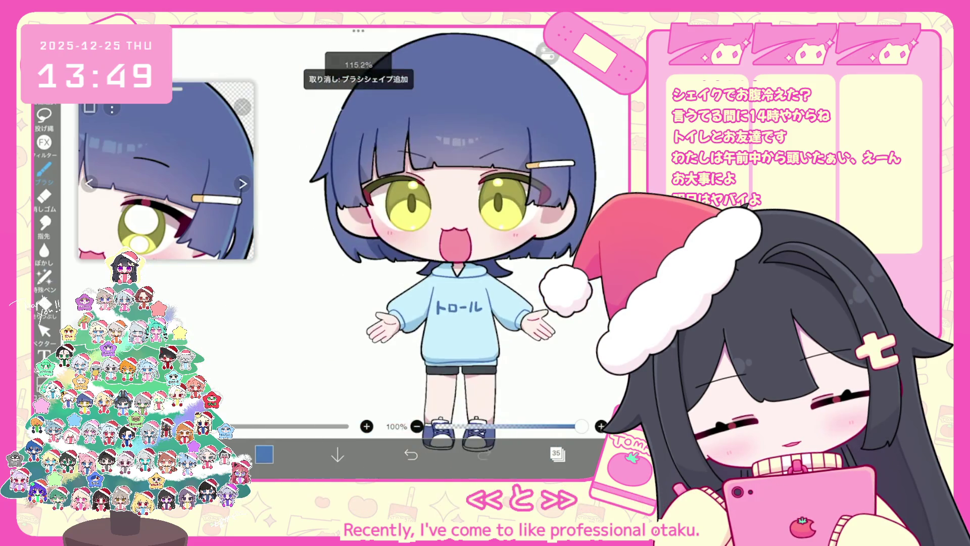
Nudge the トロール lettering slightly up-left with a transform and commit it
key("ctrl+t")
left_click_drag(413, 311, 406, 307)
key("Return")
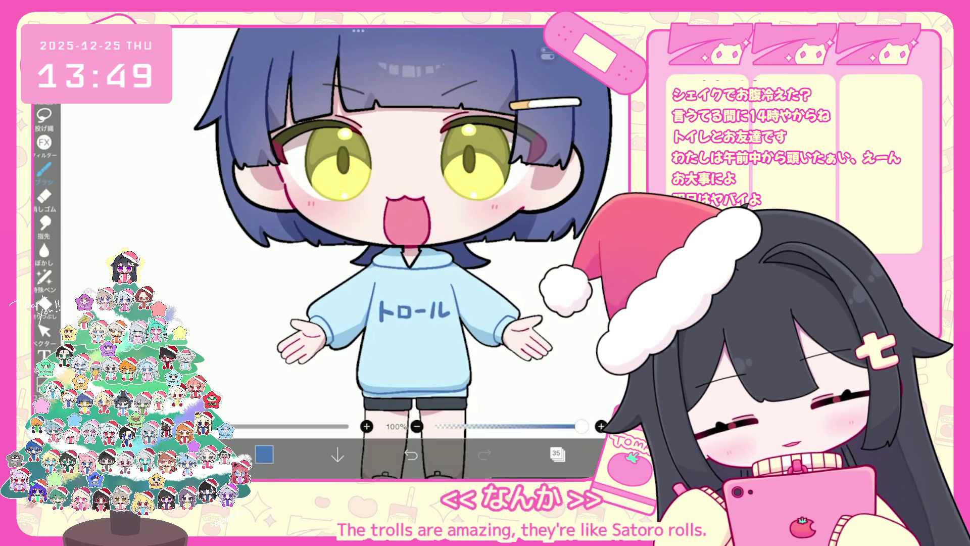
scroll(440, 253, "down", 3)
scroll(444, 252, "down", 3)
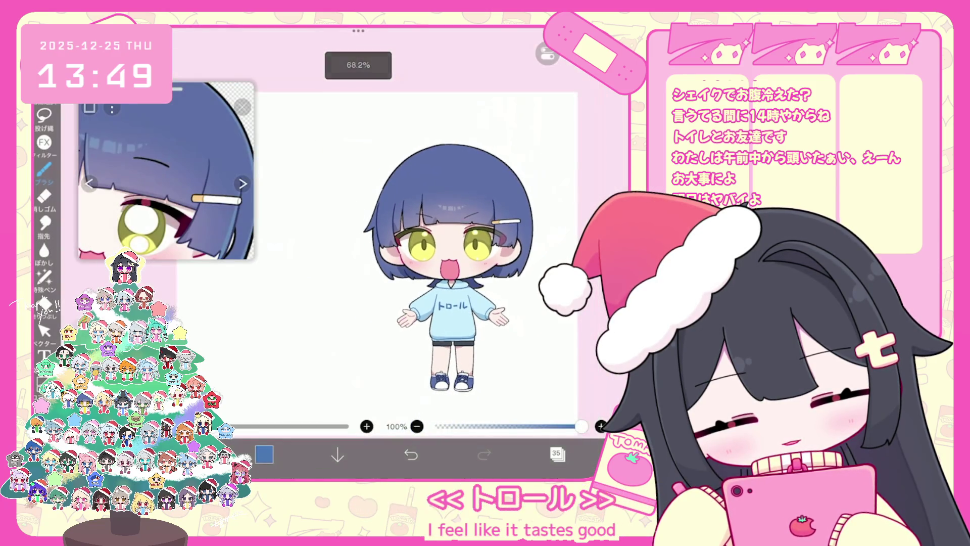
scroll(419, 272, "up", 1)
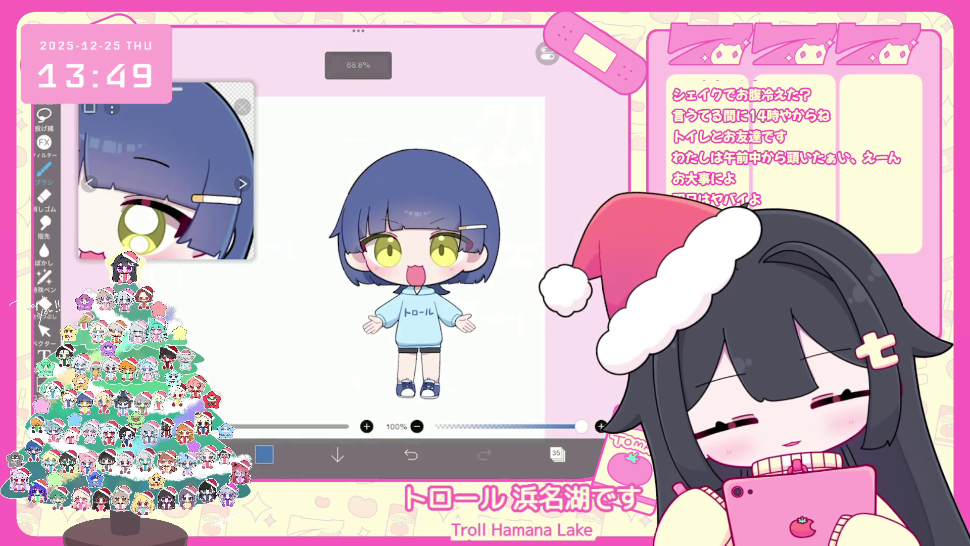
scroll(414, 243, "up", 5)
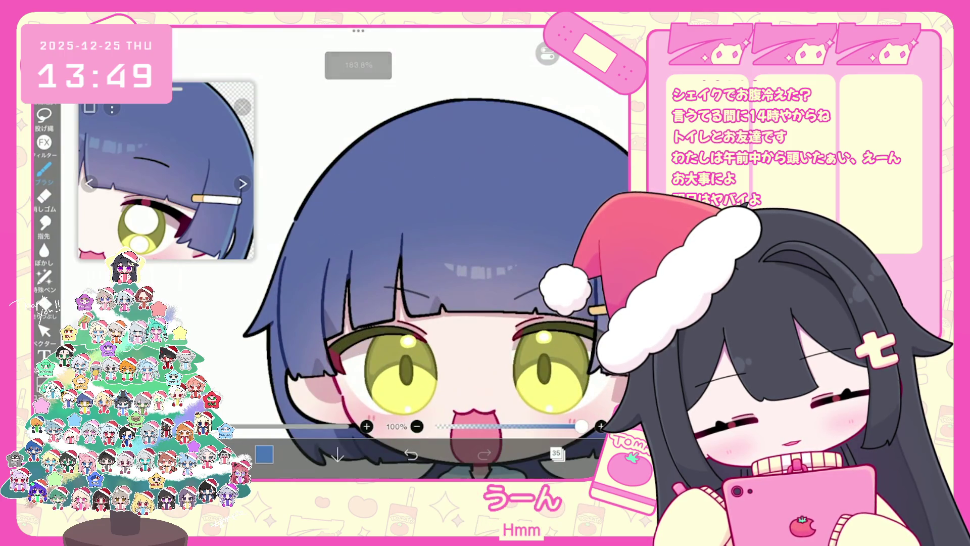
left_click(556, 453)
scroll(556, 217, "down", 10)
Select the hair folder layer and switch to the Lasso Fill tool
left_click(528, 238)
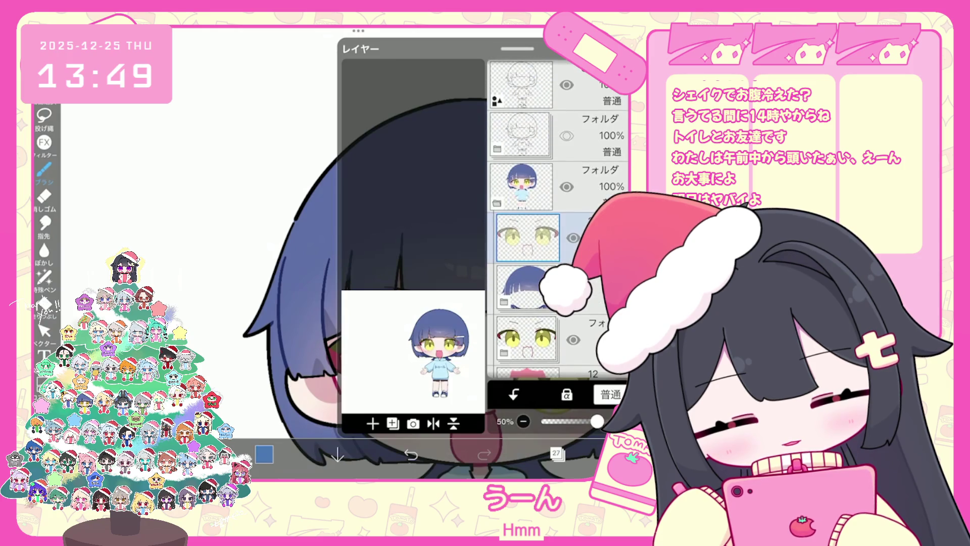
scroll(555, 217, "down", 2)
left_click(528, 217)
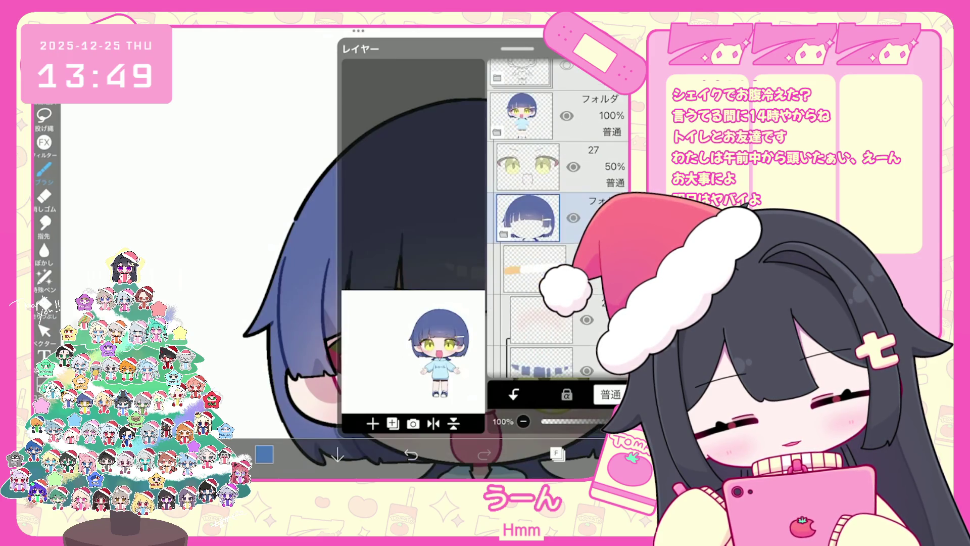
left_click(556, 453)
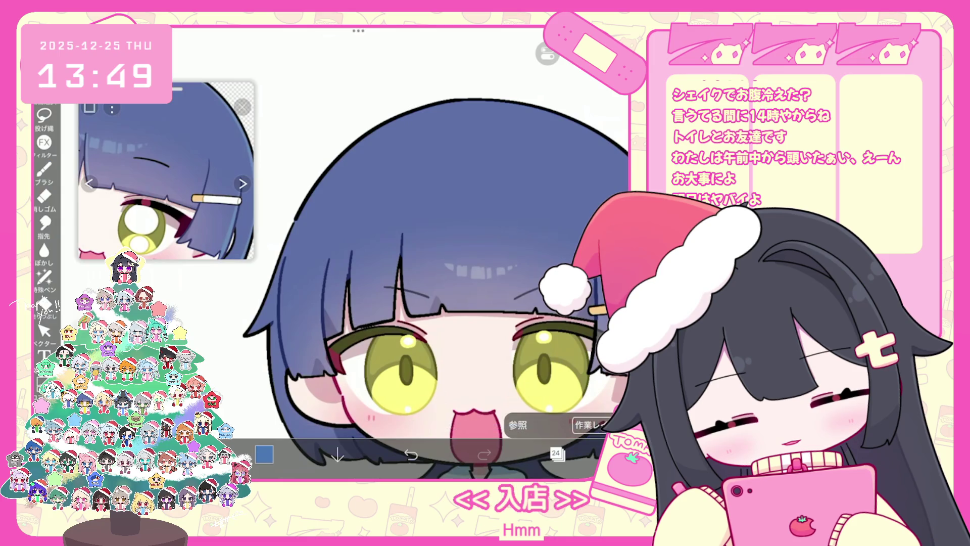
left_click(43, 276)
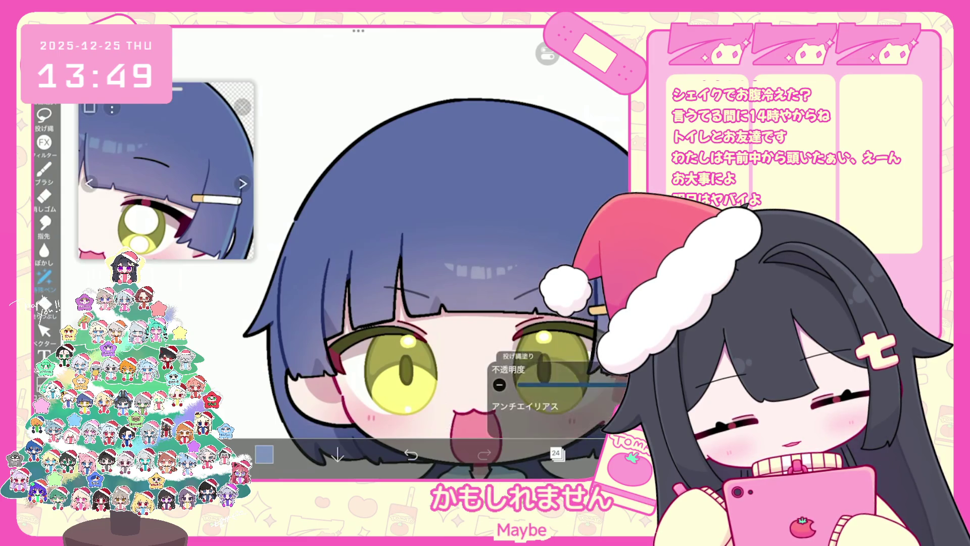
Lasso-fill the hoodie area dark grey, redoing the fill several times
scroll(434, 278, "down", 3)
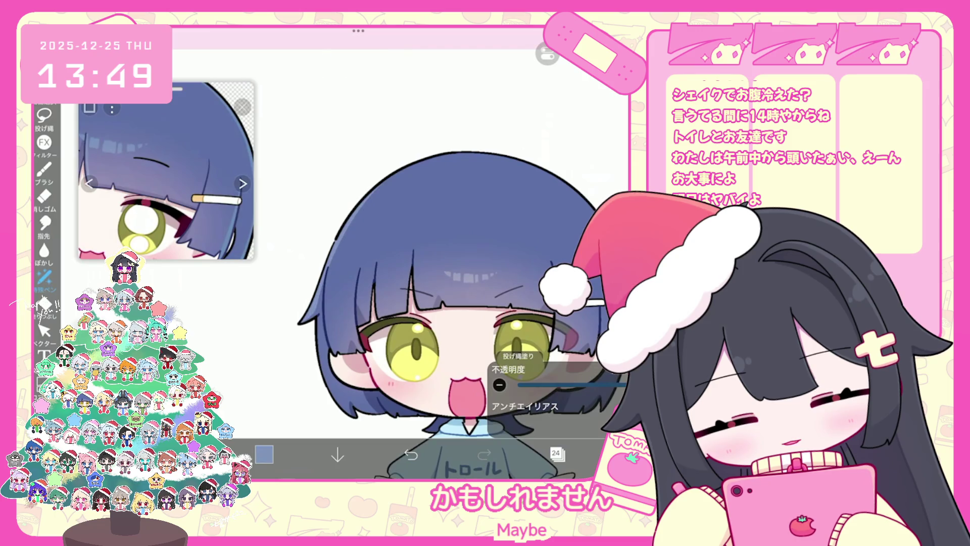
scroll(455, 303, "up", 2)
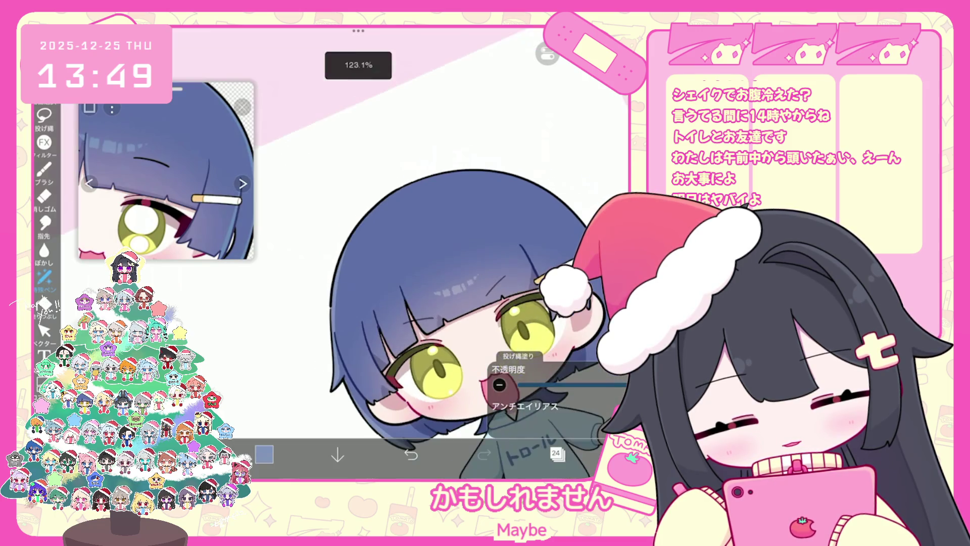
scroll(455, 304, "down", 1)
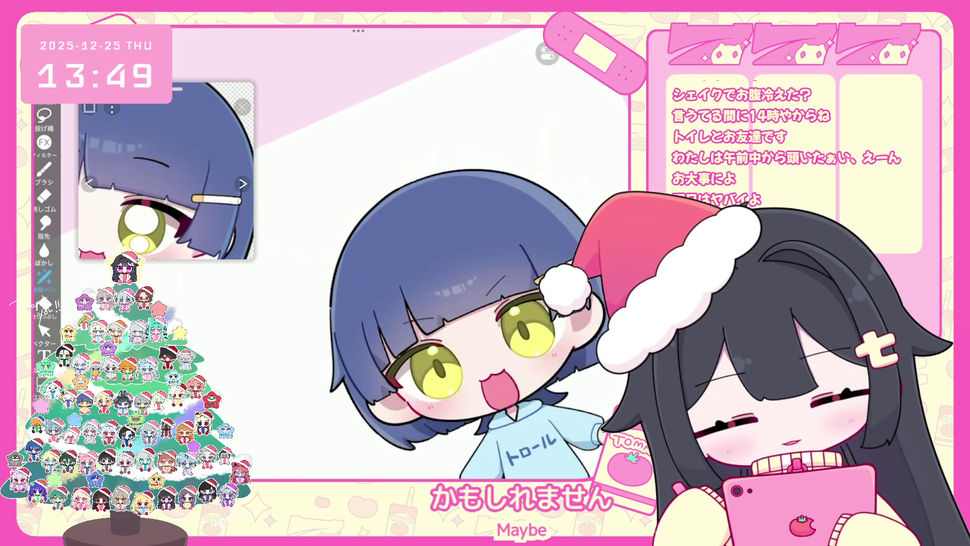
key("ctrl+z")
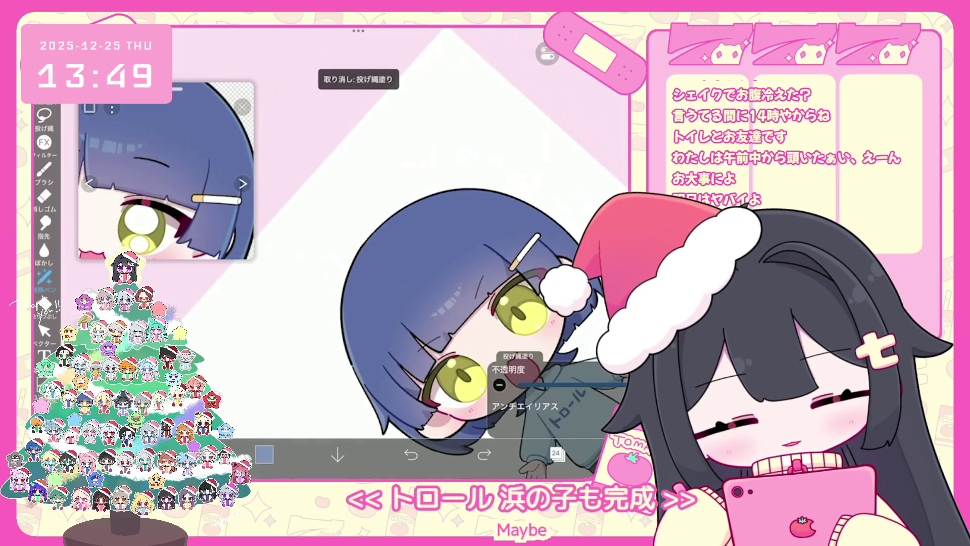
mouse_move(536, 364)
left_mouse_down()
mouse_move(455, 202)
mouse_move(354, 373)
mouse_move(525, 475)
left_mouse_up()
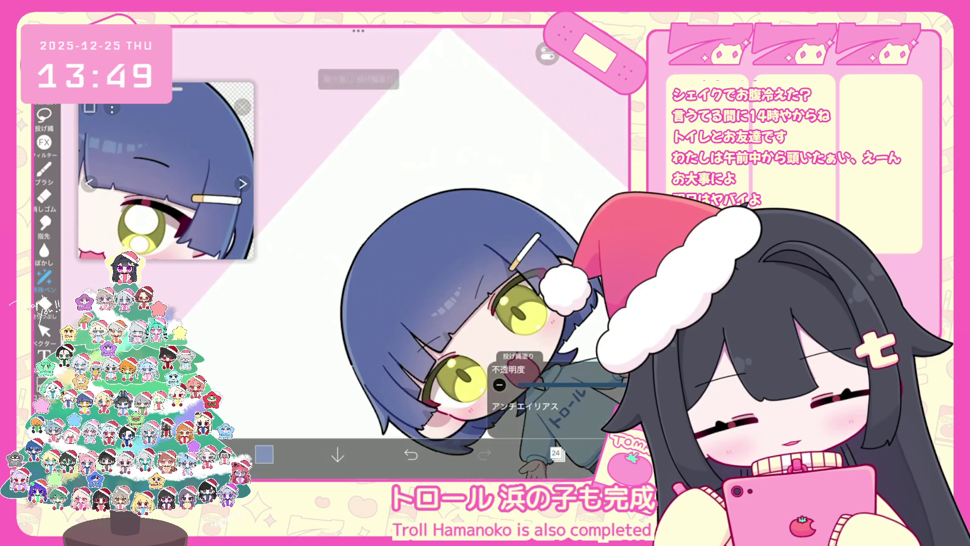
key("ctrl+z")
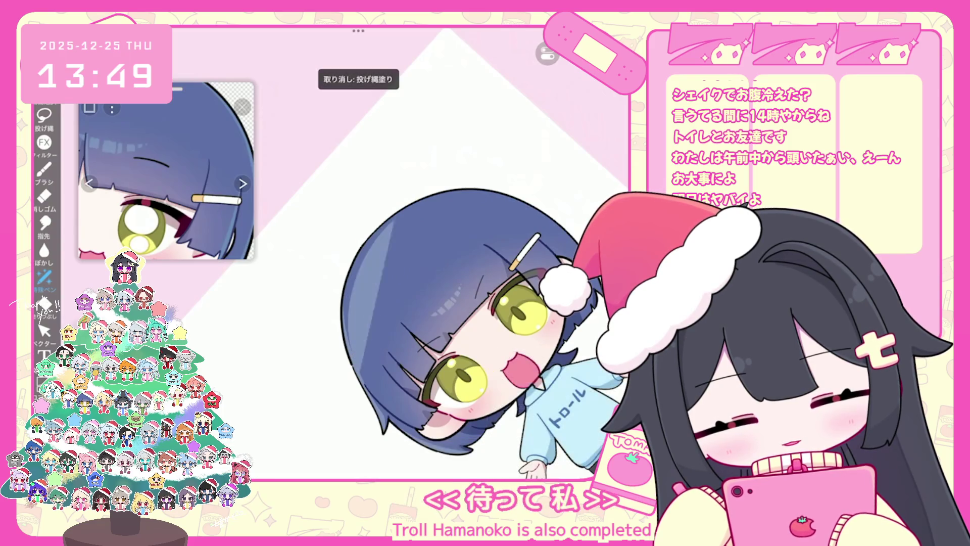
left_click_drag(536, 363, 525, 475)
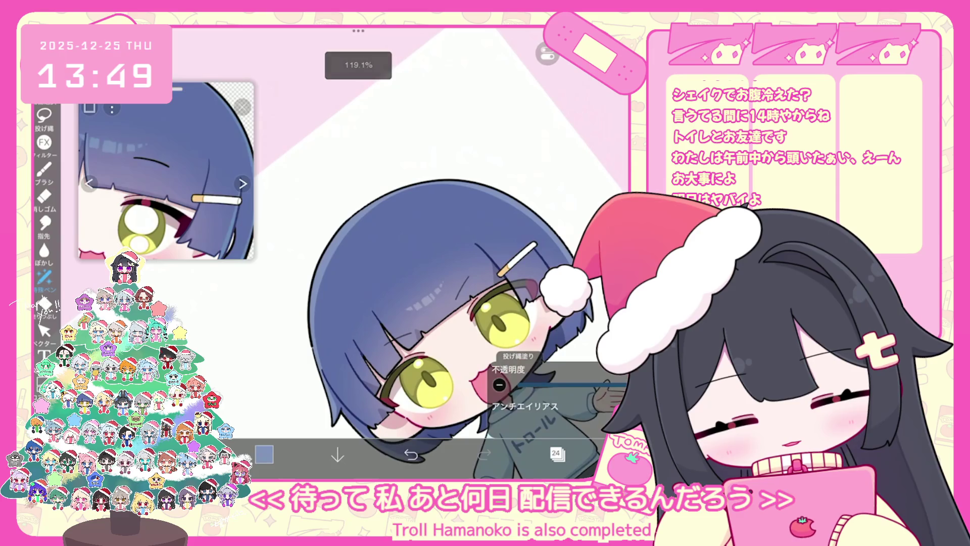
key("ctrl+z")
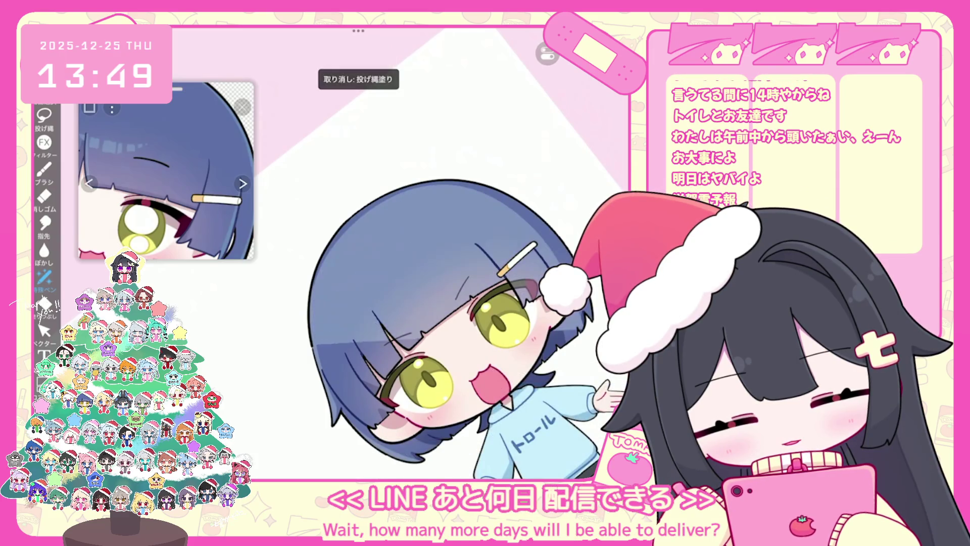
left_click_drag(536, 364, 525, 475)
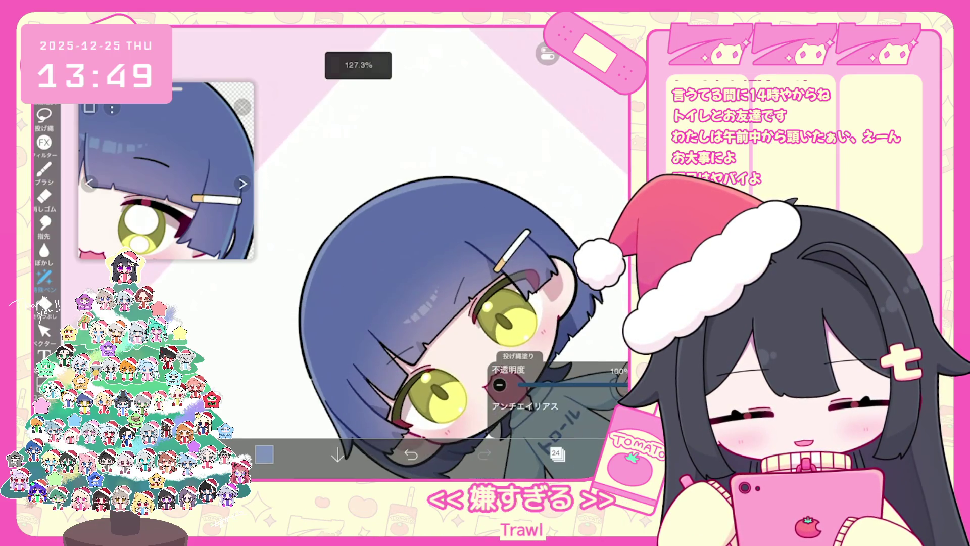
Undo the three grey lasso fills so the hoodie is plain light blue with blue 'トロール' lettering
key("ctrl+z")
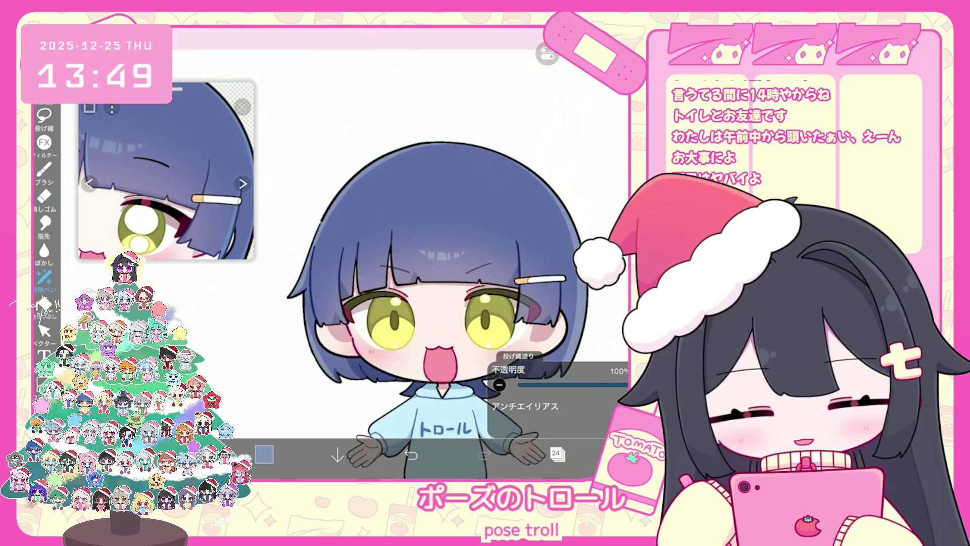
scroll(420, 303, "up", 5)
key("ctrl+z")
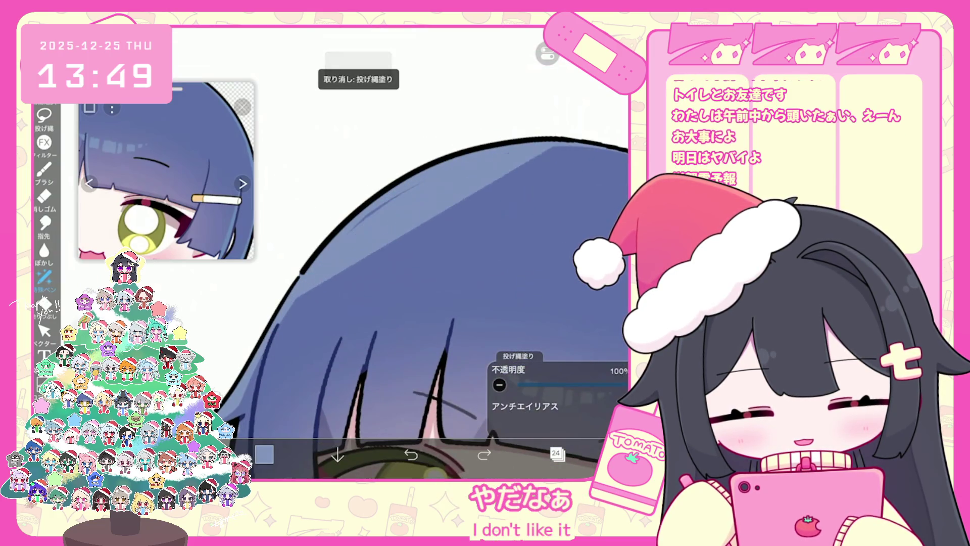
scroll(419, 282, "down", 5)
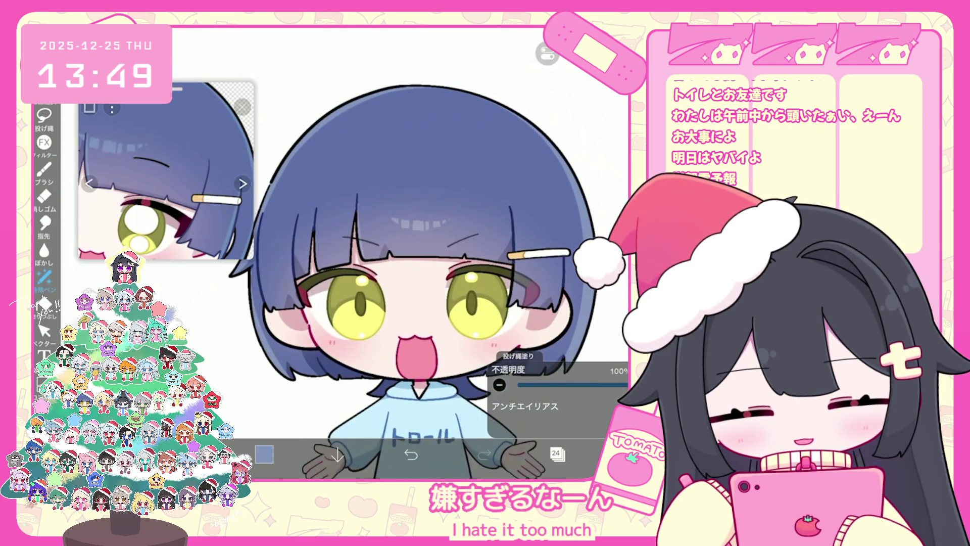
scroll(419, 283, "down", 2)
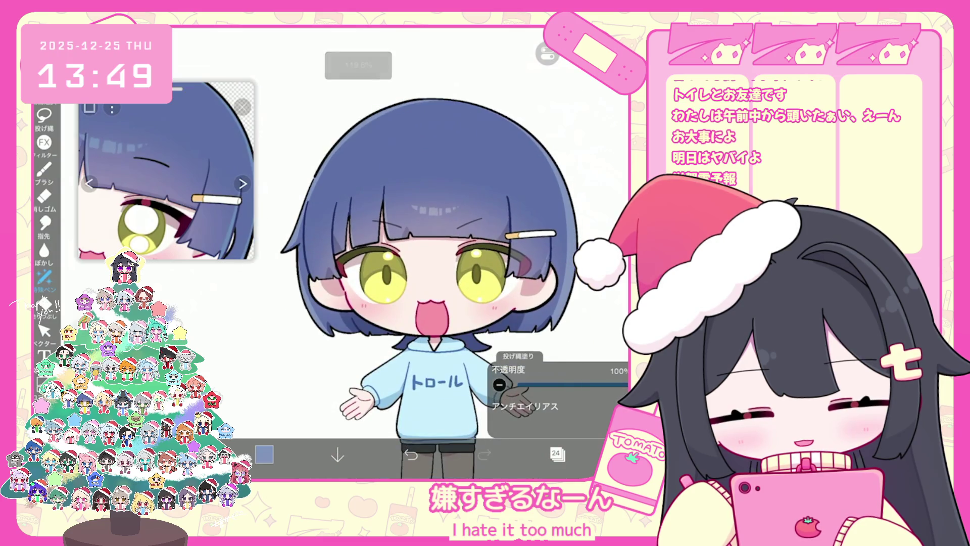
scroll(419, 283, "up", 1)
key("ctrl+z")
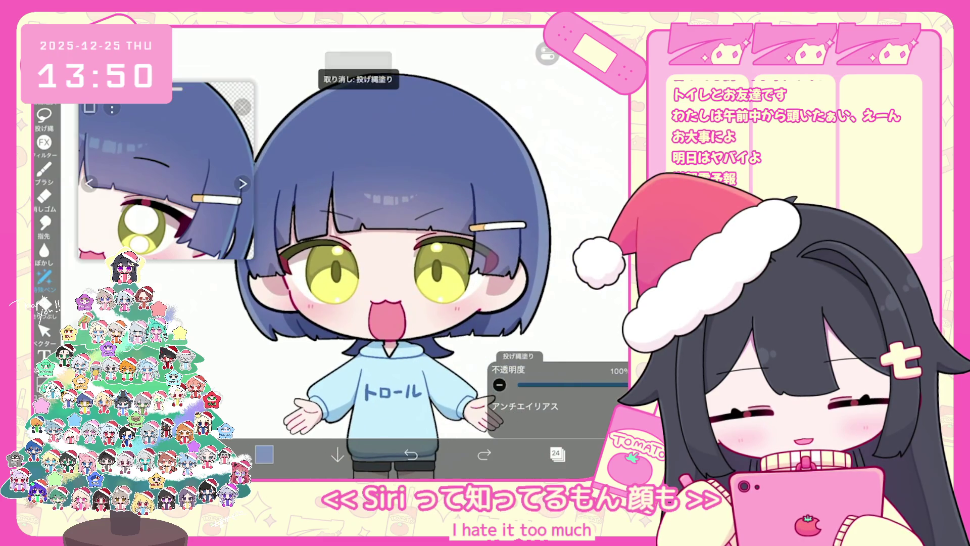
scroll(419, 283, "up", 1)
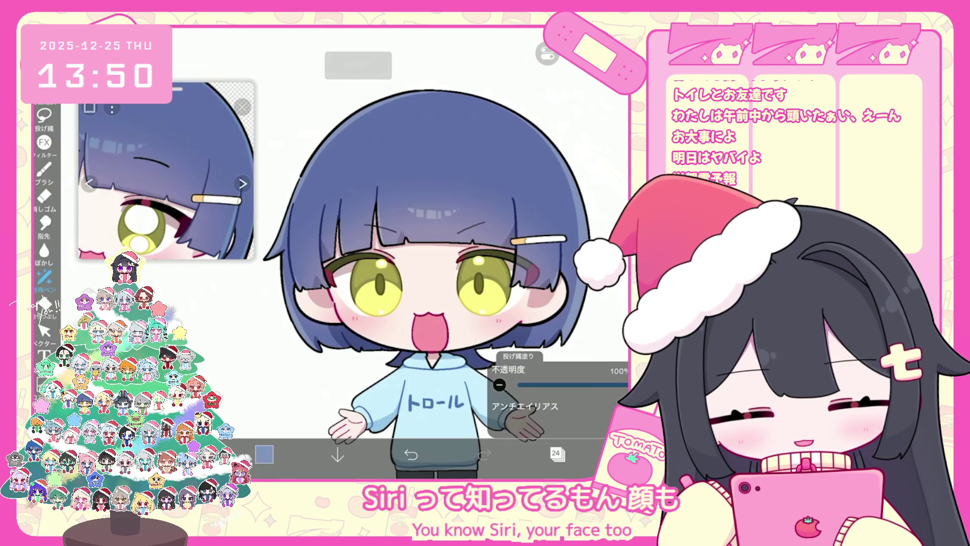
scroll(425, 283, "down", 3)
scroll(435, 283, "down", 1)
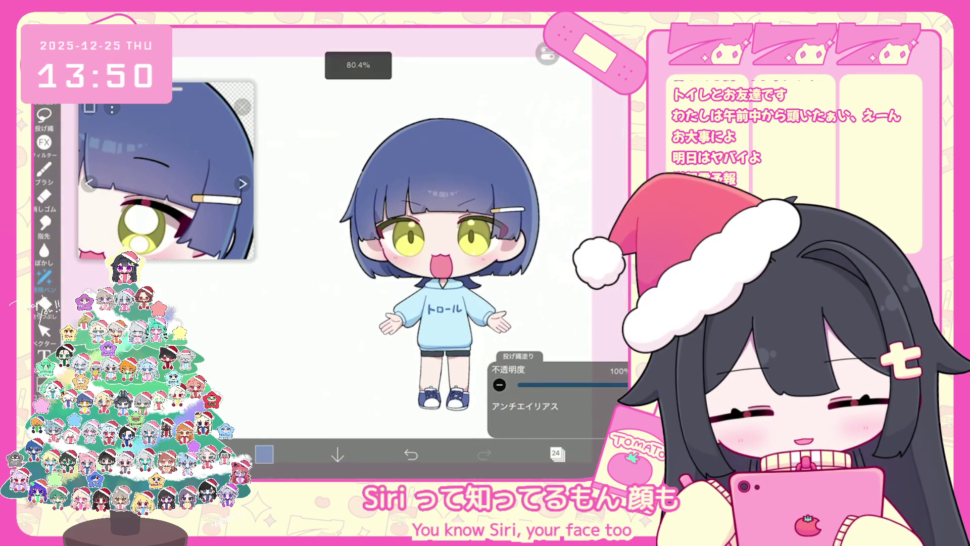
left_click(556, 453)
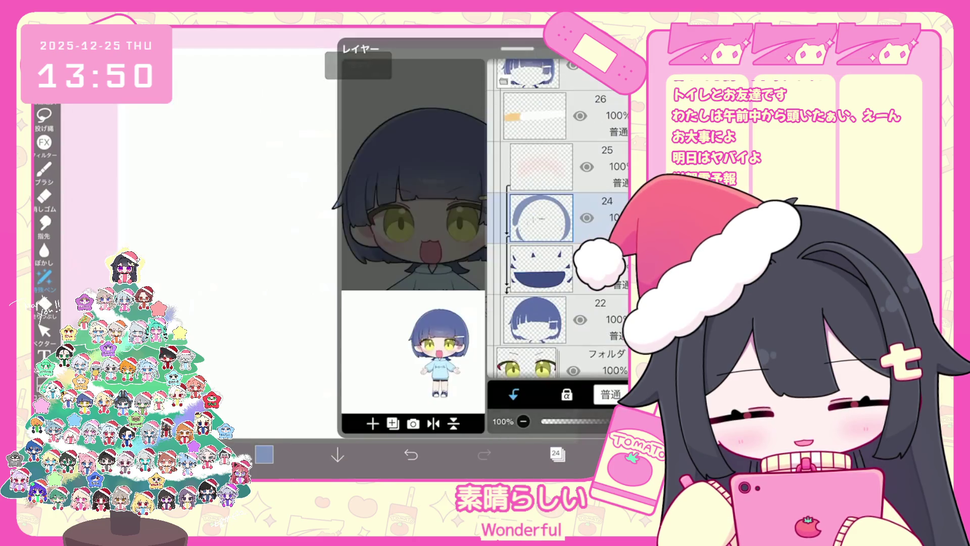
Close the layer list and zoom around to review the whole chibi character
left_click(556, 453)
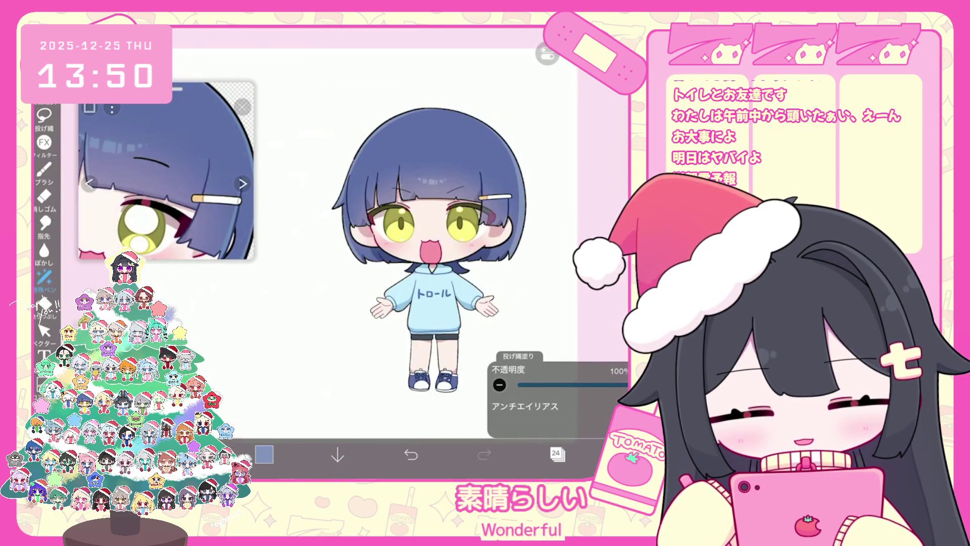
scroll(414, 260, "down", 3)
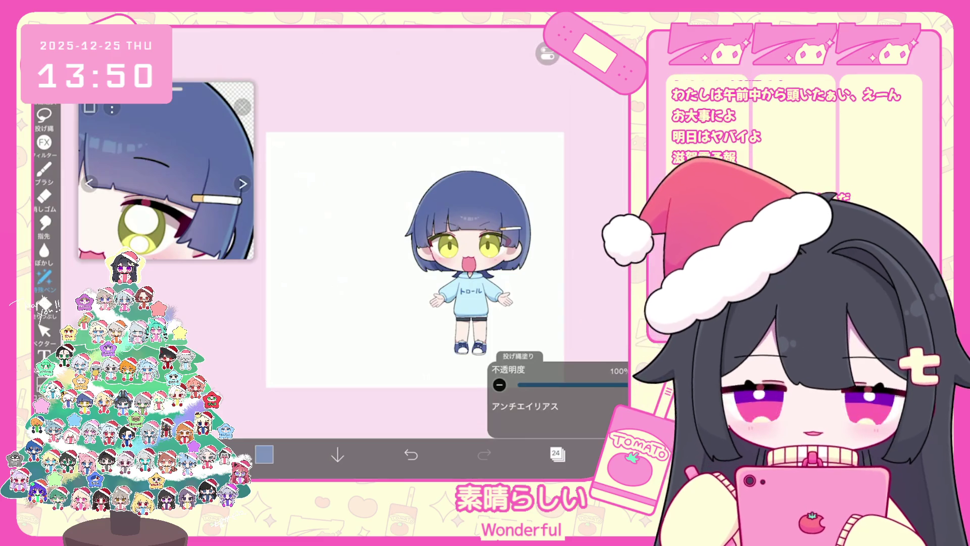
scroll(370, 224, "up", 3)
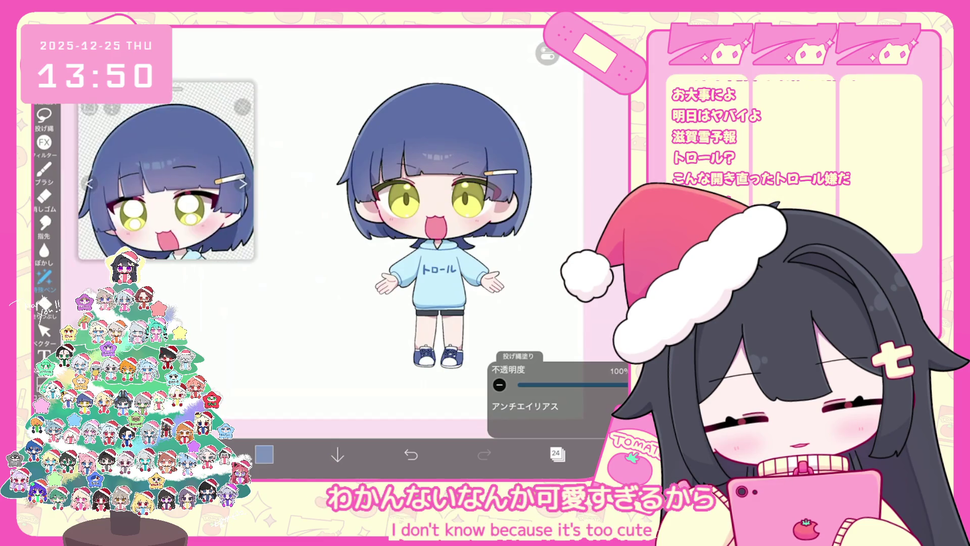
scroll(432, 222, "up", 2)
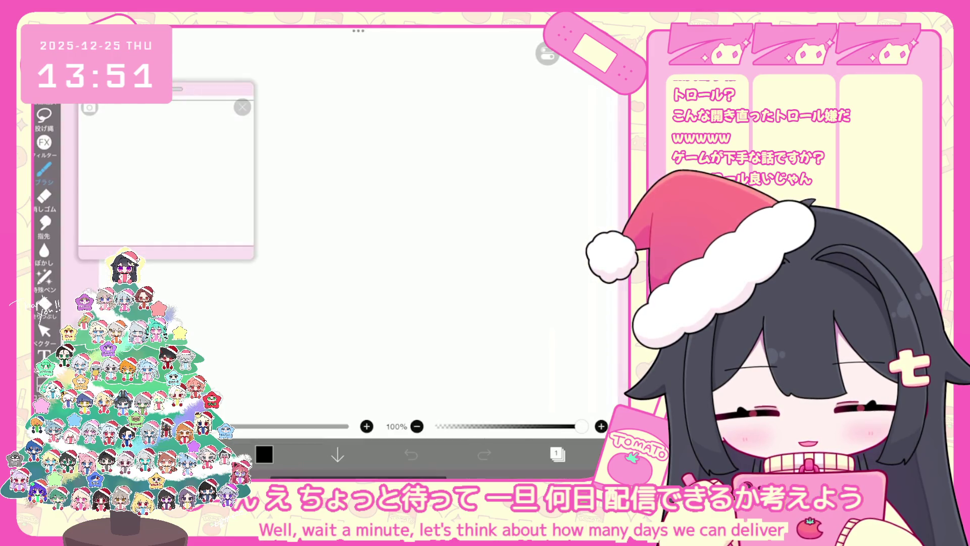
Switch the drawing tool to the Pen (Hard) brush
left_click(44, 169)
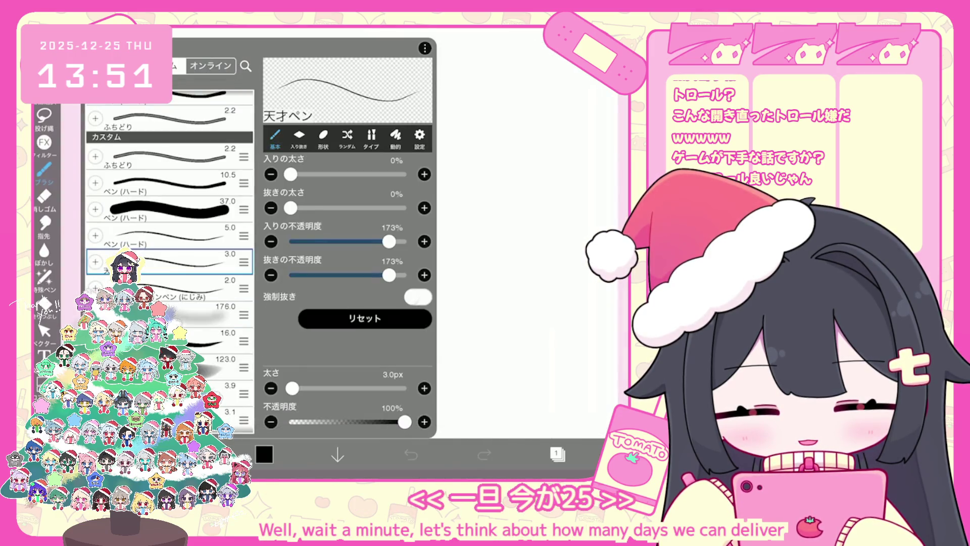
left_click(162, 206)
left_click(44, 169)
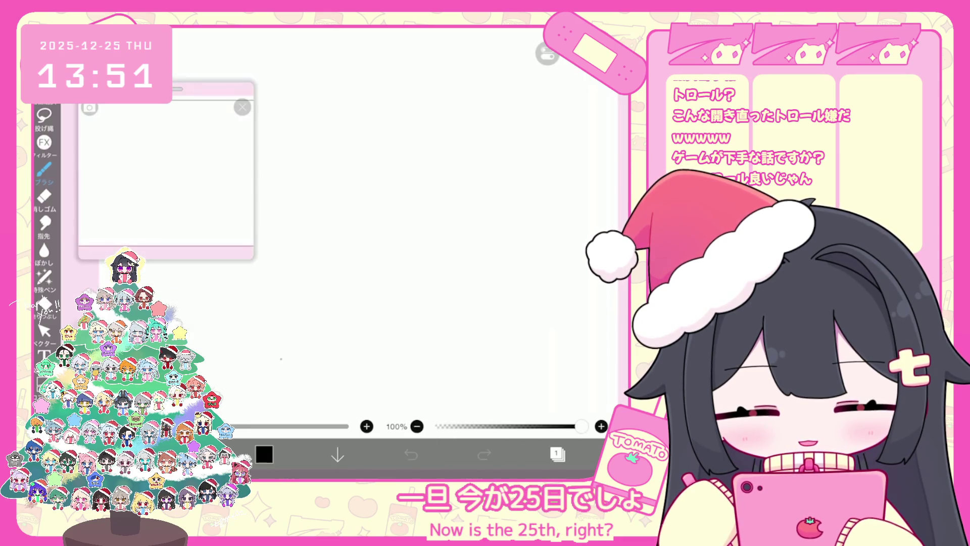
Handwrite the dates 25木 26 27 in one row and 28 29 30 31 below it
mouse_move(366, 225)
left_mouse_down()
mouse_move(378, 235)
mouse_move(410, 221)
left_mouse_up()
mouse_move(404, 218)
left_mouse_down()
mouse_move(403, 234)
mouse_move(457, 230)
left_mouse_up()
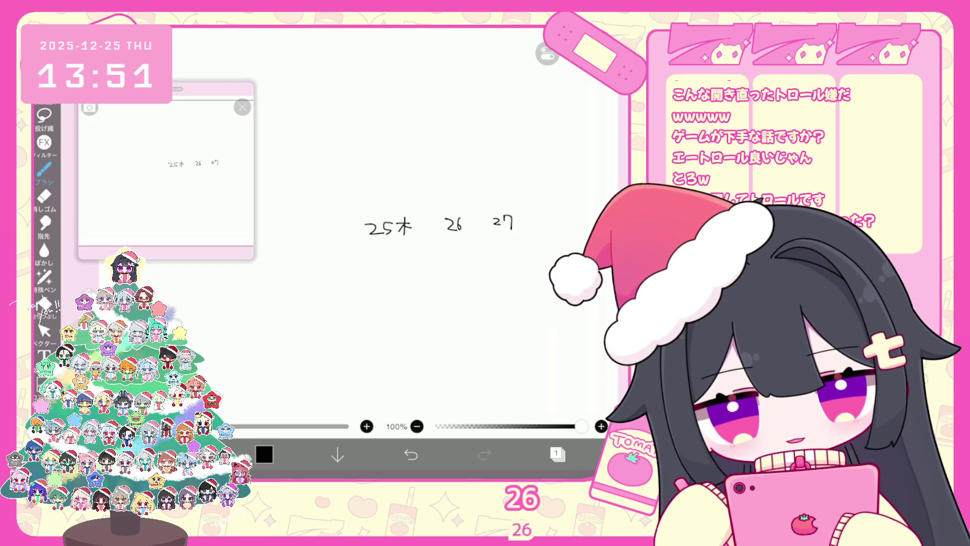
left_click_drag(364, 228, 430, 228)
mouse_move(288, 278)
left_mouse_down()
mouse_move(299, 289)
mouse_move(353, 286)
left_mouse_up()
left_click_drag(364, 273, 361, 287)
mouse_move(396, 269)
left_mouse_down()
mouse_move(404, 279)
mouse_move(456, 281)
left_mouse_up()
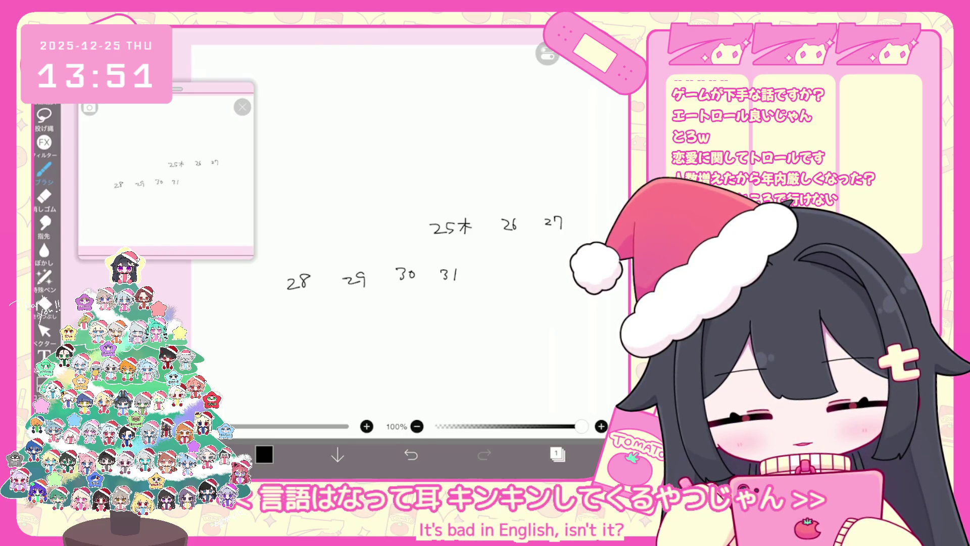
scroll(394, 228, "down", 2)
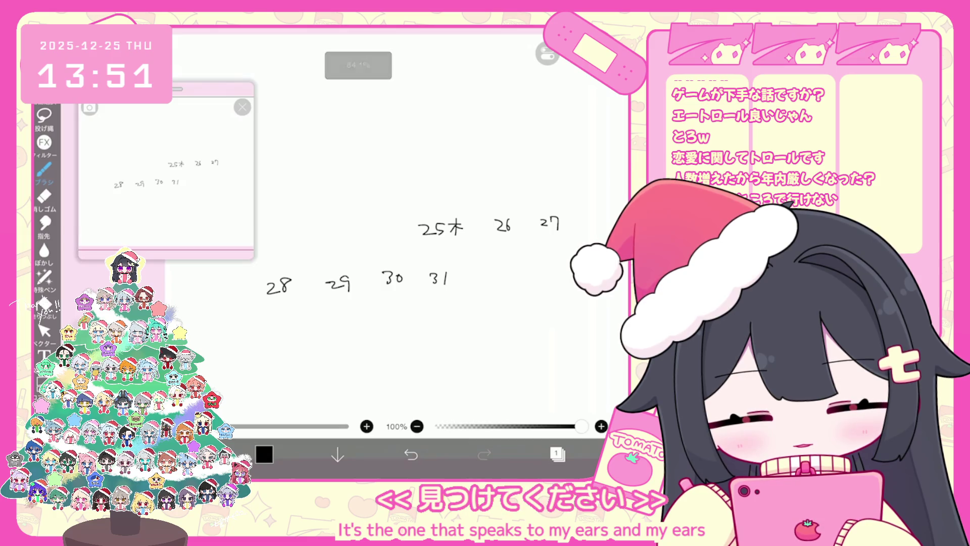
left_click(263, 454)
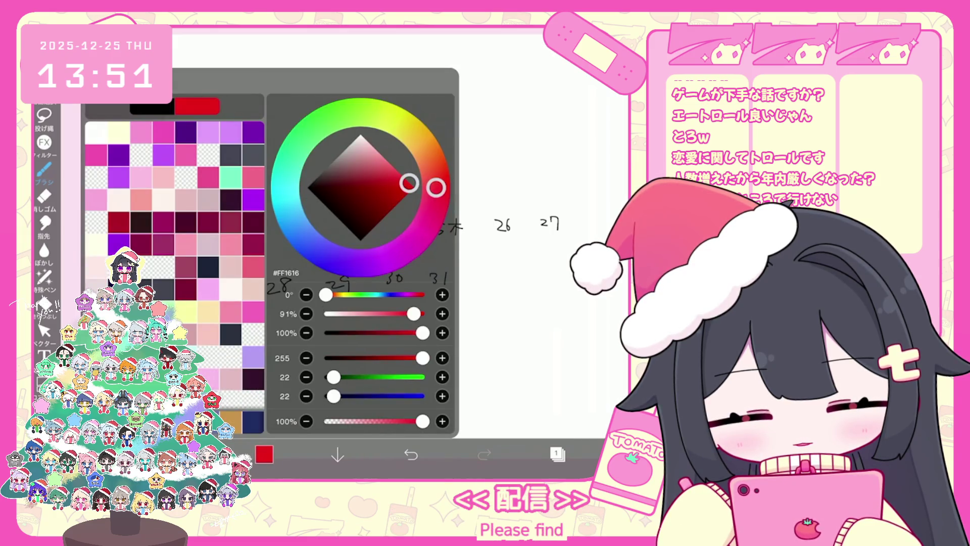
Switch to pink-red, circle the date 27, and undo the stray tick beside 26
left_click(390, 156)
left_click(264, 454)
mouse_move(550, 206)
left_mouse_down()
mouse_move(555, 241)
mouse_move(548, 207)
left_mouse_up()
left_click_drag(493, 243, 498, 237)
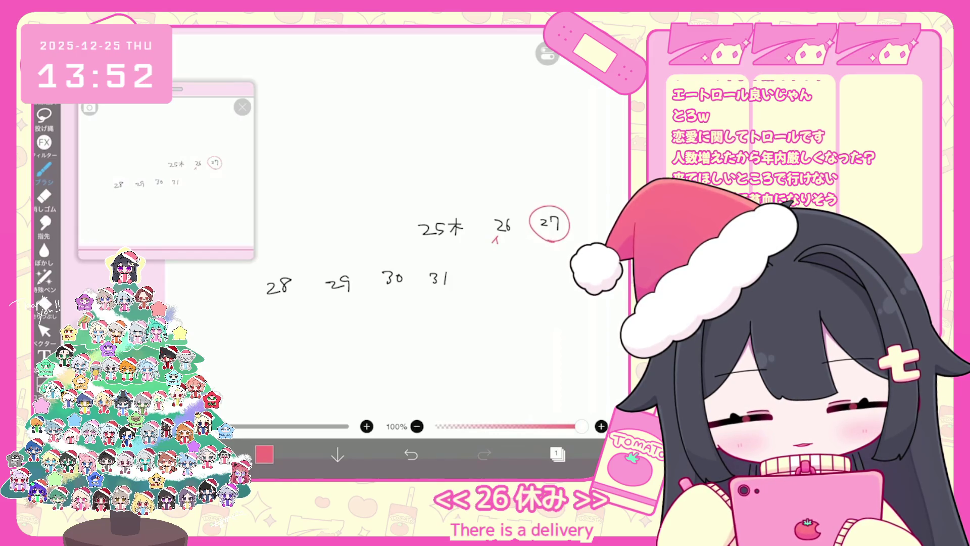
left_click(410, 453)
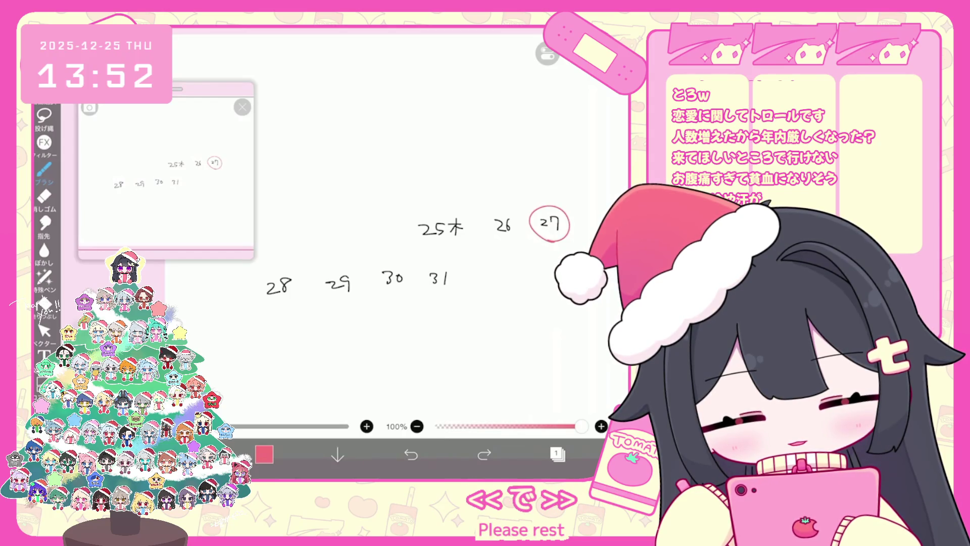
Circle dates 28, 29, 30 and 31, and write 夜 under 27 and 29
left_click_drag(265, 278, 270, 302)
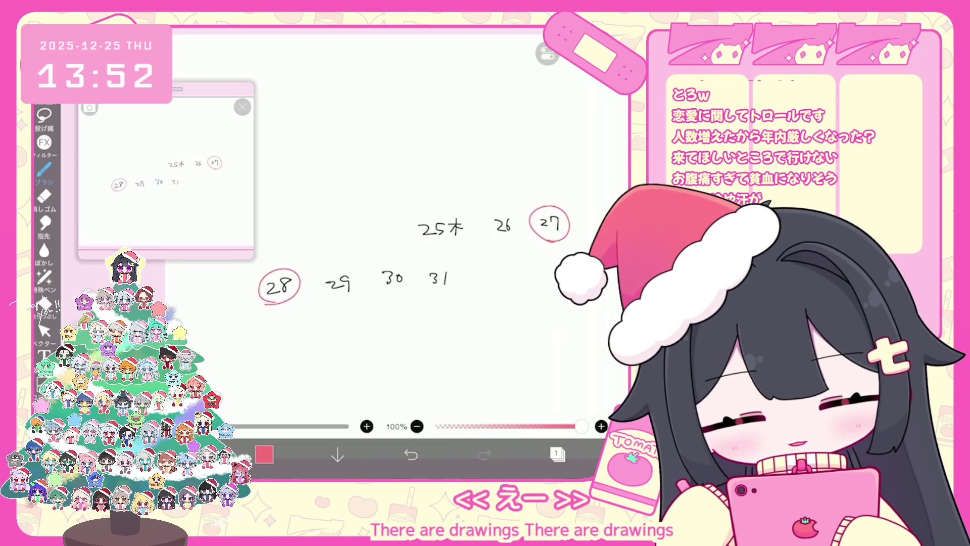
mouse_move(334, 303)
left_mouse_down()
mouse_move(346, 312)
mouse_move(333, 318)
left_mouse_up()
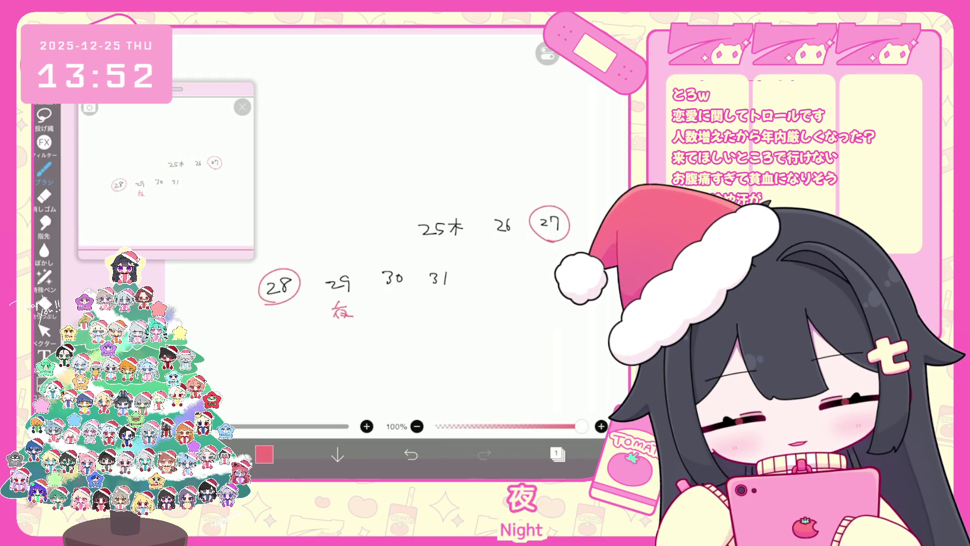
mouse_move(375, 281)
left_mouse_down()
mouse_move(397, 291)
mouse_move(378, 276)
left_mouse_up()
mouse_move(449, 294)
left_mouse_down()
mouse_move(424, 286)
mouse_move(455, 291)
left_mouse_up()
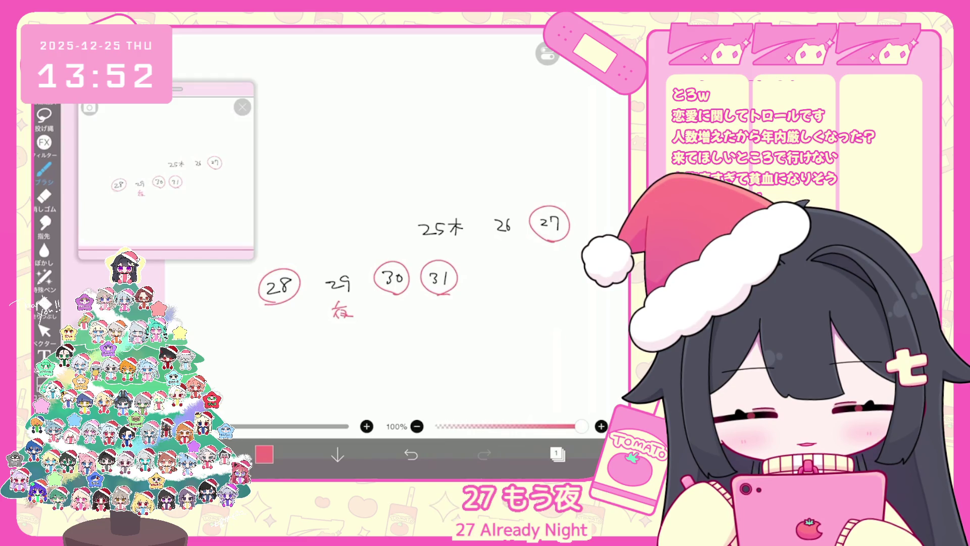
mouse_move(540, 249)
left_mouse_down()
mouse_move(558, 249)
mouse_move(557, 264)
left_mouse_up()
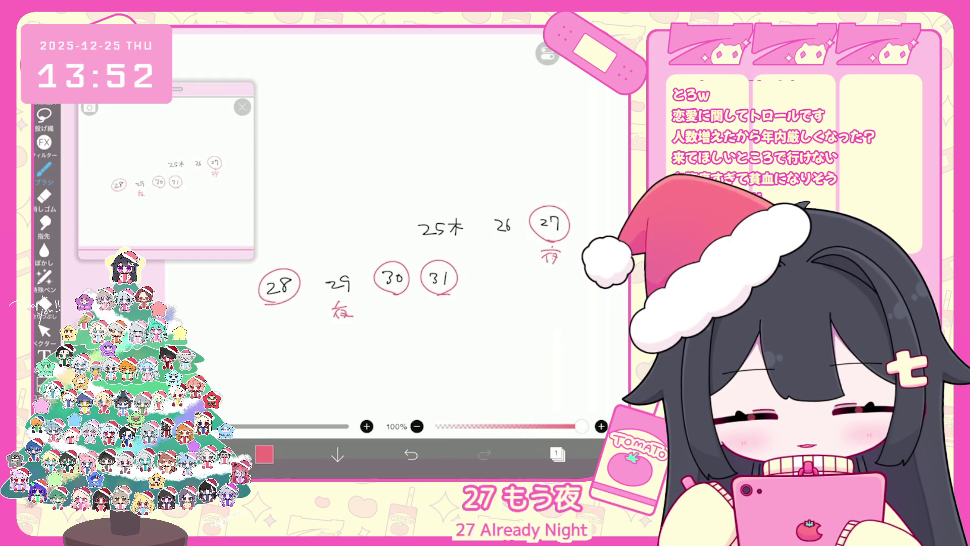
mouse_move(330, 302)
left_mouse_down()
mouse_move(347, 273)
mouse_move(352, 298)
left_mouse_up()
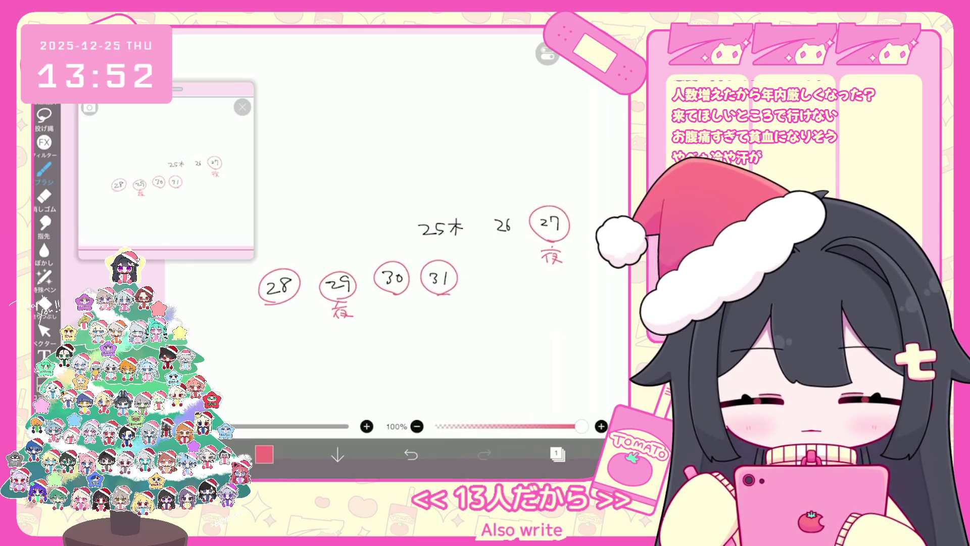
Write a pink 13 at lower right and head-counts of 2 or 3 above the dates
left_click_drag(540, 353, 541, 369)
left_click_drag(546, 355, 547, 369)
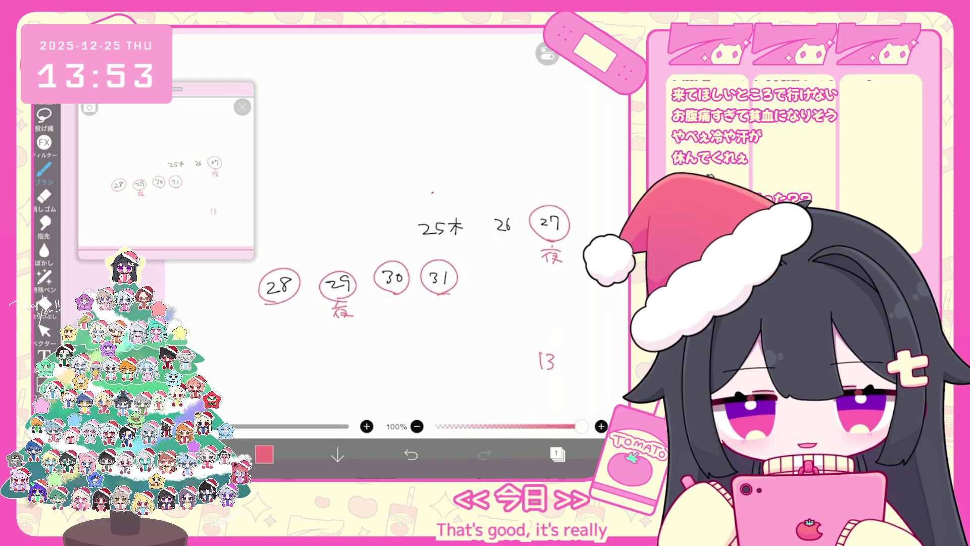
left_click_drag(433, 194, 450, 200)
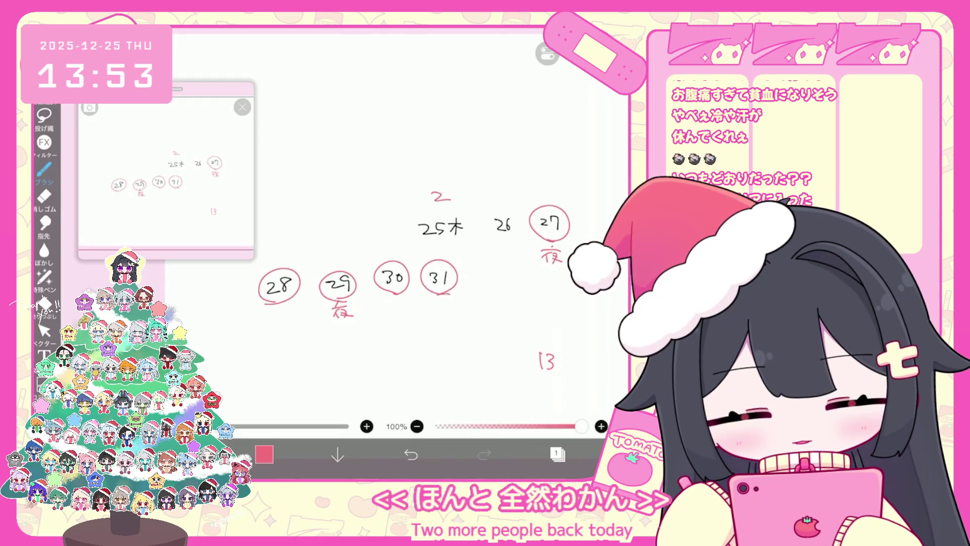
left_click_drag(539, 183, 551, 191)
mouse_move(274, 242)
left_mouse_down()
mouse_move(275, 255)
mouse_move(399, 247)
left_mouse_up()
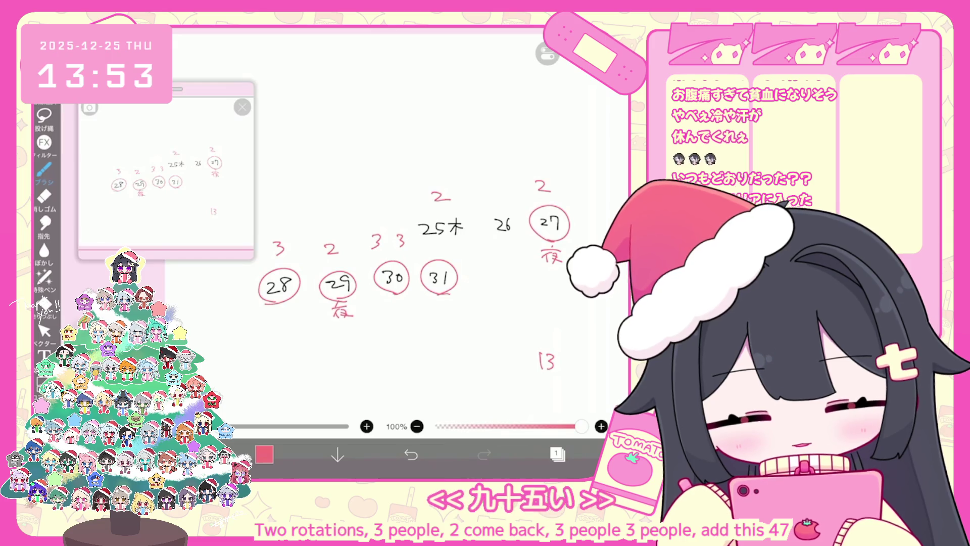
scroll(384, 263, "up", 1)
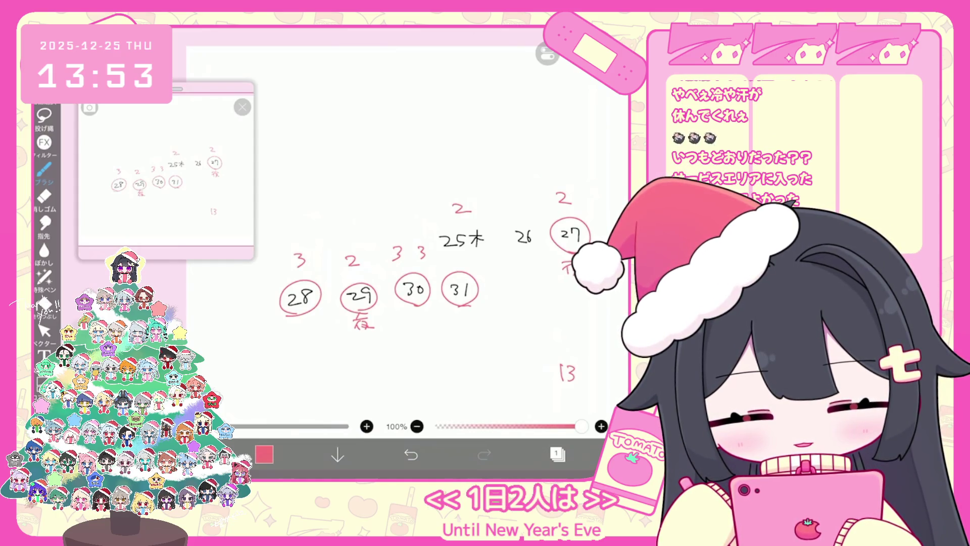
left_click(558, 453)
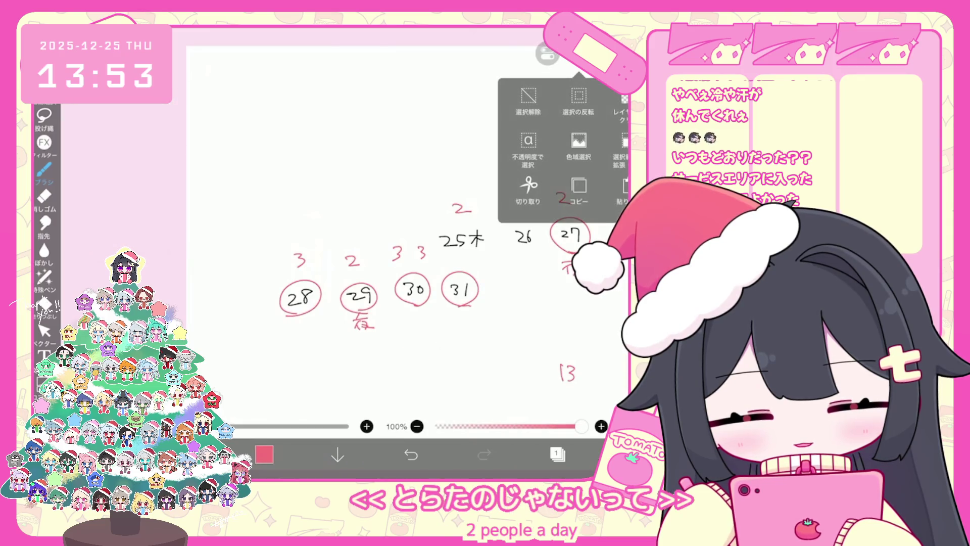
Remove the handwritten schedule and switch the reference to silver-haired character images
left_click(525, 191)
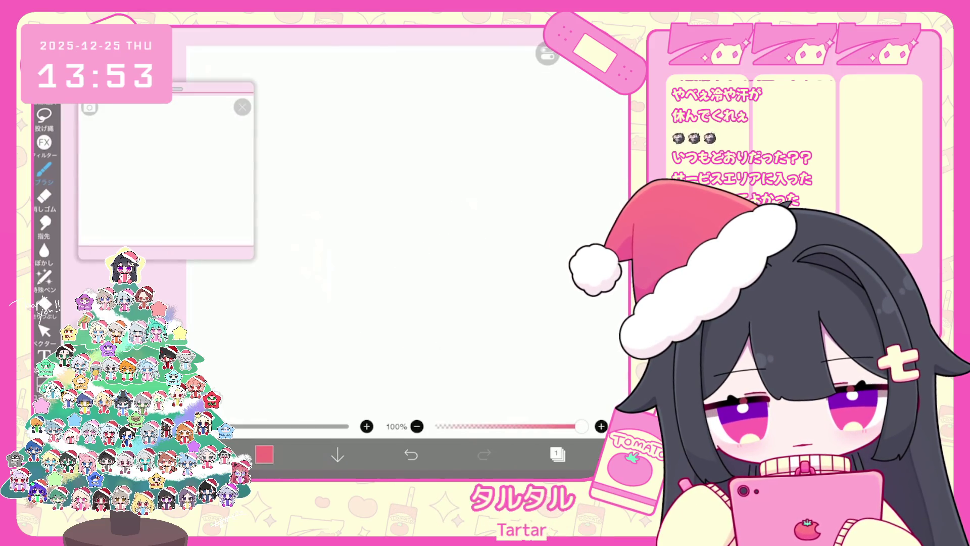
left_click(90, 183)
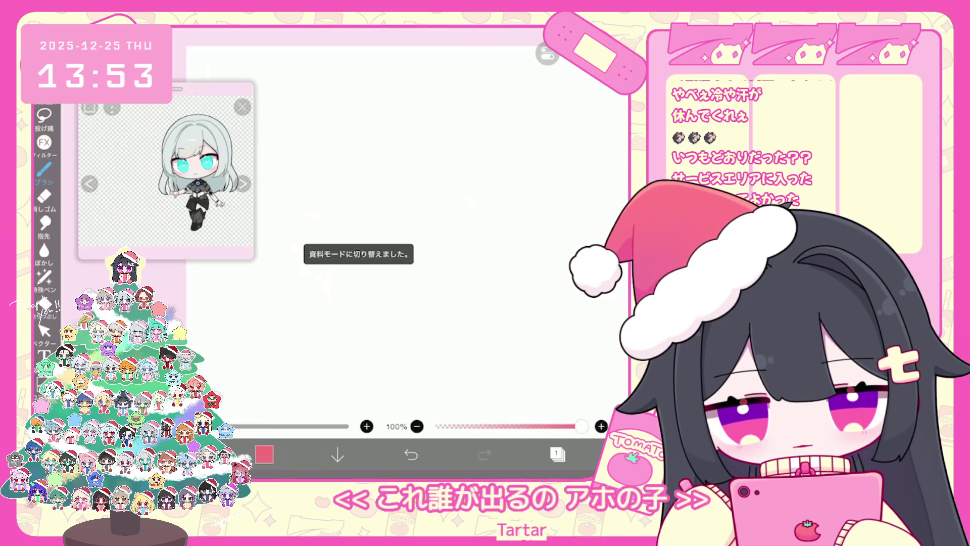
left_click(89, 184)
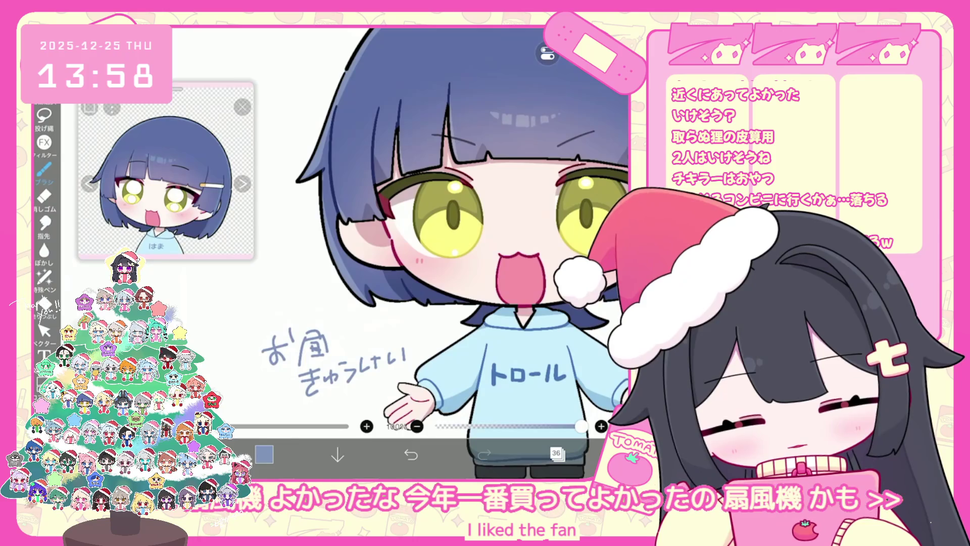
Sketch a trial fan with oval and stand beside the girl, then undo every fan stroke
left_click_drag(404, 253, 500, 253)
mouse_move(309, 331)
left_mouse_down()
mouse_move(285, 226)
mouse_move(309, 329)
mouse_move(288, 250)
mouse_move(317, 316)
mouse_move(306, 348)
mouse_move(328, 348)
mouse_move(298, 366)
mouse_move(319, 349)
left_mouse_up()
mouse_move(317, 241)
left_mouse_down()
mouse_move(329, 302)
mouse_move(296, 313)
left_mouse_up()
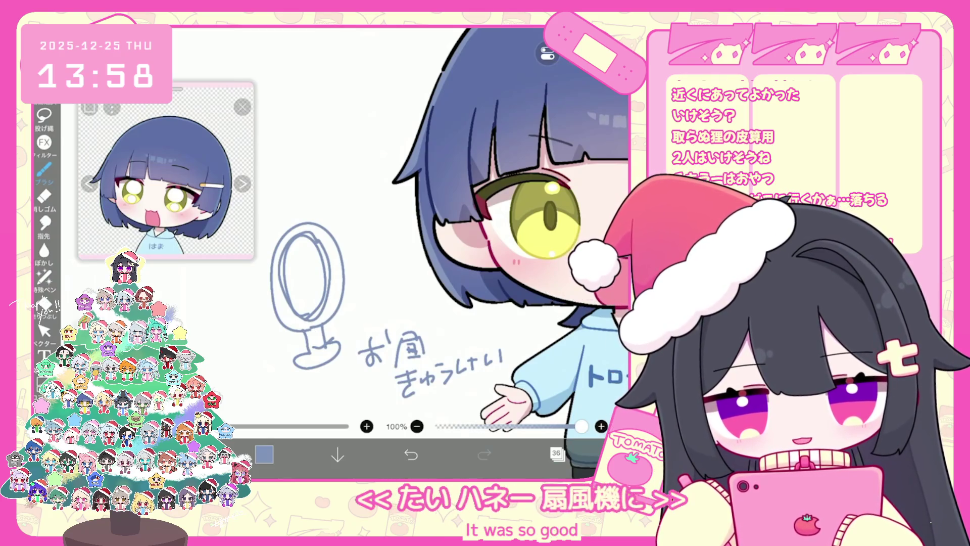
left_click(411, 454)
left_click(410, 455)
left_click(411, 455)
left_click(411, 454)
left_click(411, 454)
scroll(475, 227, "up", 5)
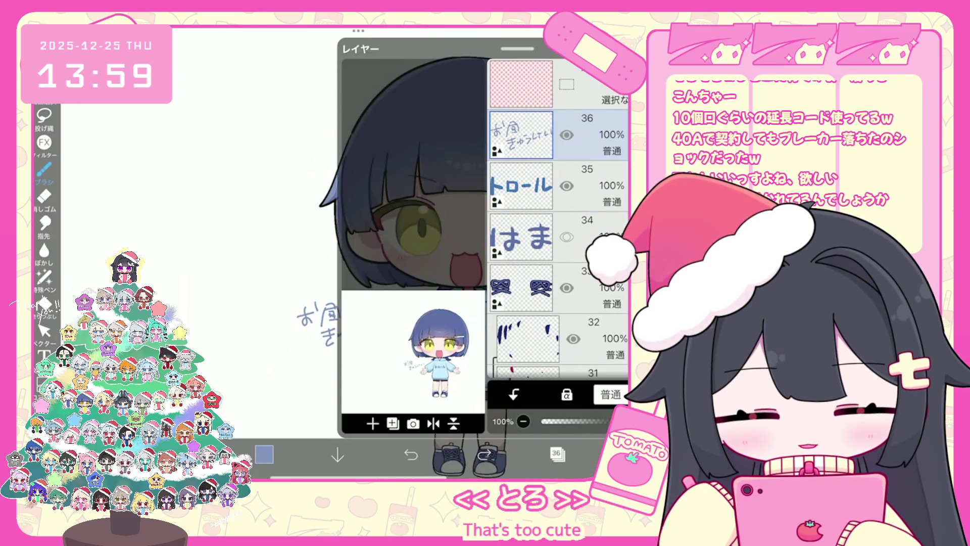
Hide layer 36 holding the handwritten break note
left_click(566, 135)
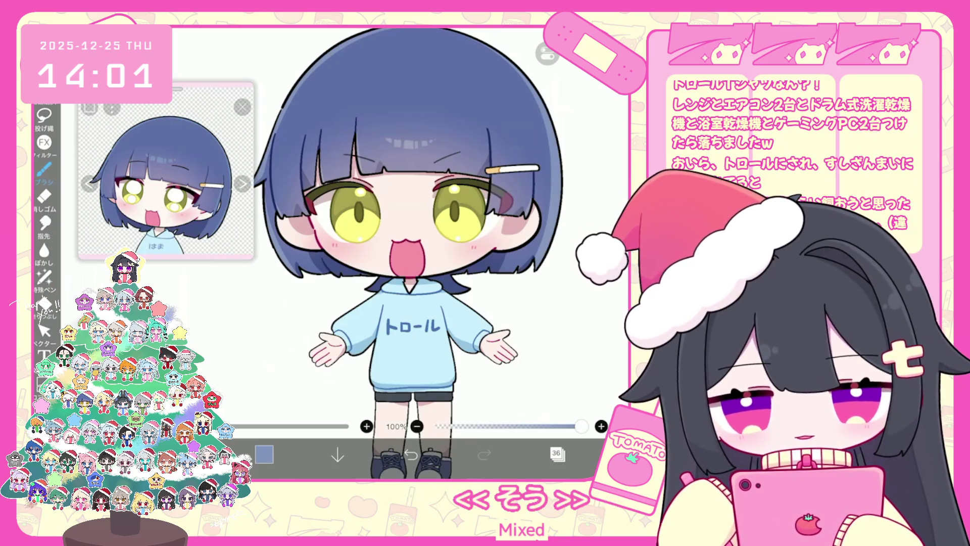
scroll(410, 252, "down", 1)
scroll(443, 252, "up", 1)
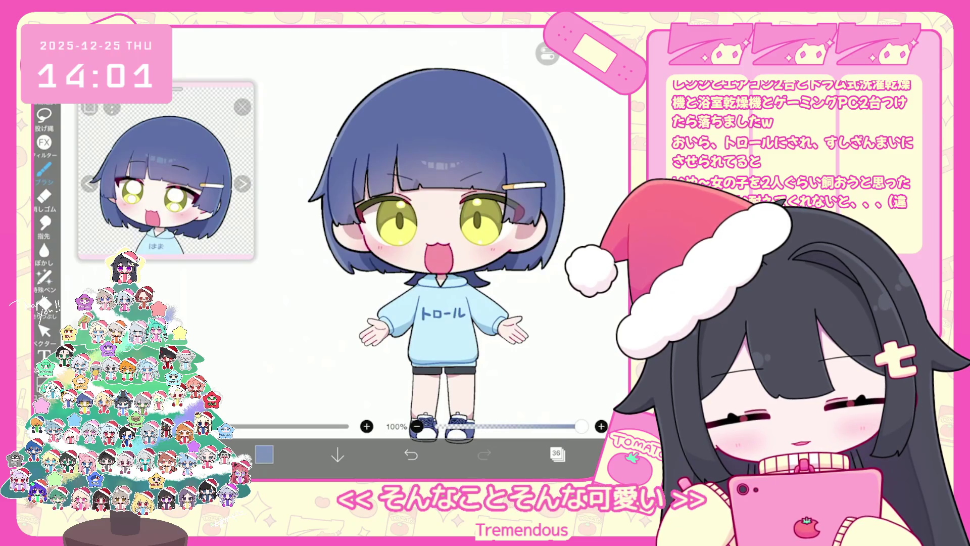
scroll(439, 227, "up", 3)
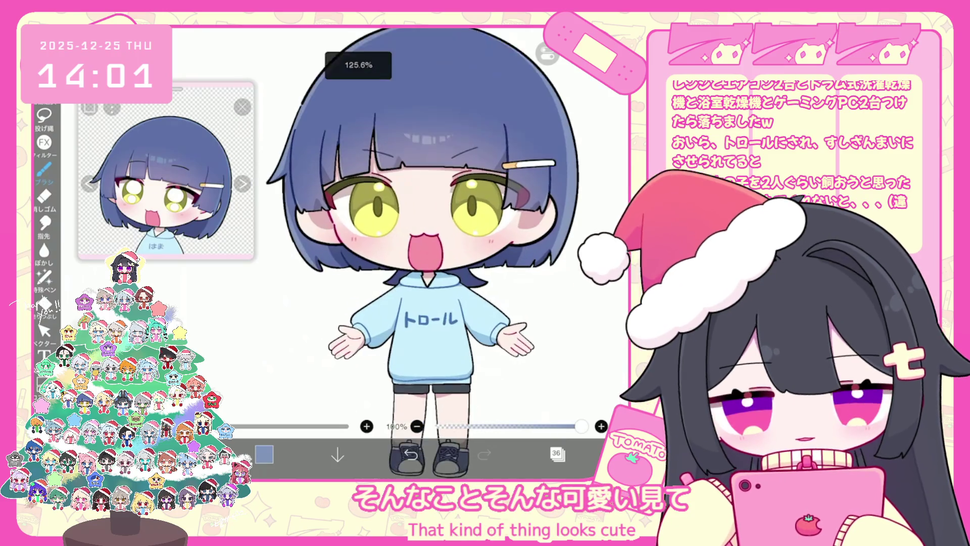